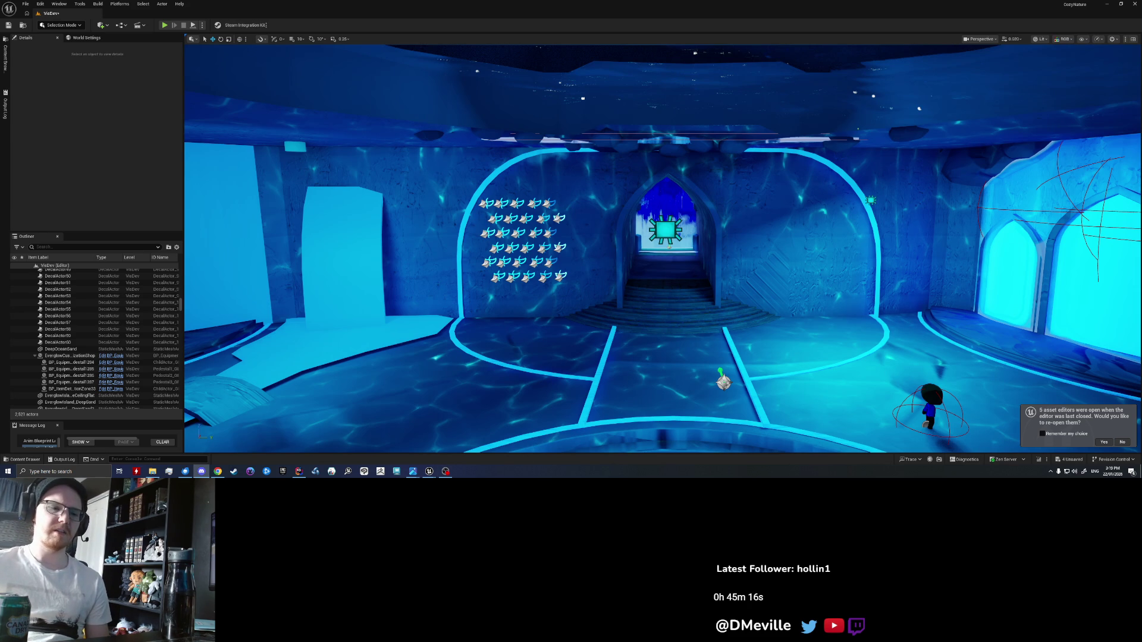
Step: Bring the Unreal editor forward and launch Clip Studio Paint
{"action": "left_click", "coordinate": [695, 435]}
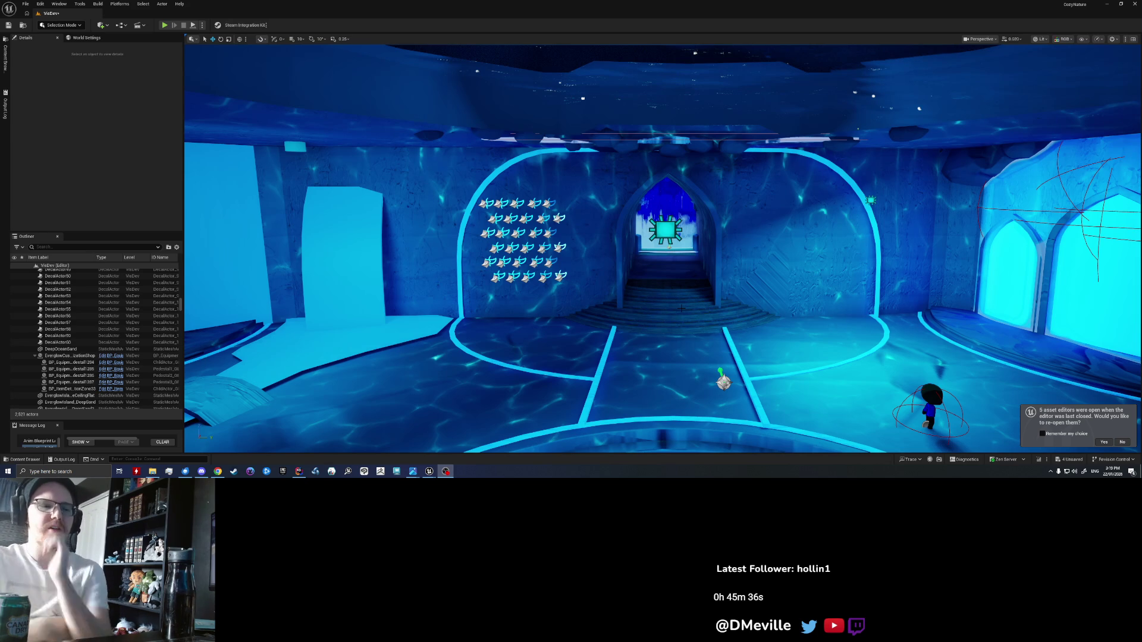
{"action": "left_click", "coordinate": [362, 474]}
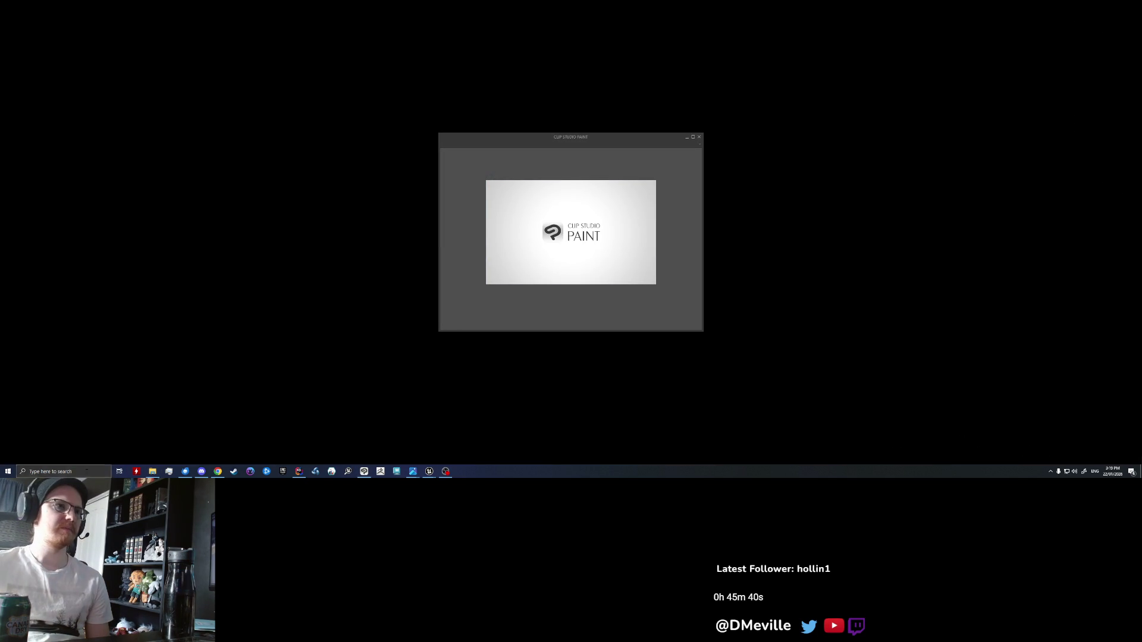
{"action": "left_click", "coordinate": [87, 472]}
{"action": "left_click", "coordinate": [631, 210]}
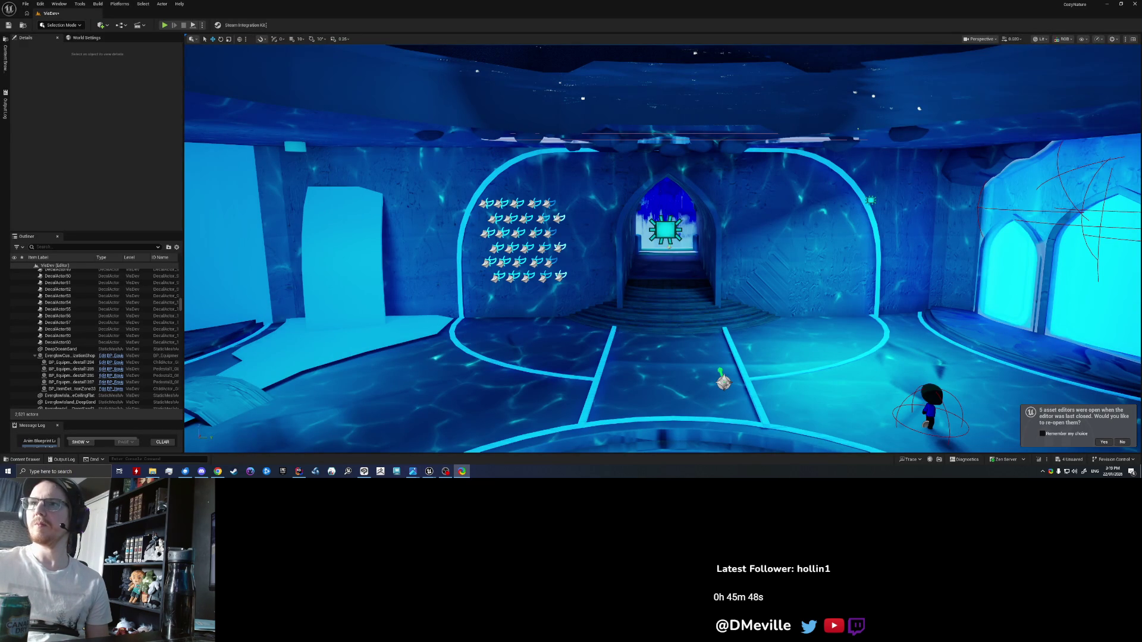
Step: Switch the viewport to game view and capture the underwater hall region as a screenshot
{"action": "key", "text": "g"}
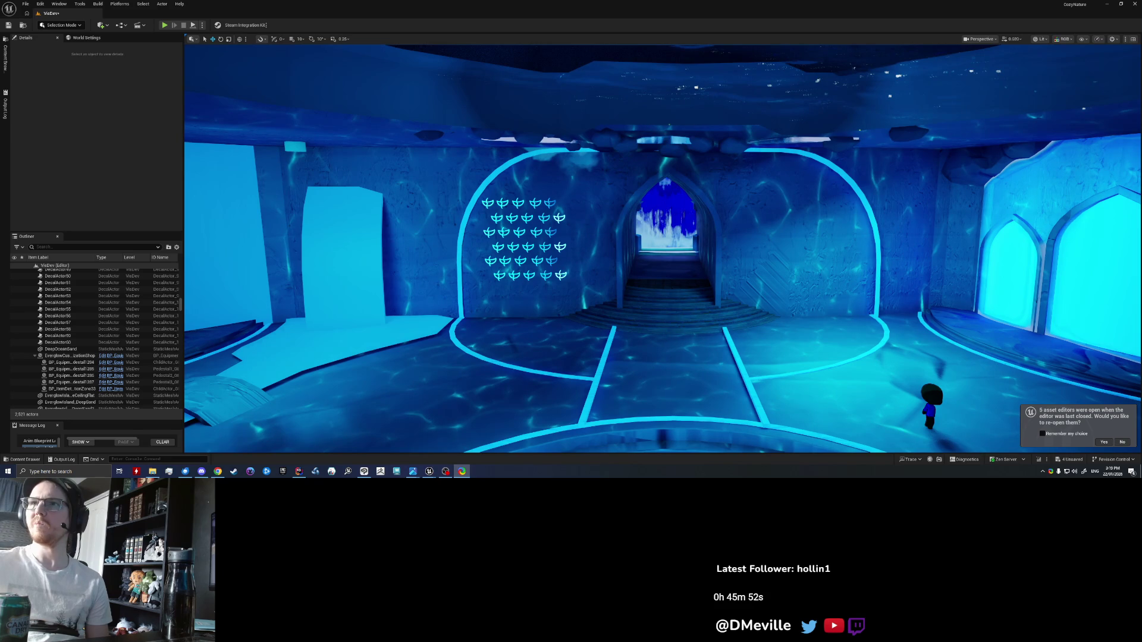
{"action": "key", "text": "ctrl+Print"}
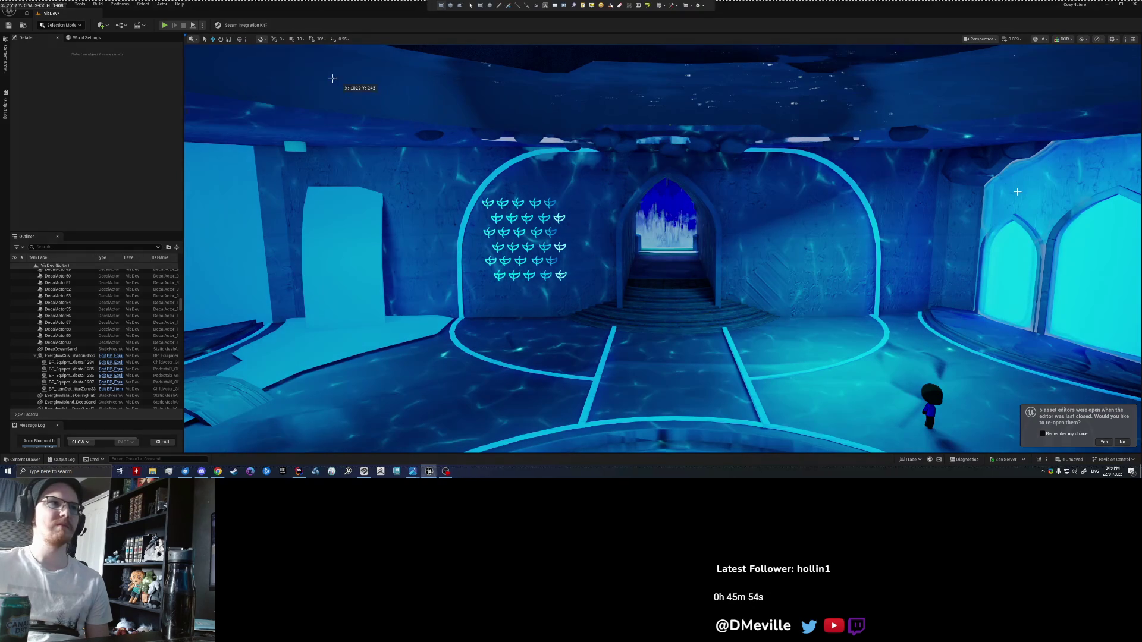
{"action": "mouse_move", "coordinate": [307, 61]}
{"action": "left_mouse_down"}
{"action": "mouse_move", "coordinate": [951, 443]}
{"action": "mouse_move", "coordinate": [954, 434]}
{"action": "left_mouse_up"}
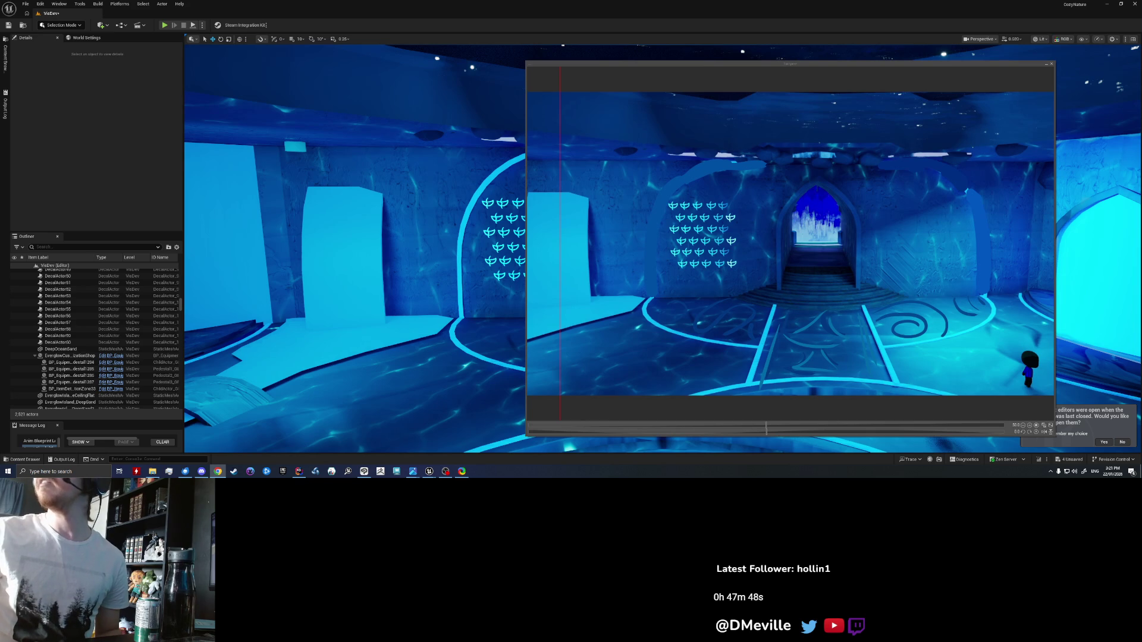
Step: Switch to the Chrome window with Google Images results for 'art deco shapes'
{"action": "key", "text": "alt+Tab"}
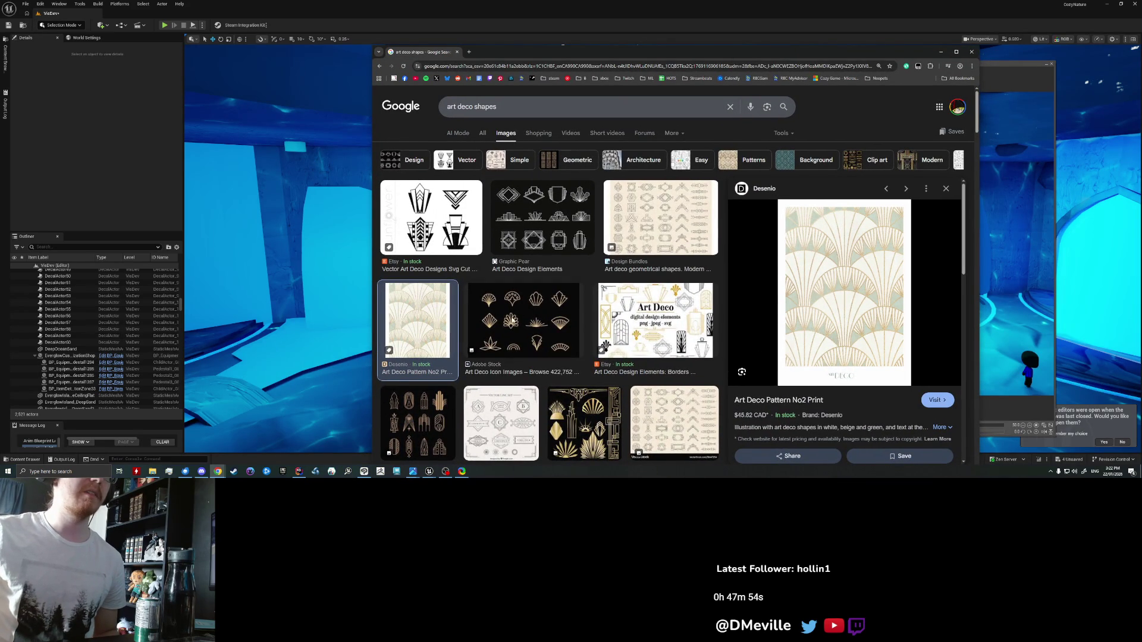
Step: Preview the Adobe Stock art deco icon set and scroll through the results
{"action": "left_click", "coordinate": [527, 308]}
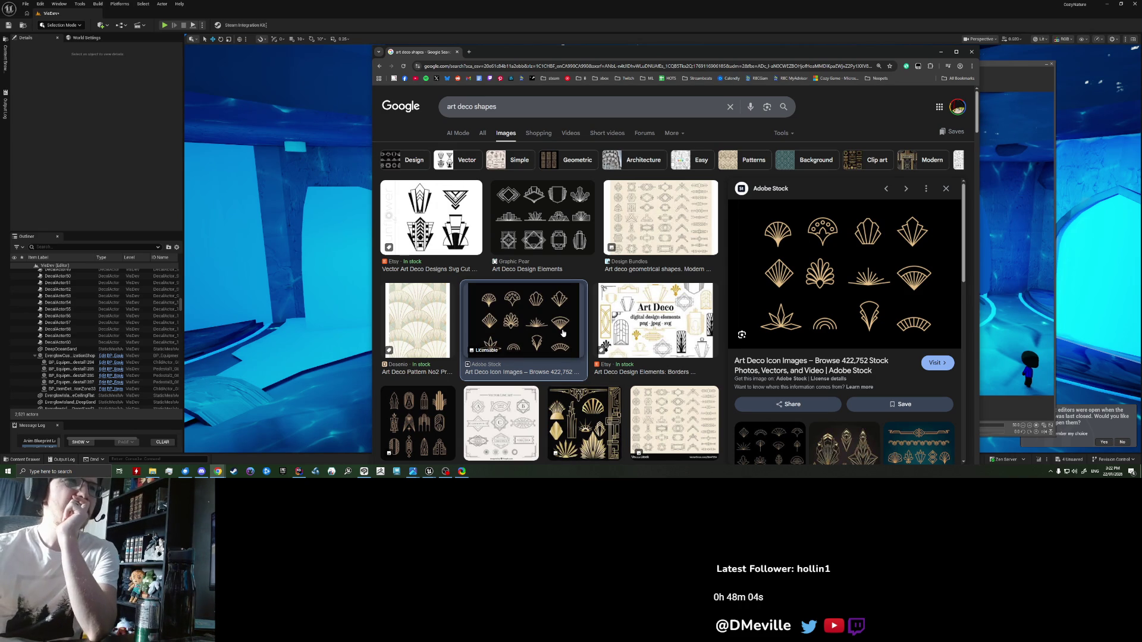
{"action": "scroll", "coordinate": [563, 332], "scroll_direction": "down", "scroll_amount": 5}
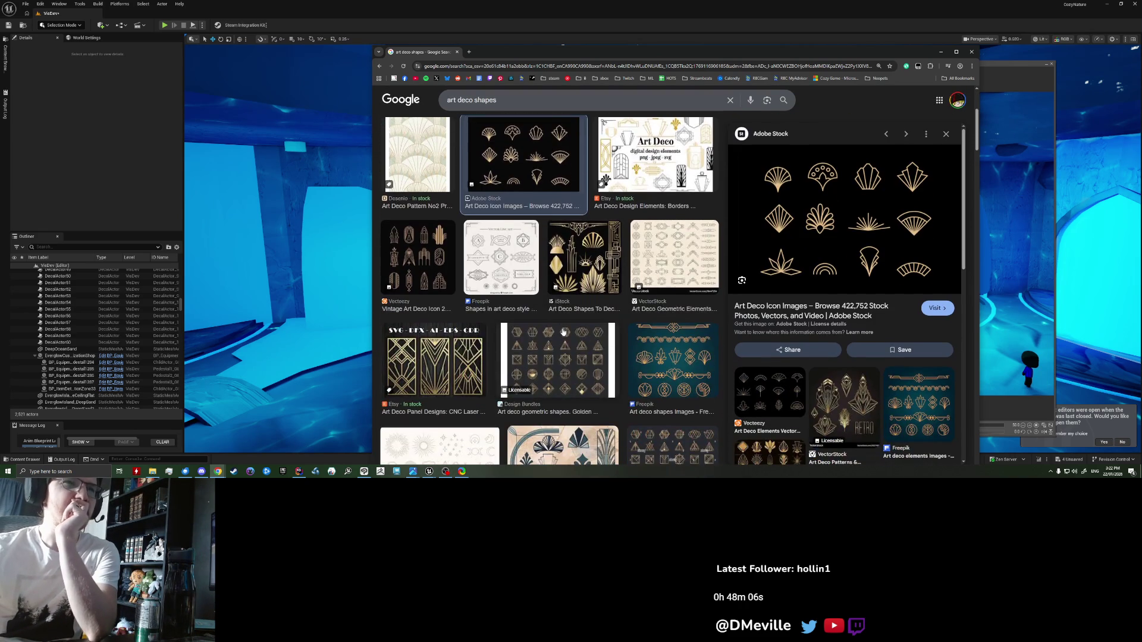
{"action": "scroll", "coordinate": [563, 332], "scroll_direction": "down", "scroll_amount": 4}
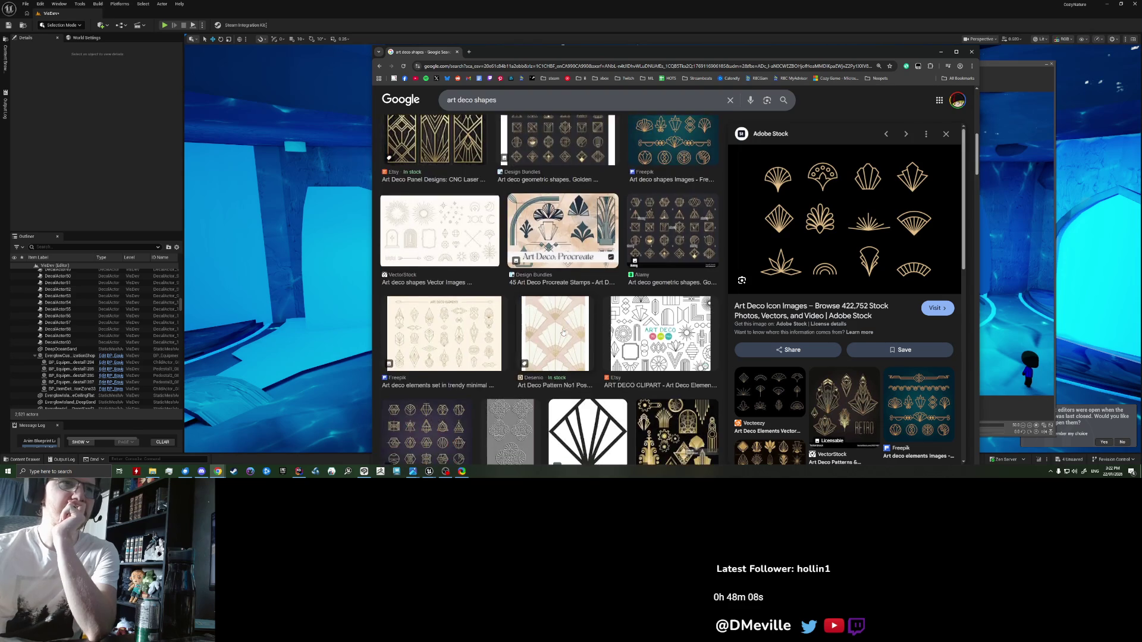
{"action": "scroll", "coordinate": [564, 332], "scroll_direction": "down", "scroll_amount": 8}
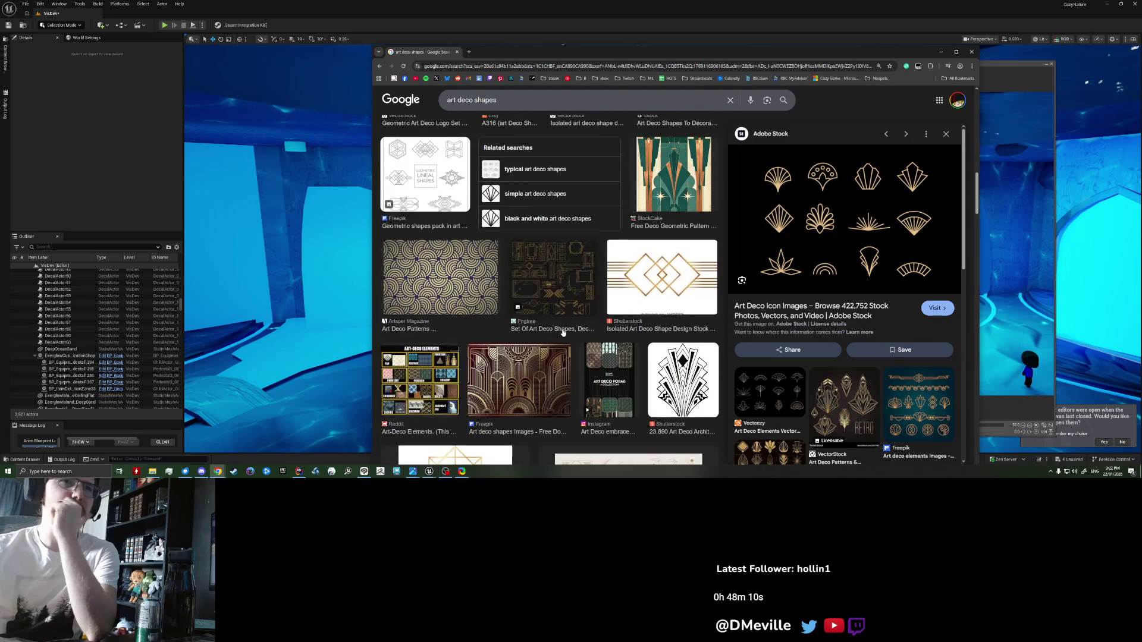
{"action": "scroll", "coordinate": [563, 332], "scroll_direction": "down", "scroll_amount": 3}
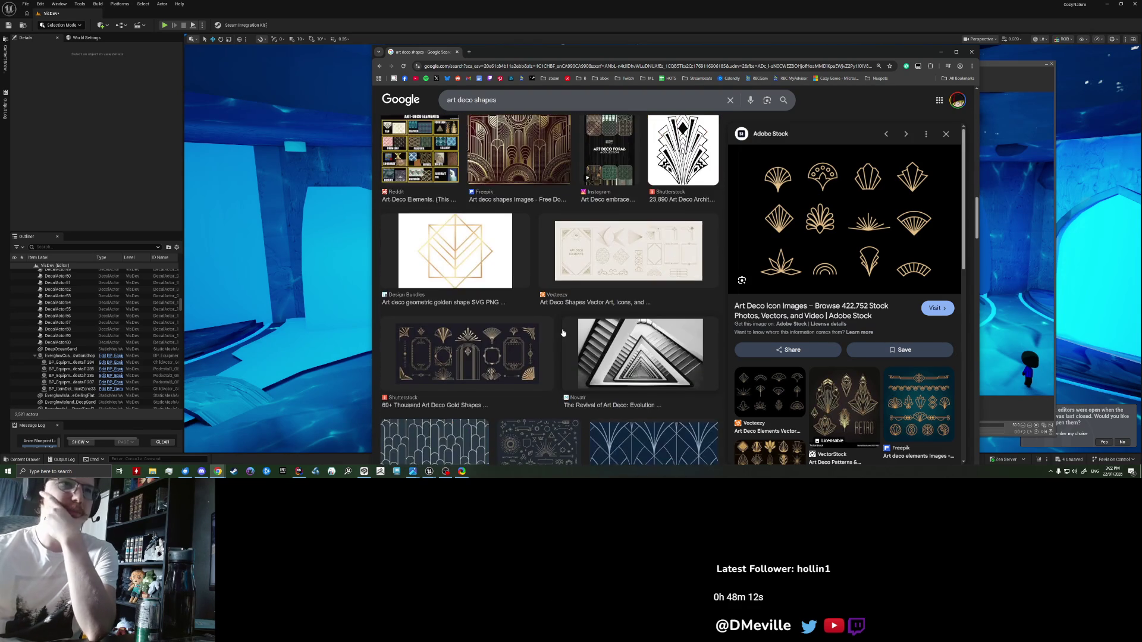
Step: Scroll further through the art deco results, then return to the Unreal hall level
{"action": "scroll", "coordinate": [564, 333], "scroll_direction": "down", "scroll_amount": 2}
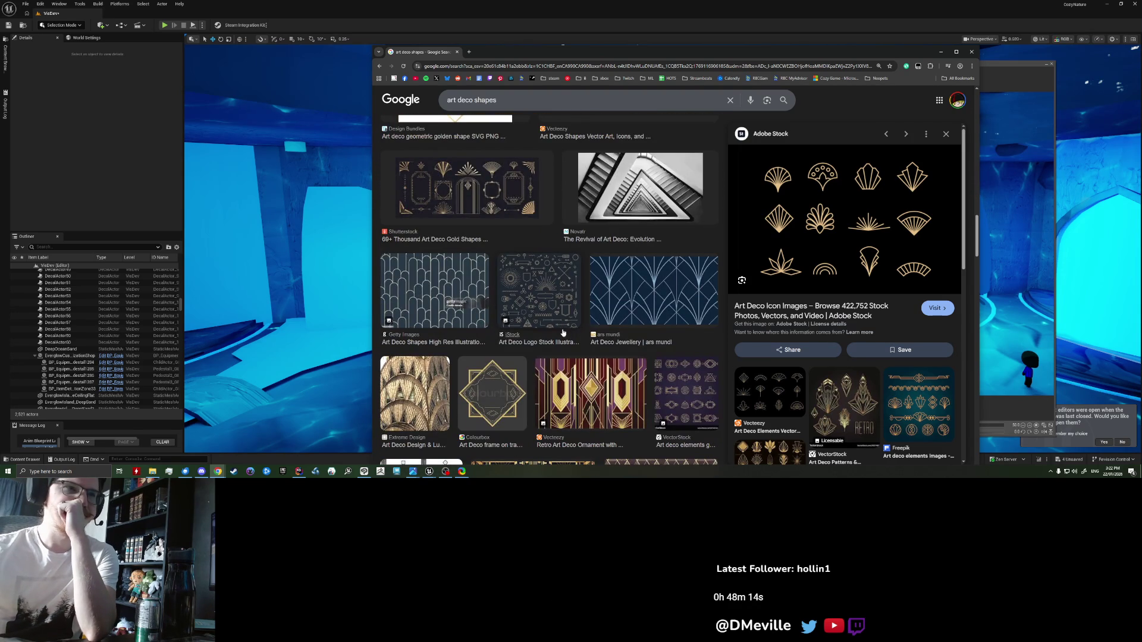
{"action": "scroll", "coordinate": [563, 332], "scroll_direction": "down", "scroll_amount": 8}
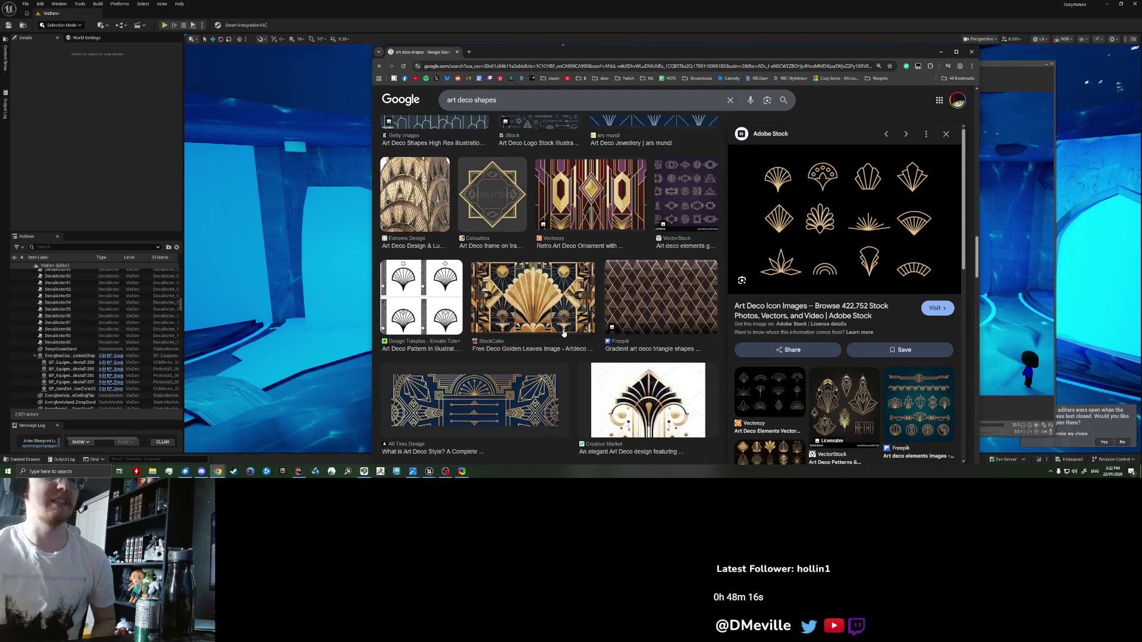
{"action": "left_click", "coordinate": [445, 471]}
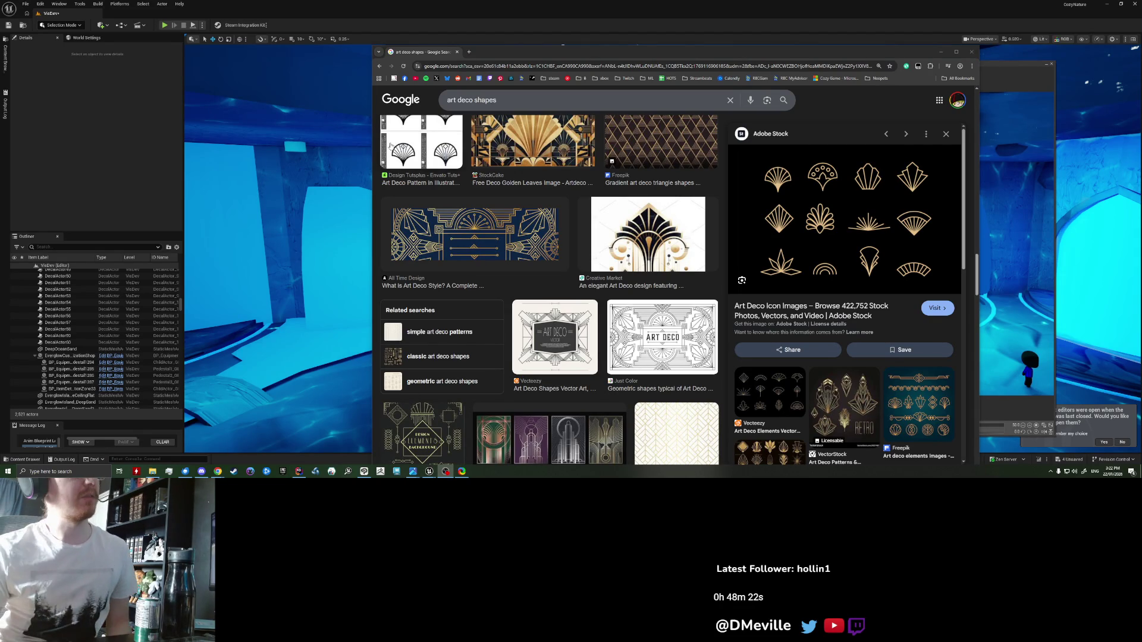
{"action": "left_click", "coordinate": [153, 154]}
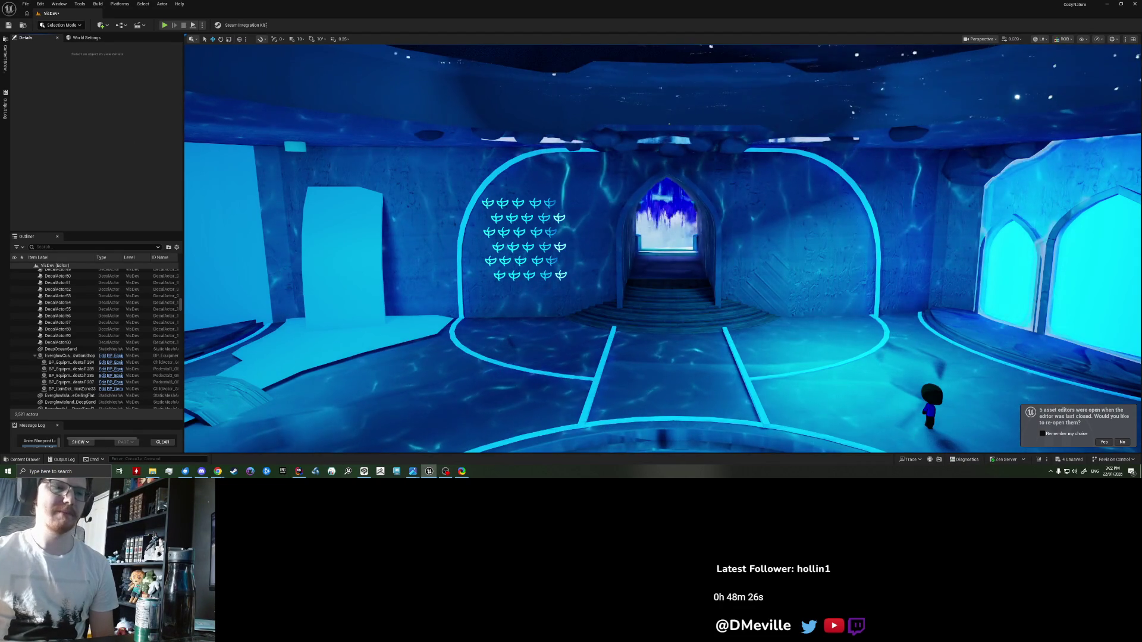
Step: Switch to the captured hall screenshot window and back to the sketch overlay
{"action": "key", "text": "alt+Tab"}
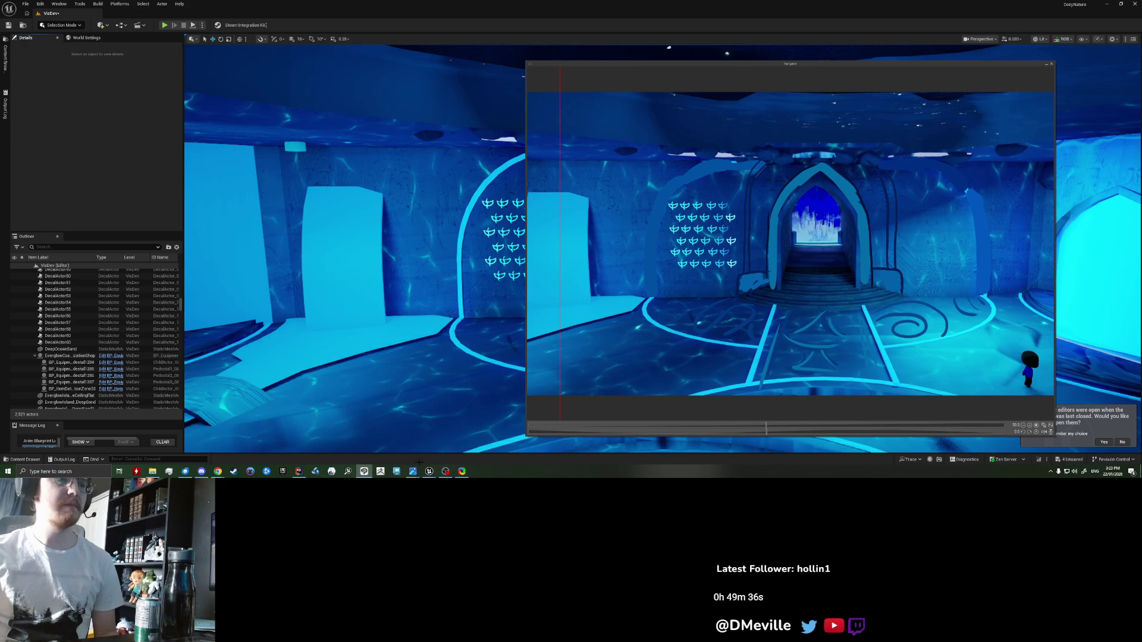
{"action": "mouse_move", "coordinate": [413, 472]}
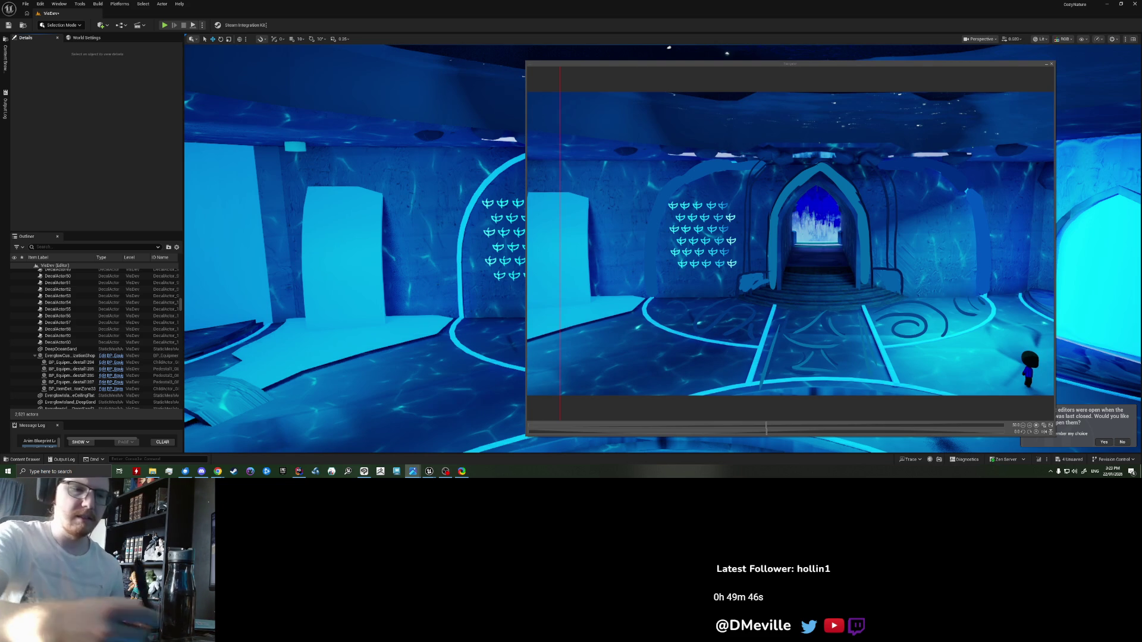
{"action": "key", "text": "alt+Tab"}
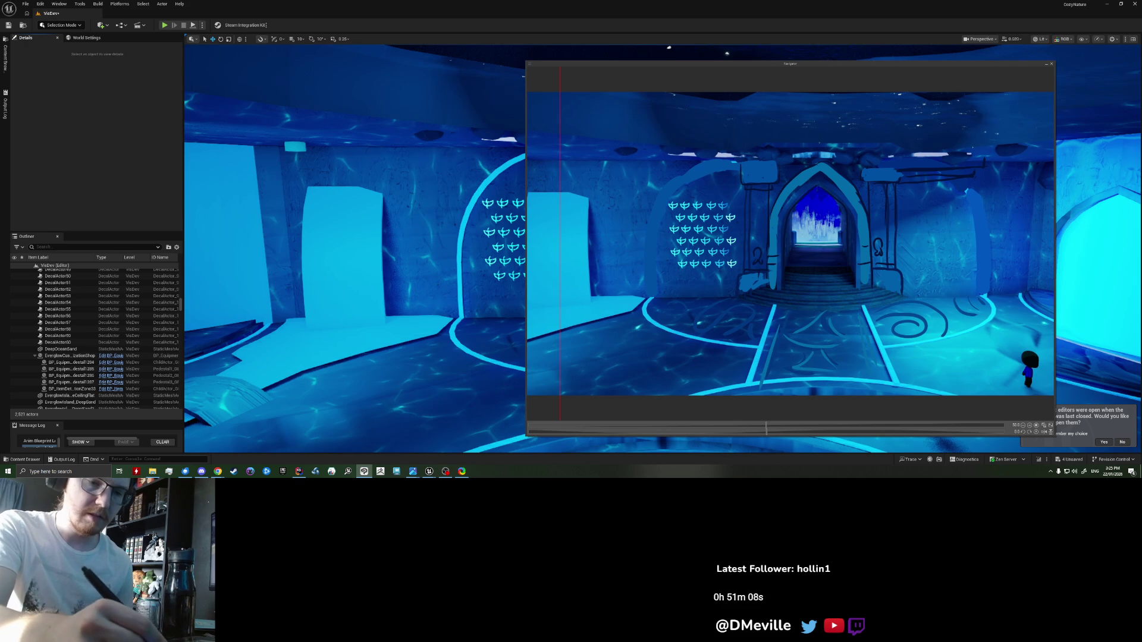
Step: Draw a right-wall panel with vertical pillar lines and horizontal trim, undoing stray strokes
{"action": "mouse_move", "coordinate": [924, 210]}
{"action": "left_mouse_down"}
{"action": "mouse_move", "coordinate": [961, 245]}
{"action": "mouse_move", "coordinate": [954, 225]}
{"action": "left_mouse_up"}
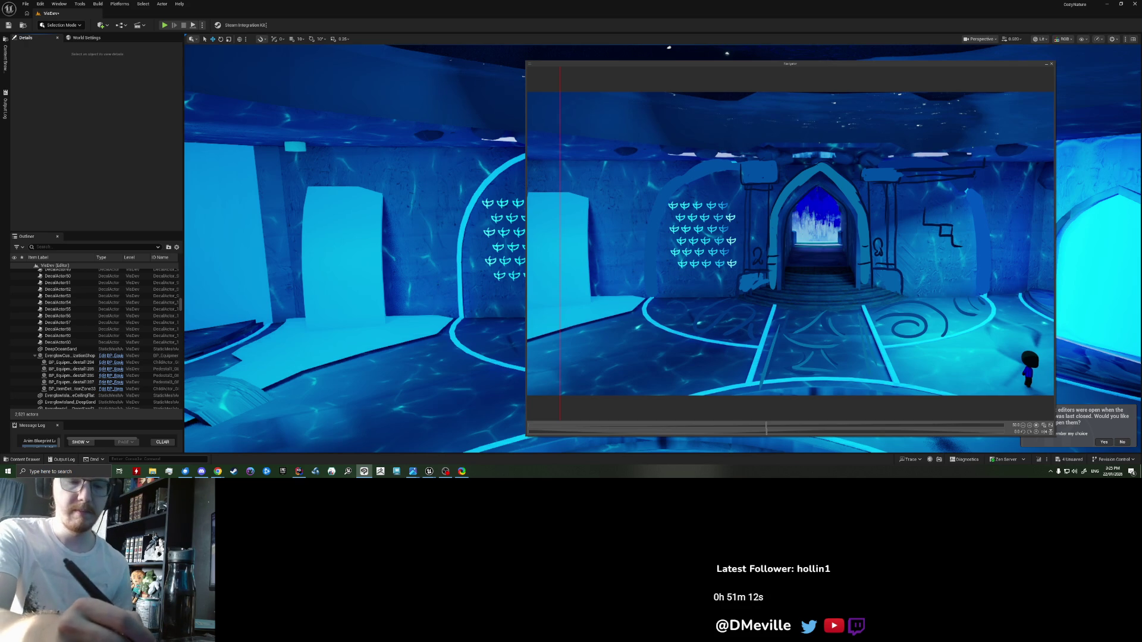
{"action": "left_click_drag", "start_coordinate": [961, 212], "coordinate": [962, 262]}
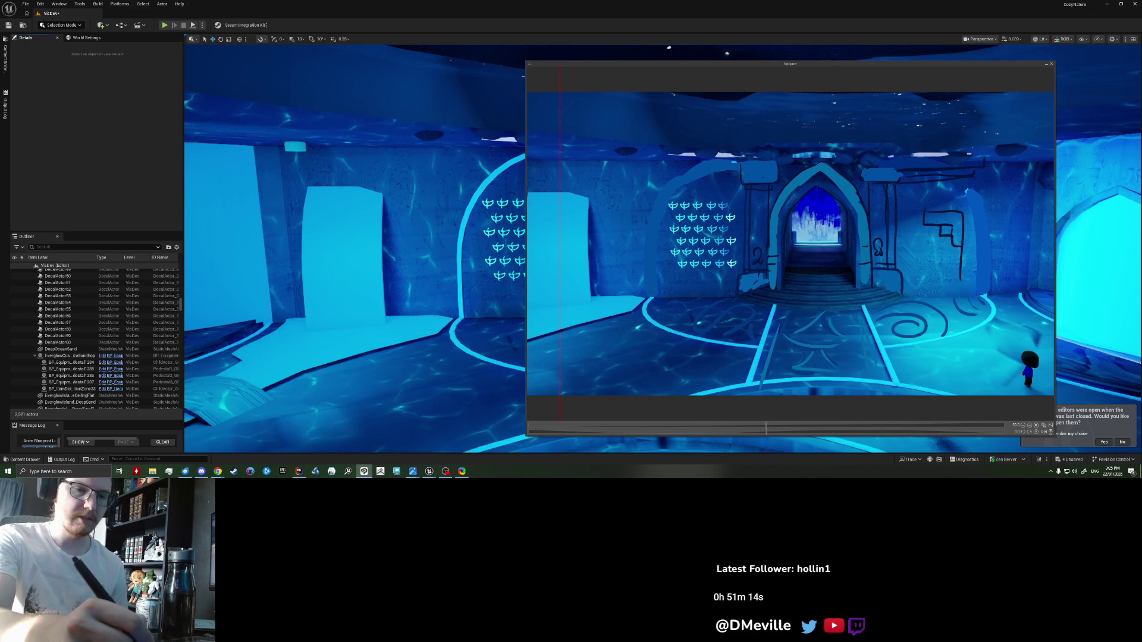
{"action": "key", "text": "ctrl+z"}
{"action": "key", "text": "ctrl+z"}
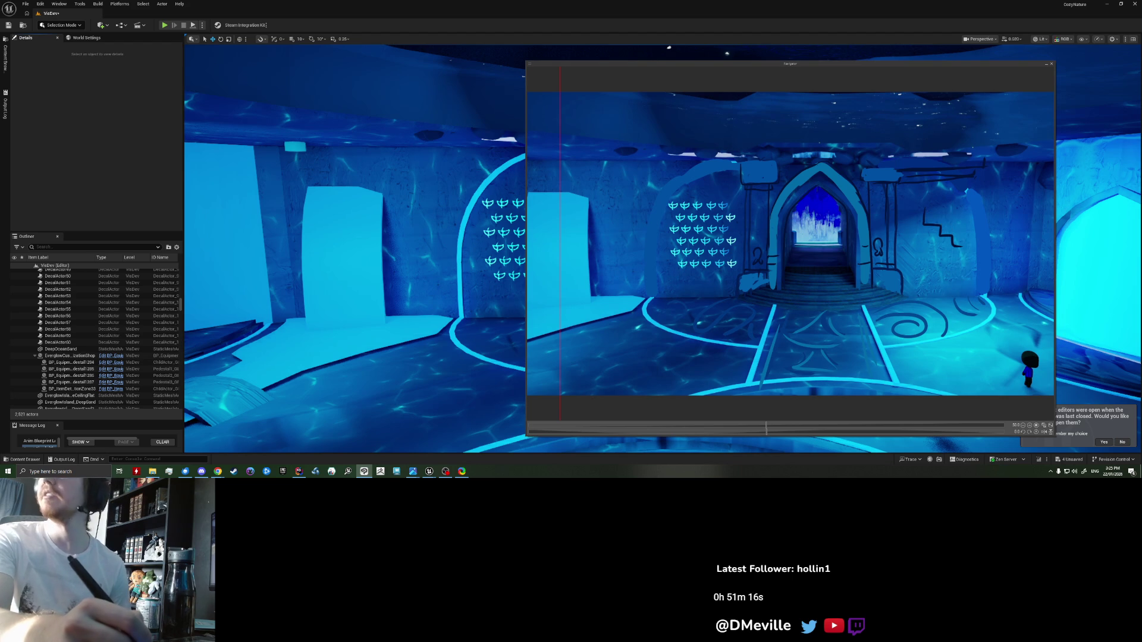
{"action": "key", "text": "ctrl+z"}
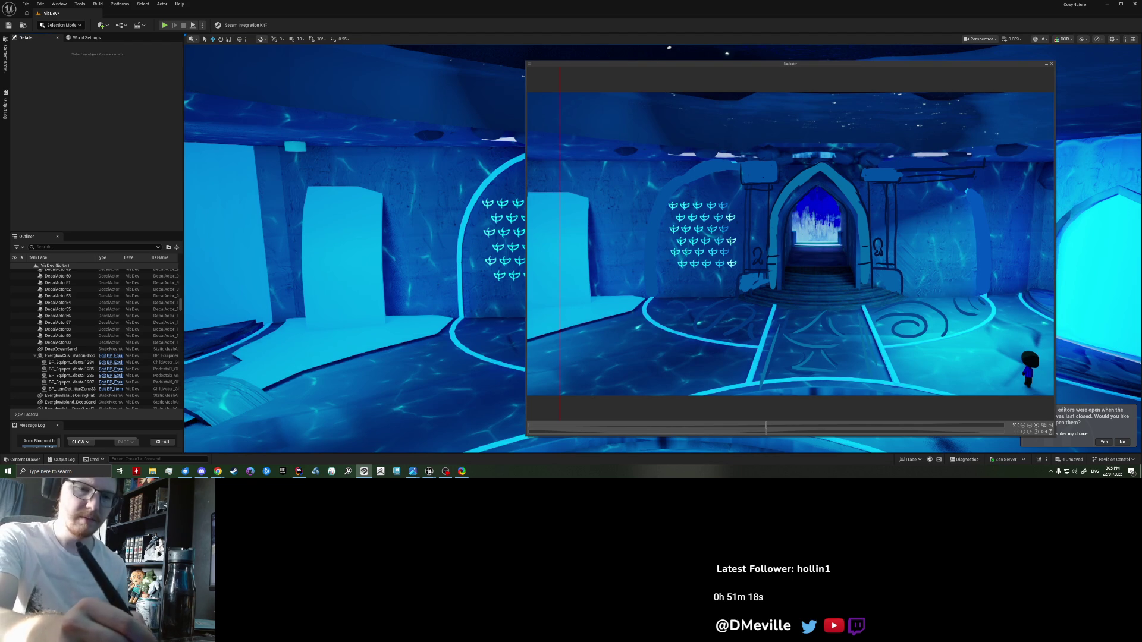
{"action": "left_click_drag", "start_coordinate": [967, 179], "coordinate": [966, 296]}
{"action": "key", "text": "ctrl+z"}
{"action": "mouse_move", "coordinate": [976, 178]}
{"action": "left_mouse_down"}
{"action": "mouse_move", "coordinate": [976, 292]}
{"action": "mouse_move", "coordinate": [985, 289]}
{"action": "left_mouse_up"}
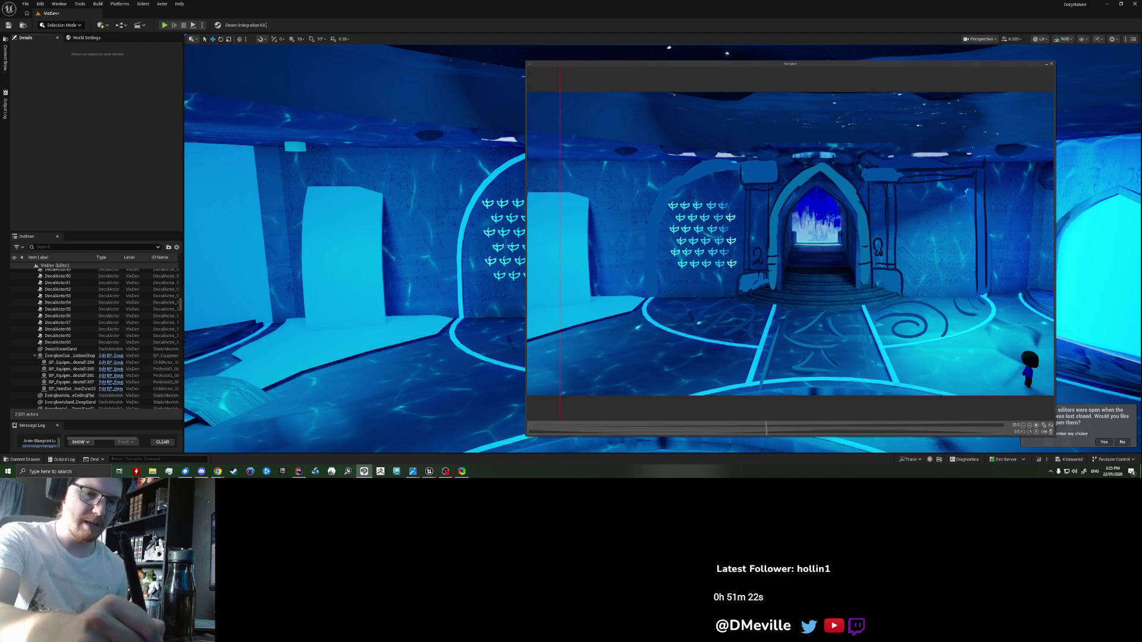
{"action": "left_click_drag", "start_coordinate": [904, 277], "coordinate": [972, 277]}
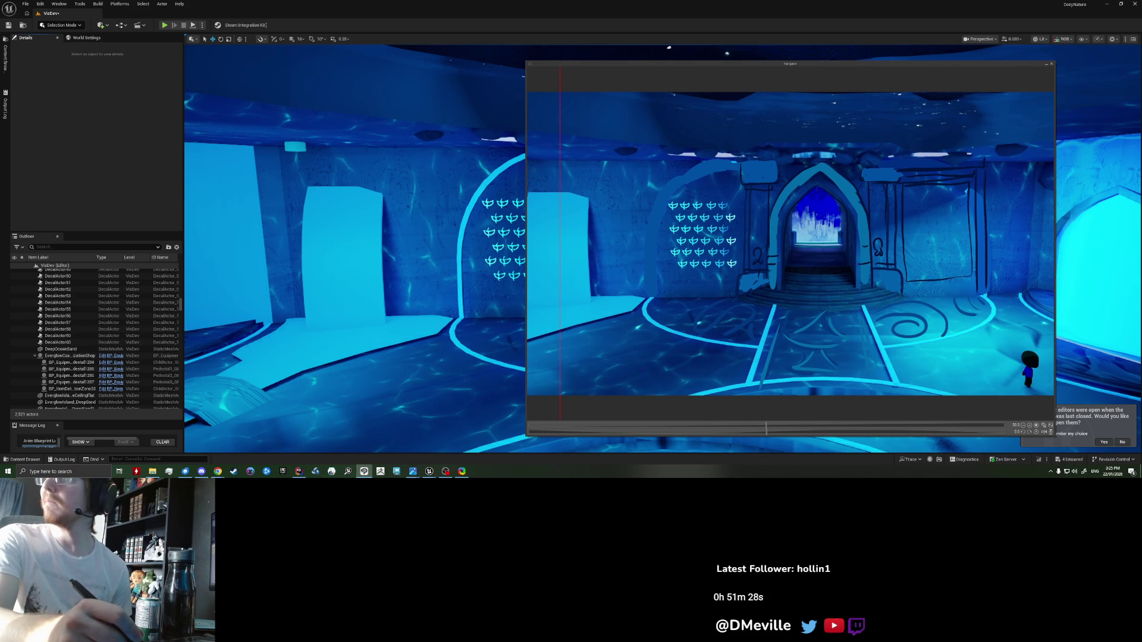
{"action": "left_click_drag", "start_coordinate": [900, 280], "coordinate": [976, 281]}
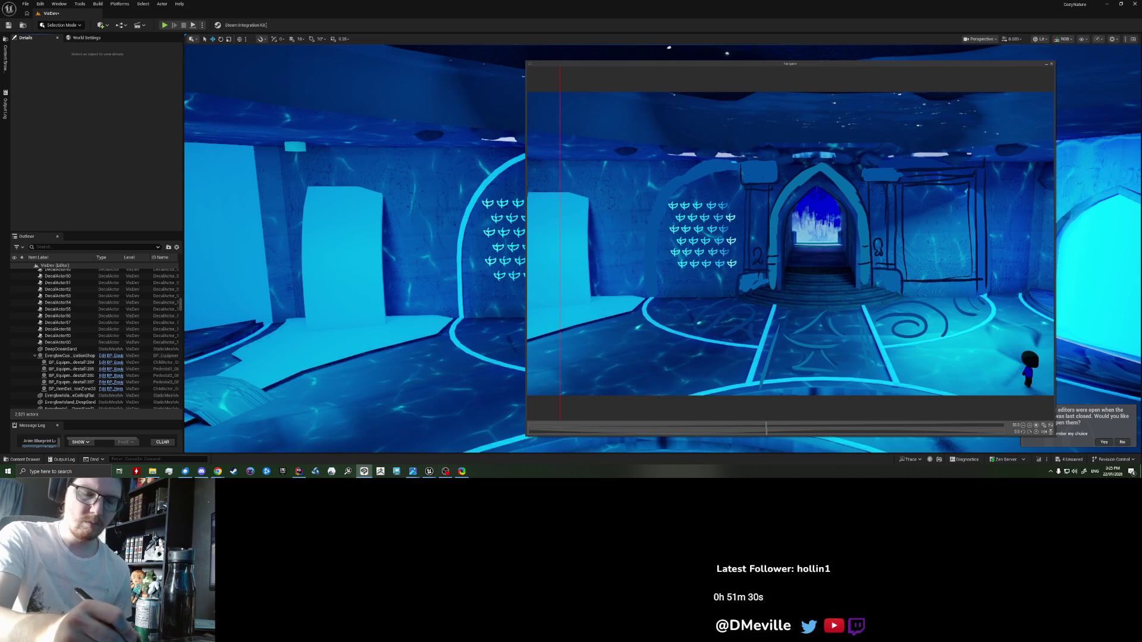
{"action": "left_click_drag", "start_coordinate": [903, 296], "coordinate": [979, 296]}
{"action": "mouse_move", "coordinate": [903, 280]}
{"action": "left_mouse_down"}
{"action": "mouse_move", "coordinate": [976, 282]}
{"action": "mouse_move", "coordinate": [955, 278]}
{"action": "left_mouse_up"}
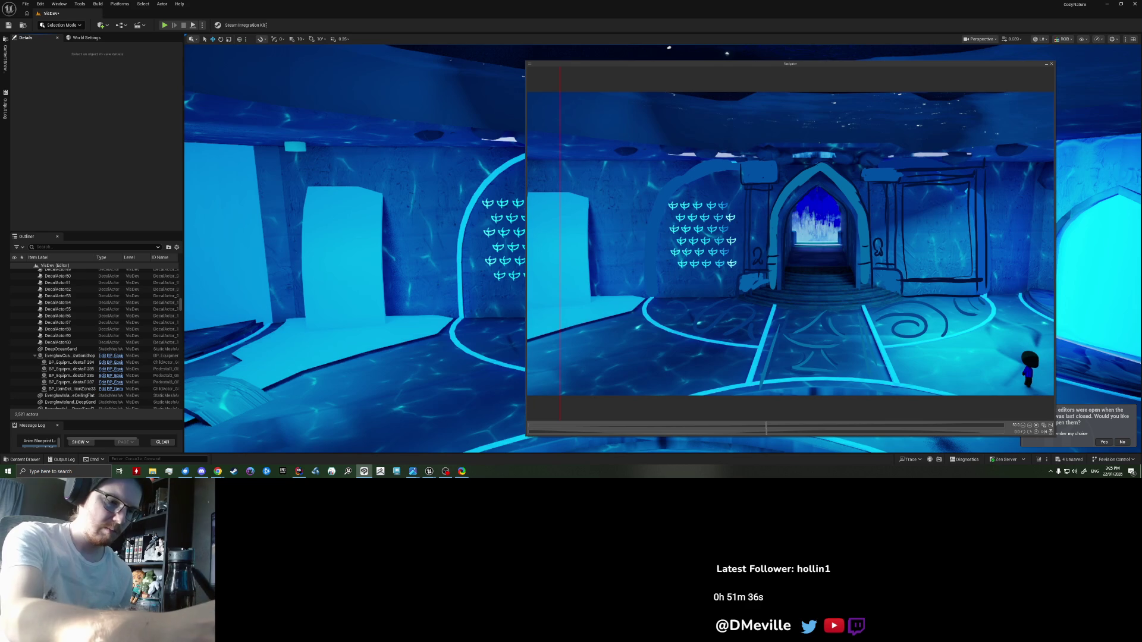
Step: Outline the left wall's edge in a darker line and add trim along its top
{"action": "left_click_drag", "start_coordinate": [643, 163], "coordinate": [642, 300]}
{"action": "key", "text": "ctrl+z"}
{"action": "left_click_drag", "start_coordinate": [648, 168], "coordinate": [647, 298]}
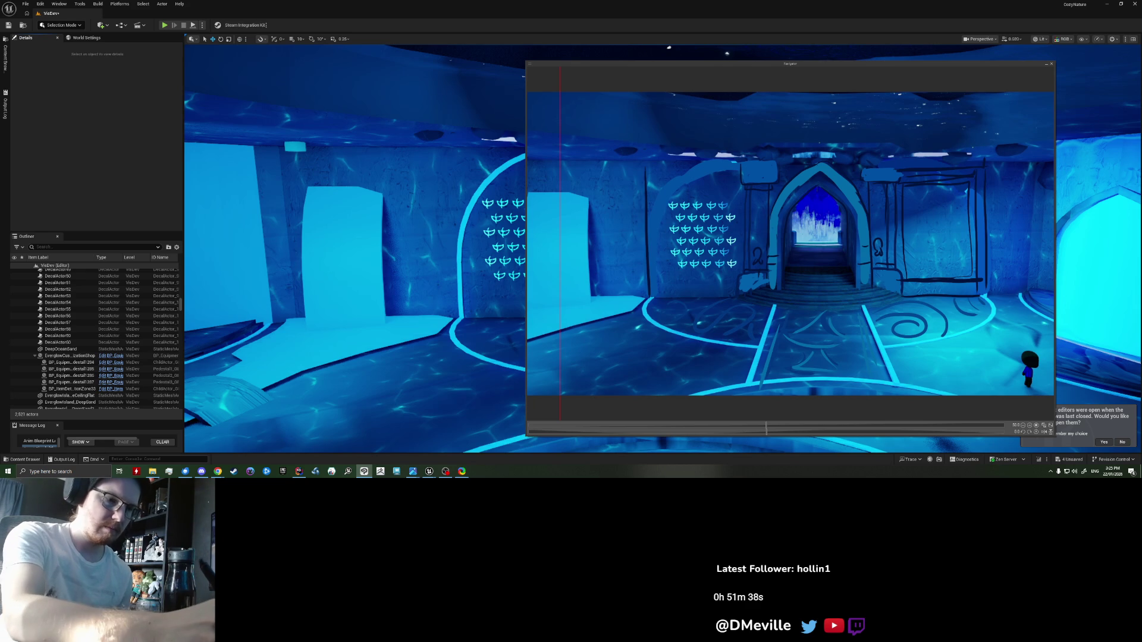
{"action": "left_click_drag", "start_coordinate": [646, 171], "coordinate": [738, 174]}
{"action": "left_click_drag", "start_coordinate": [640, 179], "coordinate": [738, 185]}
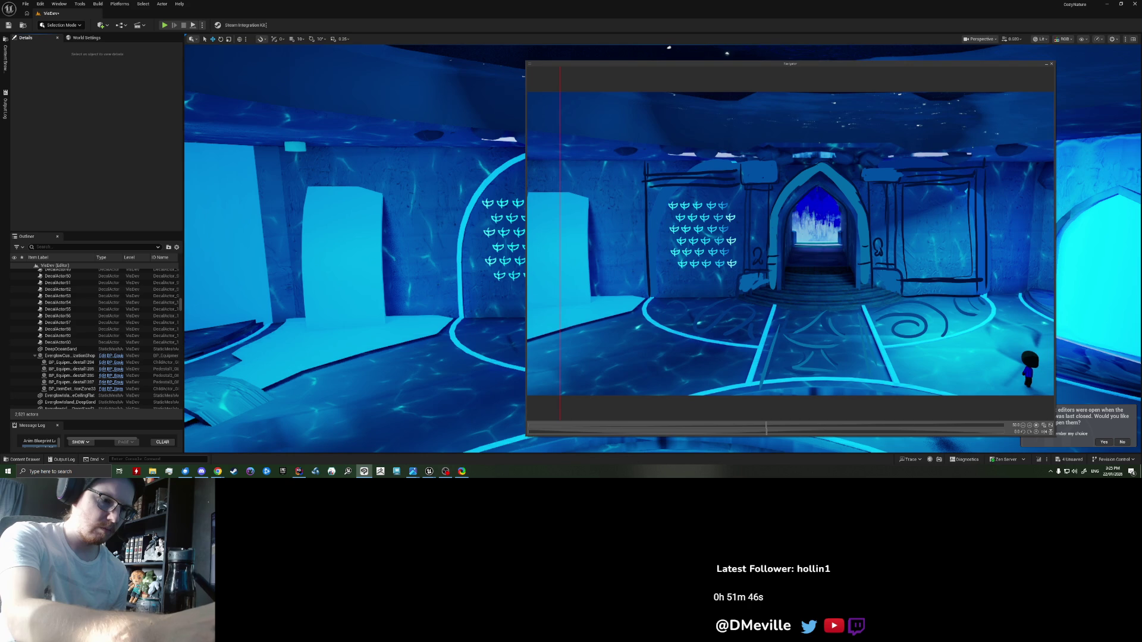
Step: Redraw the outer edge line of the left wall
{"action": "mouse_move", "coordinate": [622, 162]}
{"action": "left_mouse_down"}
{"action": "mouse_move", "coordinate": [655, 179]}
{"action": "mouse_move", "coordinate": [633, 299]}
{"action": "left_mouse_up"}
{"action": "key", "text": "ctrl+z"}
{"action": "mouse_move", "coordinate": [631, 185]}
{"action": "left_mouse_down"}
{"action": "mouse_move", "coordinate": [631, 301]}
{"action": "mouse_move", "coordinate": [647, 292]}
{"action": "left_mouse_up"}
Step: Draw a peaked inverted-V shape with a horizontal base line on the right wall
{"action": "left_click_drag", "start_coordinate": [978, 290], "coordinate": [997, 285]}
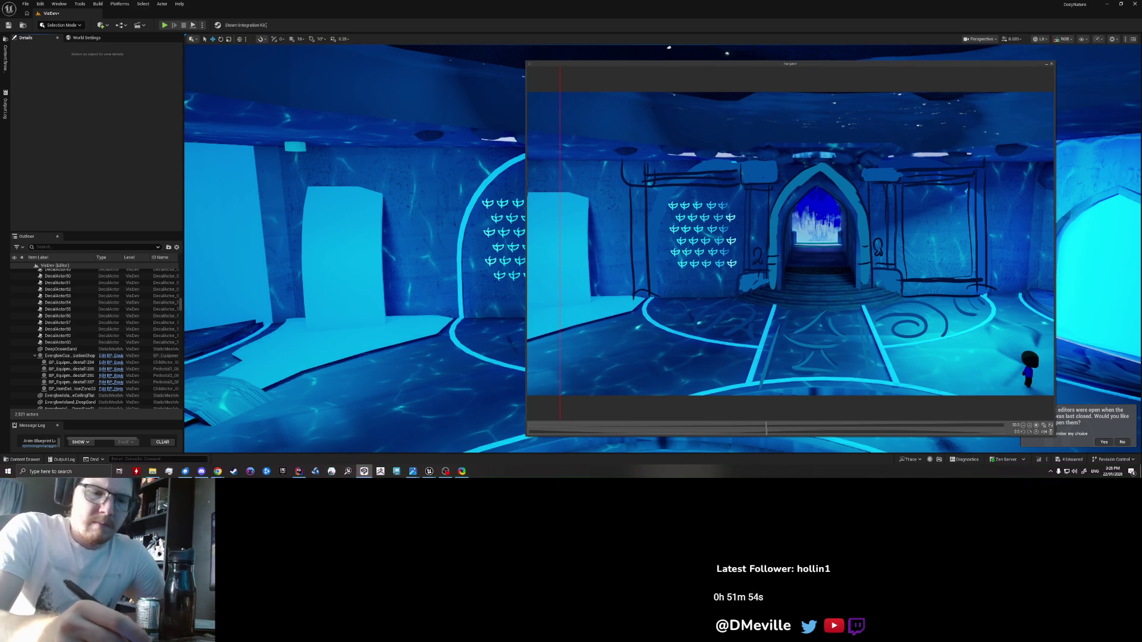
{"action": "left_click_drag", "start_coordinate": [964, 257], "coordinate": [974, 277]}
{"action": "key", "text": "ctrl+z"}
{"action": "mouse_move", "coordinate": [974, 257]}
{"action": "left_mouse_down"}
{"action": "mouse_move", "coordinate": [960, 273]}
{"action": "mouse_move", "coordinate": [1002, 271]}
{"action": "mouse_move", "coordinate": [963, 294]}
{"action": "mouse_move", "coordinate": [999, 294]}
{"action": "left_mouse_up"}
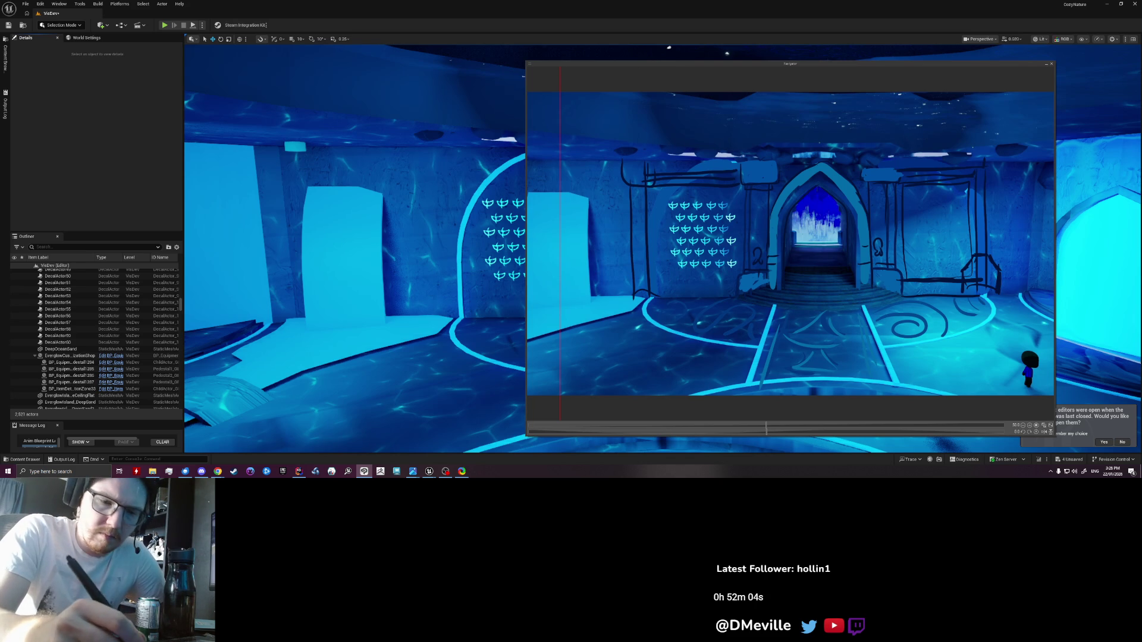
{"action": "left_click_drag", "start_coordinate": [968, 254], "coordinate": [984, 249]}
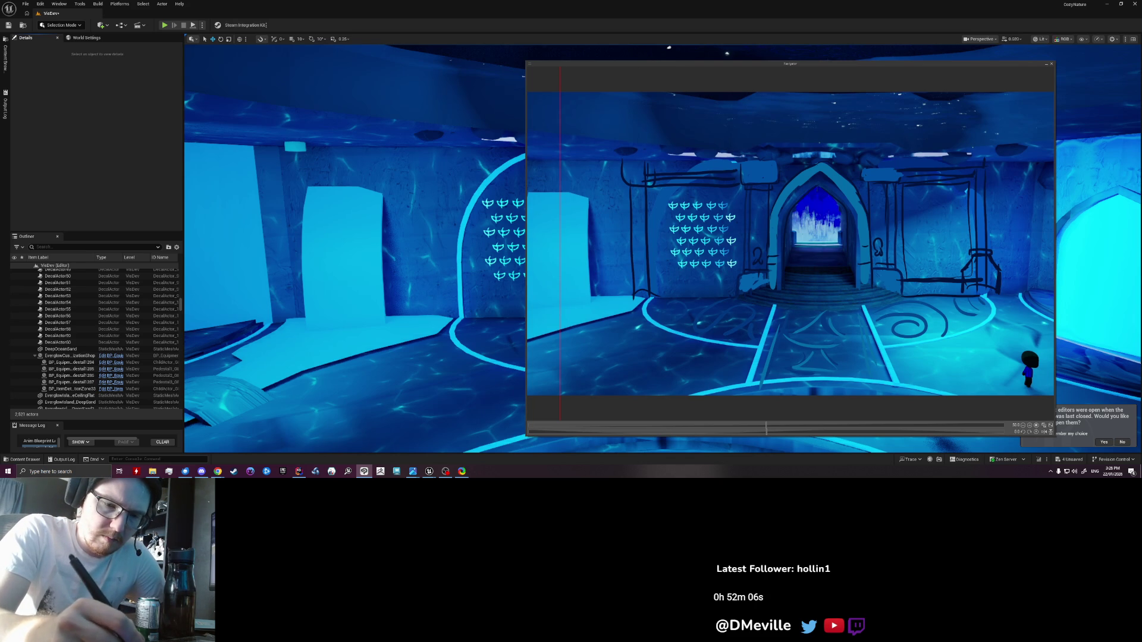
{"action": "left_click_drag", "start_coordinate": [964, 273], "coordinate": [997, 273]}
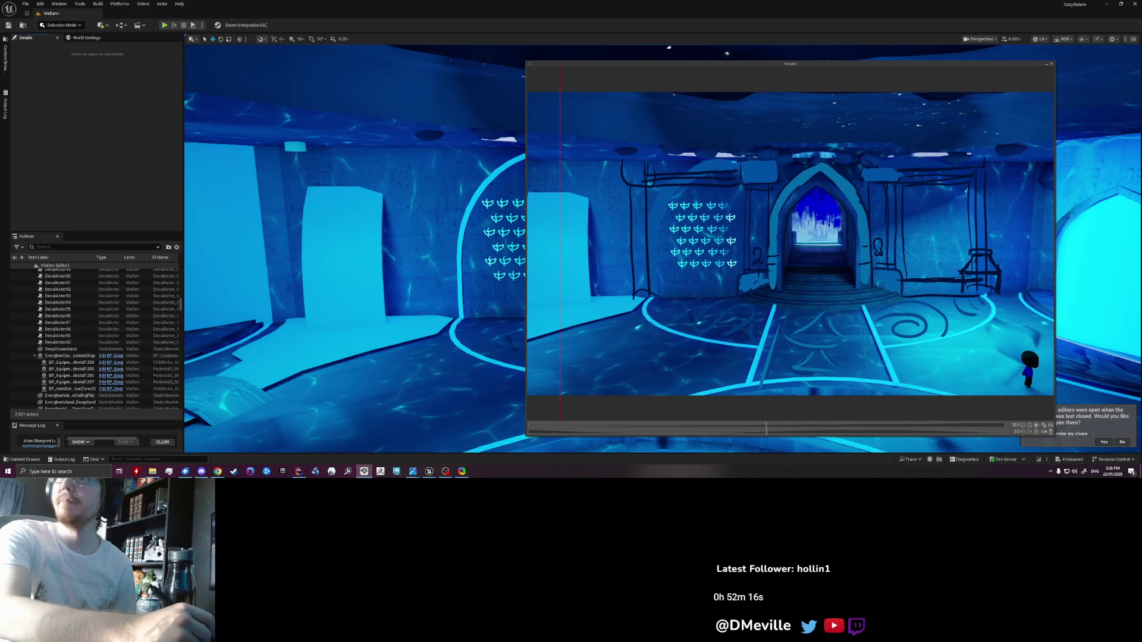
{"action": "key", "text": "alt+Tab"}
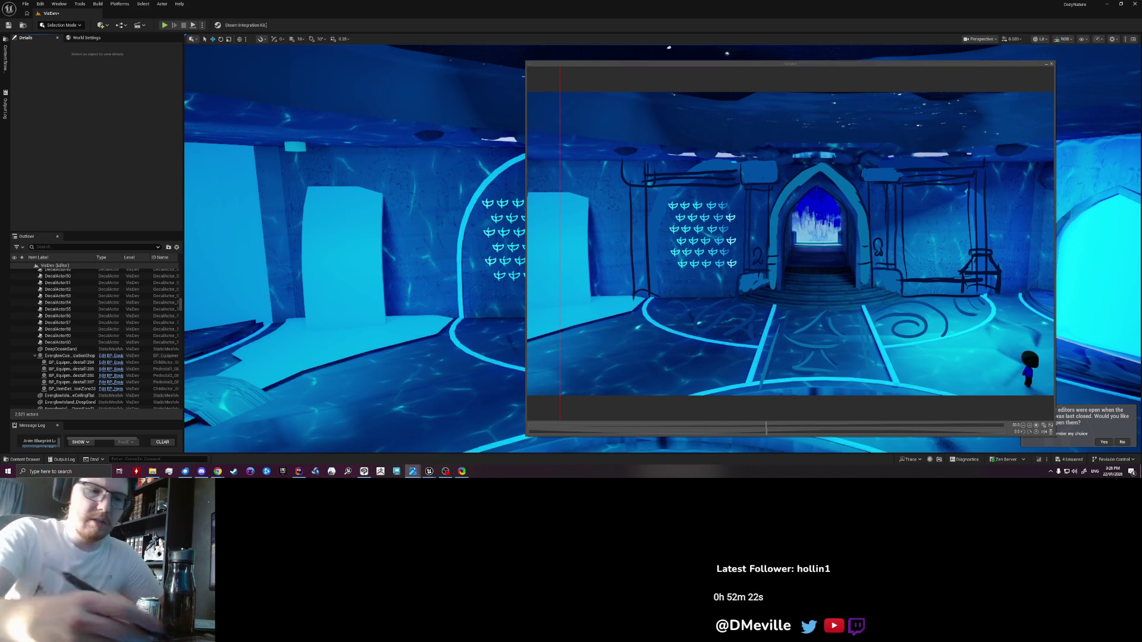
{"action": "key", "text": "alt+Tab"}
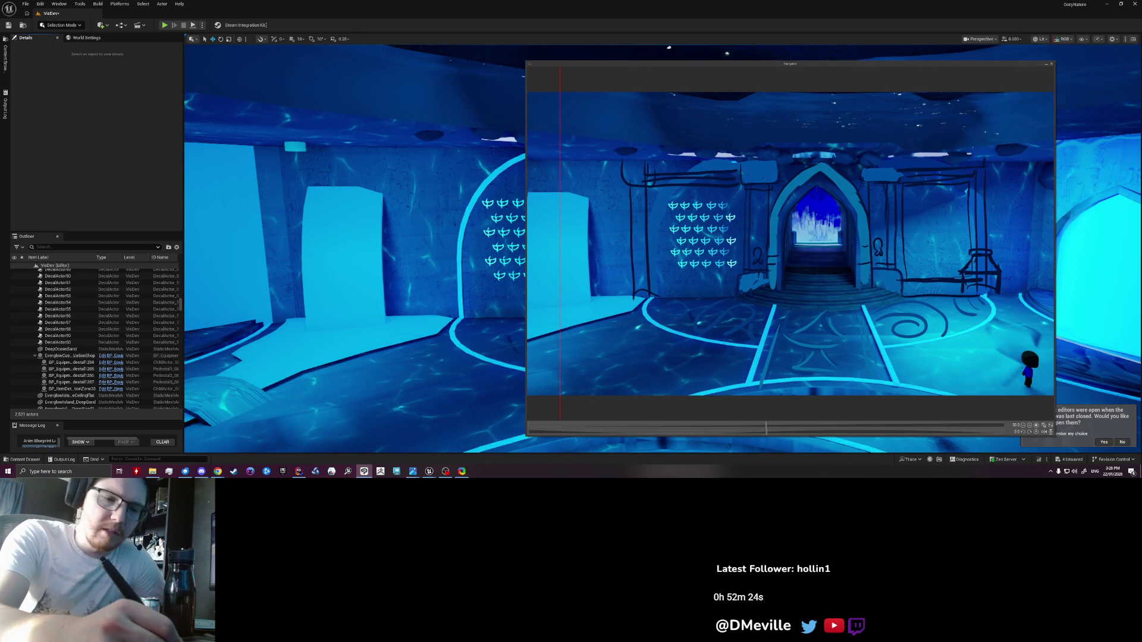
Step: Sketch an S-shaped swirl, curls and a small circle on the right wall, undoing the arch curls
{"action": "mouse_move", "coordinate": [923, 197]}
{"action": "left_mouse_down"}
{"action": "mouse_move", "coordinate": [919, 241]}
{"action": "mouse_move", "coordinate": [932, 214]}
{"action": "left_mouse_up"}
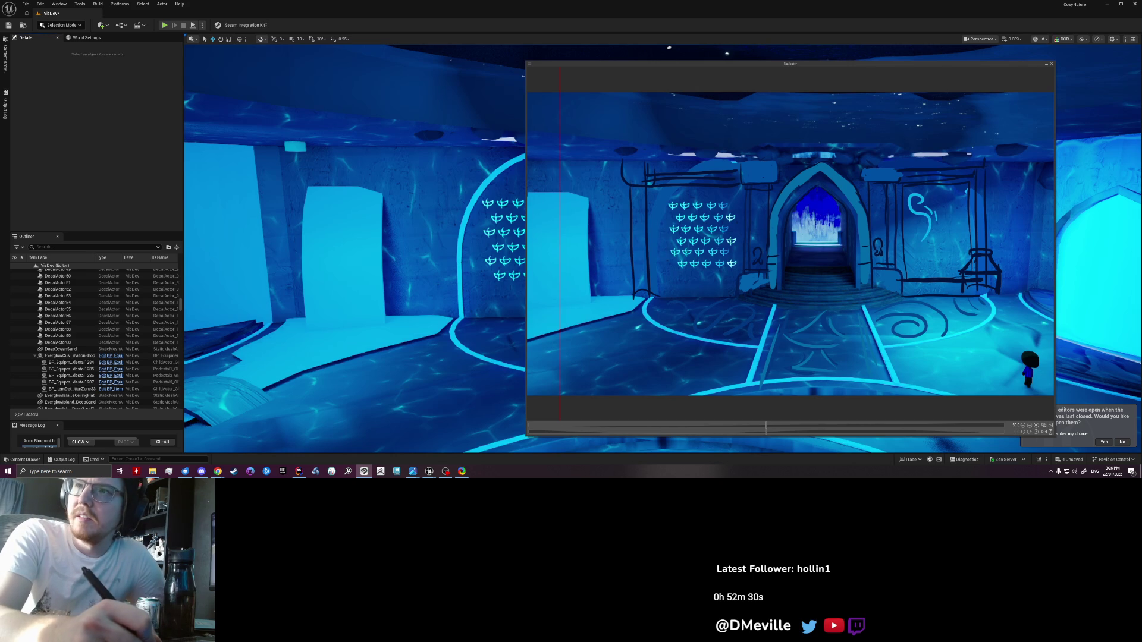
{"action": "left_click_drag", "start_coordinate": [940, 233], "coordinate": [947, 240]}
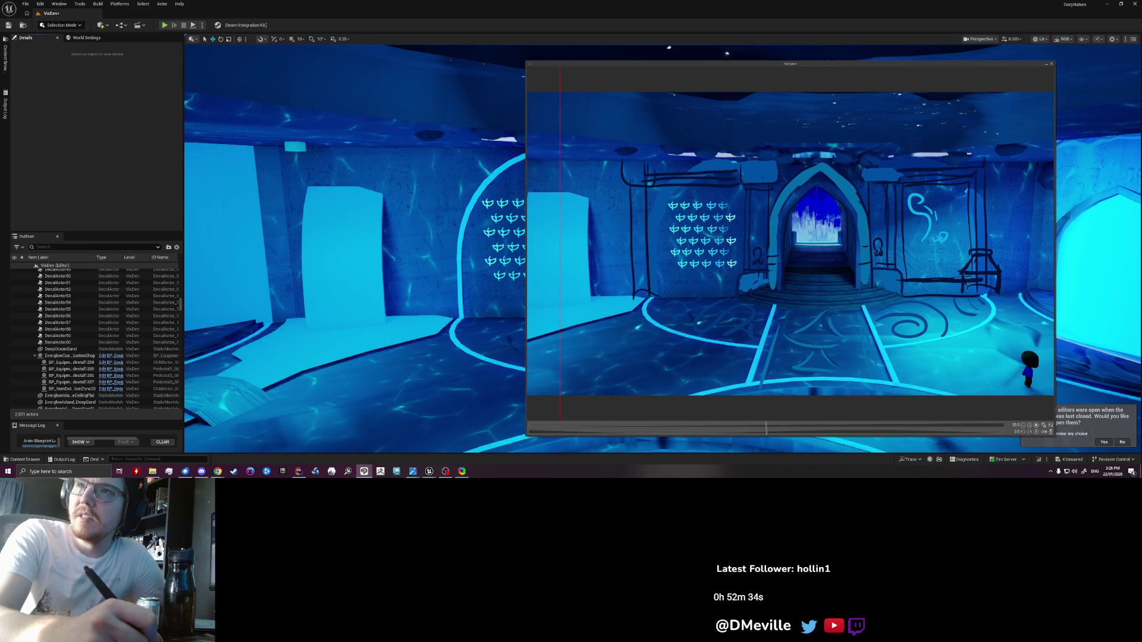
{"action": "mouse_move", "coordinate": [919, 252]}
{"action": "left_mouse_down"}
{"action": "mouse_move", "coordinate": [910, 259]}
{"action": "mouse_move", "coordinate": [949, 270]}
{"action": "mouse_move", "coordinate": [965, 257]}
{"action": "left_mouse_up"}
{"action": "left_click_drag", "start_coordinate": [965, 199], "coordinate": [969, 208]}
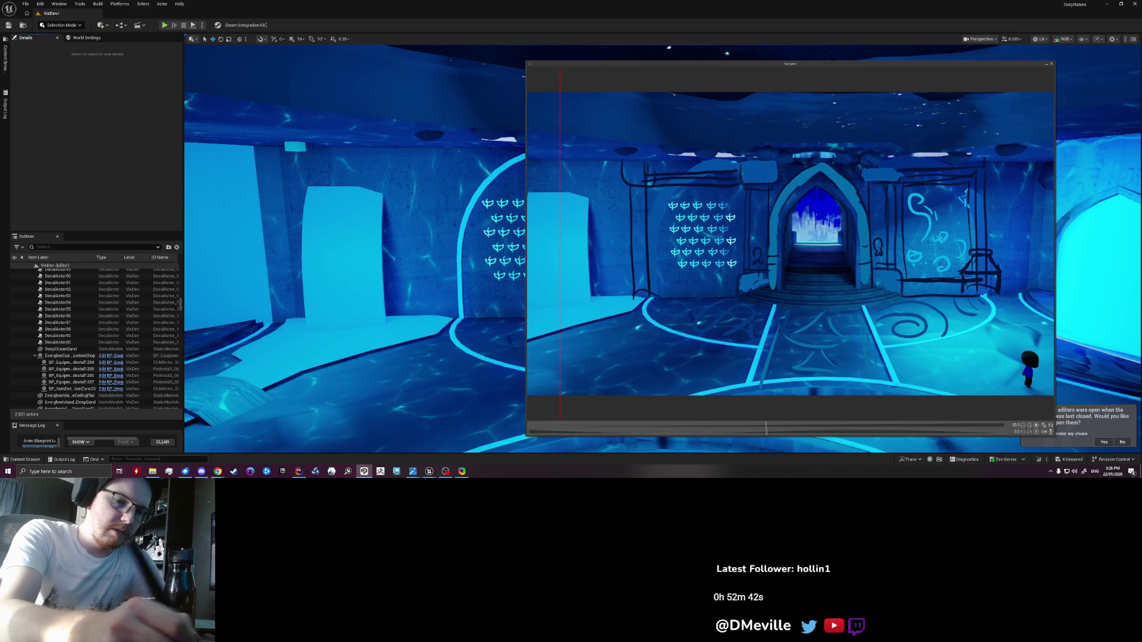
{"action": "left_click_drag", "start_coordinate": [705, 289], "coordinate": [910, 197]}
{"action": "key", "text": "ctrl+z"}
{"action": "key", "text": "ctrl+z"}
{"action": "mouse_move", "coordinate": [753, 181]}
{"action": "left_mouse_down"}
{"action": "mouse_move", "coordinate": [907, 146]}
{"action": "mouse_move", "coordinate": [783, 159]}
{"action": "left_mouse_up"}
{"action": "left_click_drag", "start_coordinate": [860, 154], "coordinate": [883, 181]}
{"action": "left_click_drag", "start_coordinate": [909, 204], "coordinate": [900, 210]}
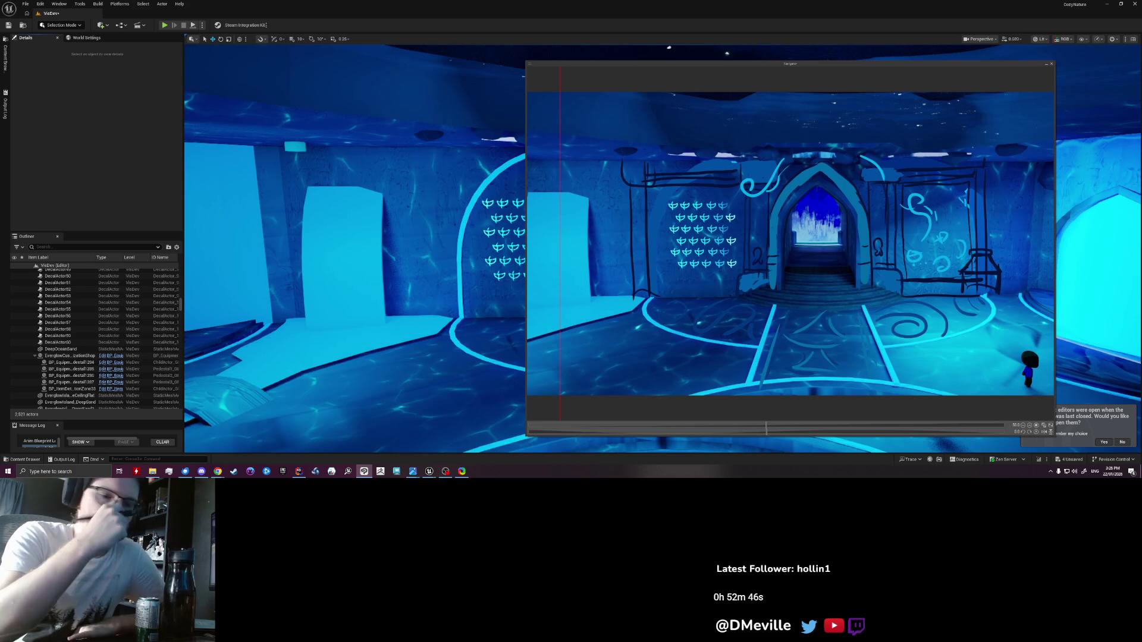
{"action": "key", "text": "ctrl+z"}
{"action": "key", "text": "ctrl+z"}
{"action": "key", "text": "ctrl+z"}
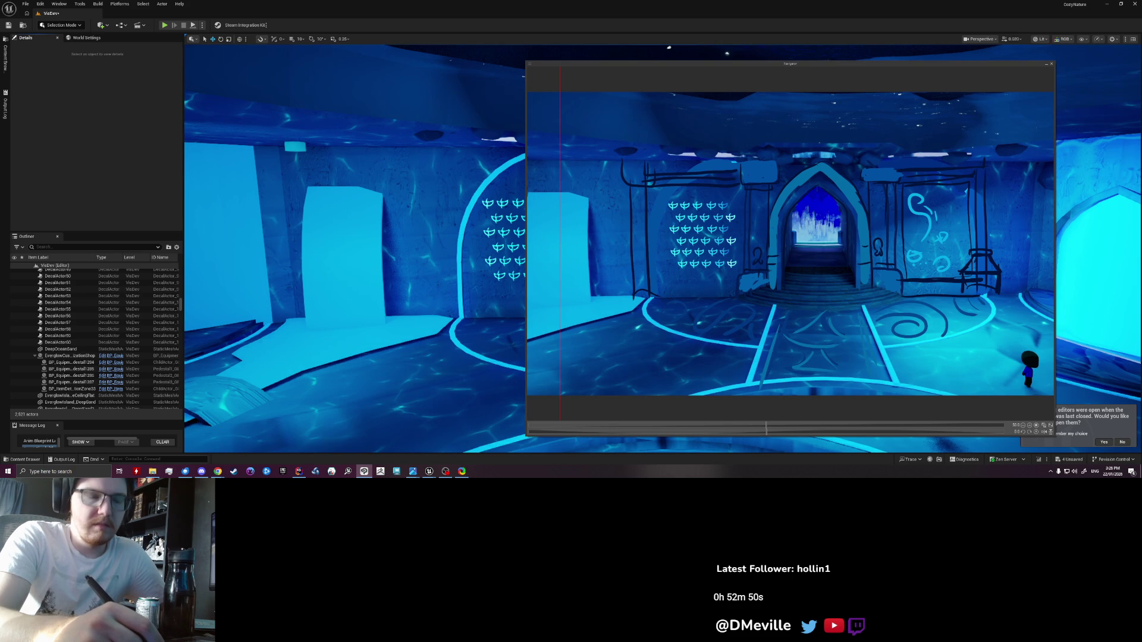
{"action": "key", "text": "ctrl+z"}
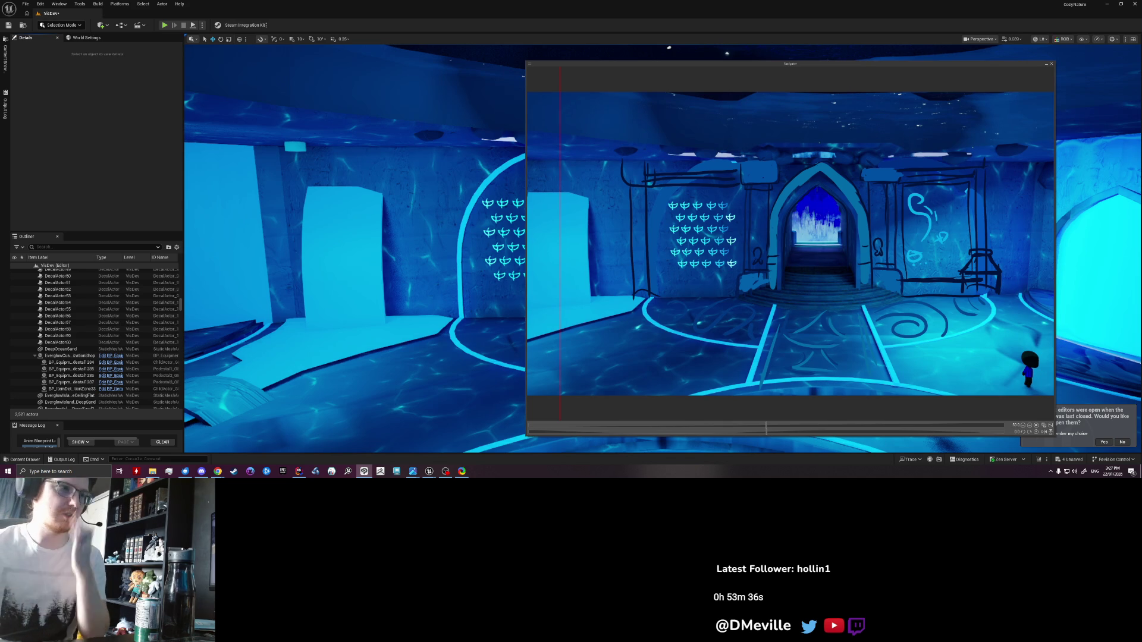
{"action": "left_click", "coordinate": [430, 471]}
{"action": "mouse_move", "coordinate": [430, 472]}
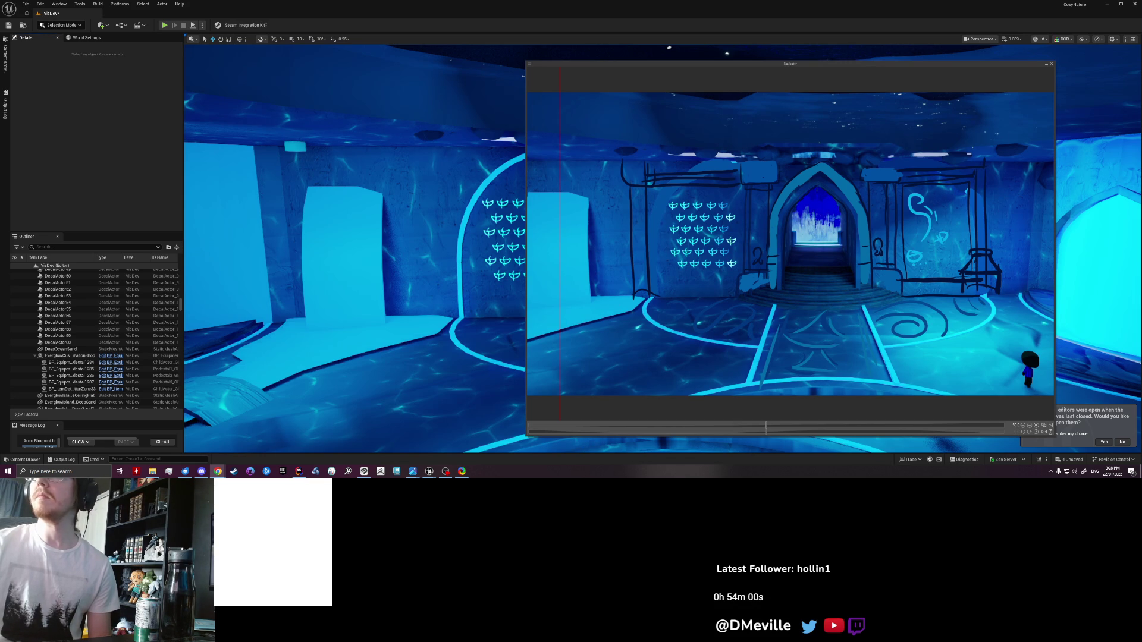
Step: Minimize everything to the desktop, then bring the Unreal editor back
{"action": "key", "text": "super+d"}
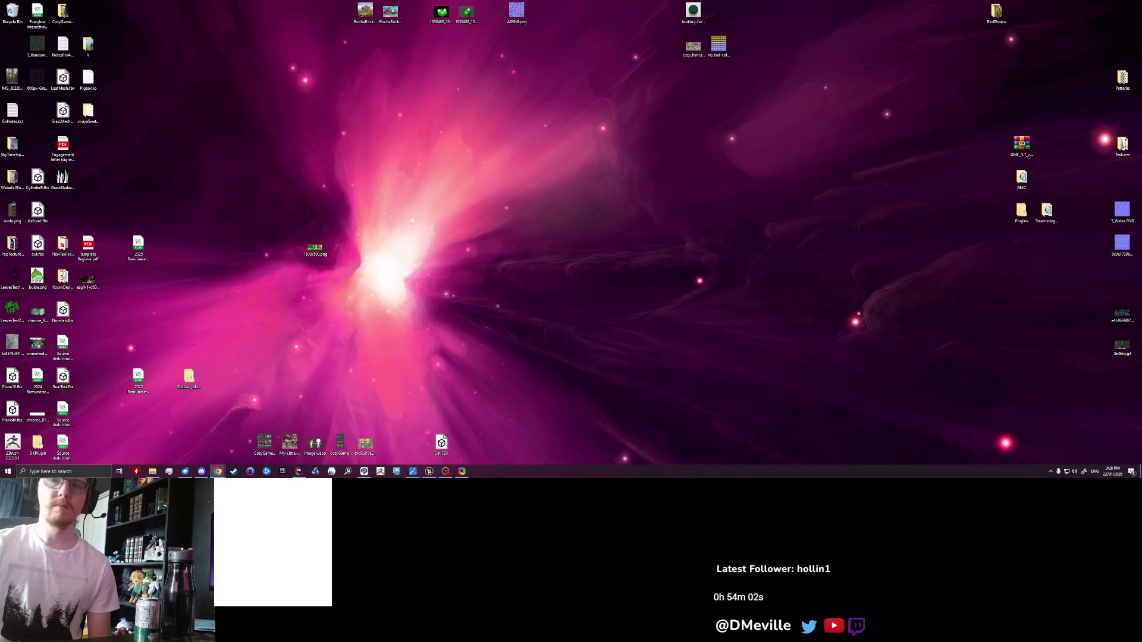
{"action": "left_click", "coordinate": [429, 471]}
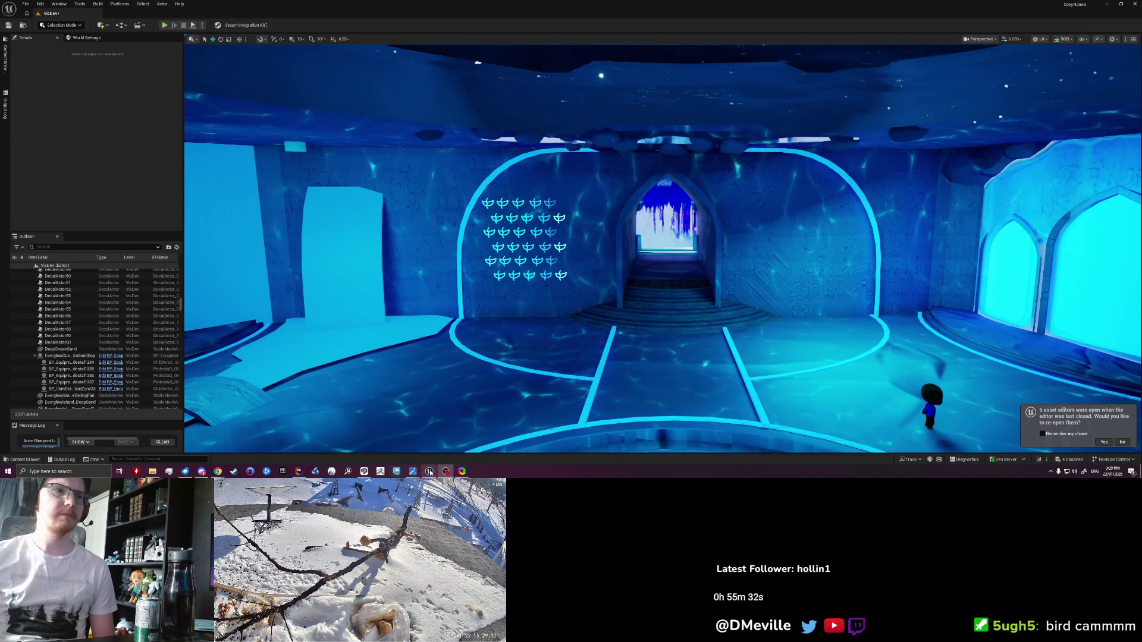
Step: Reopen the hall screenshot, try green archway strokes, then undo them and the black line art
{"action": "left_click", "coordinate": [363, 473]}
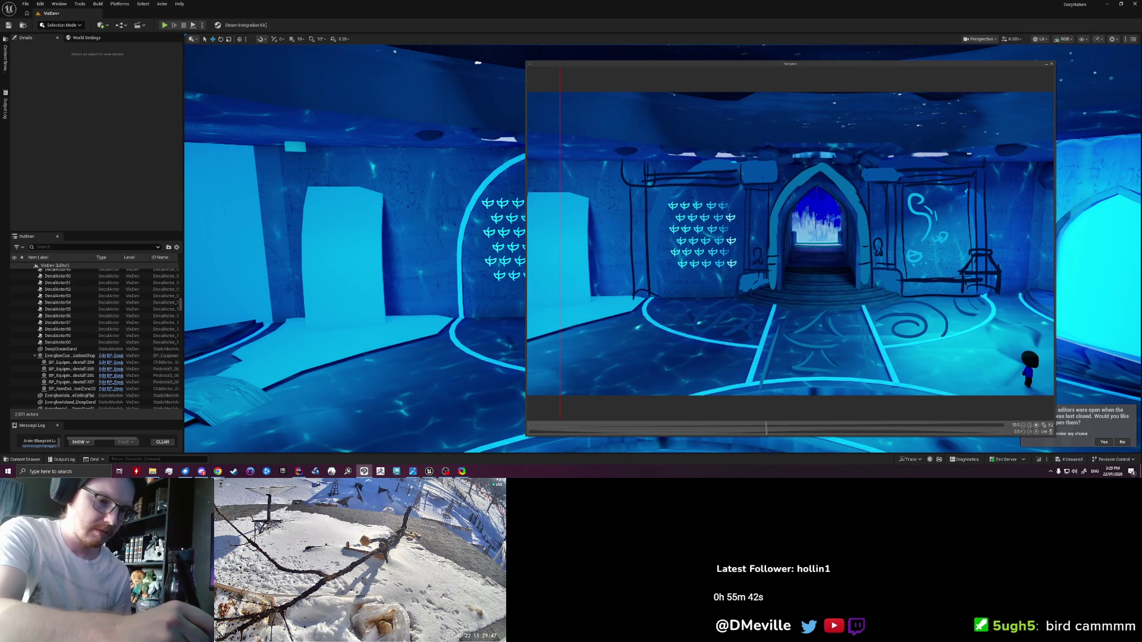
{"action": "left_click_drag", "start_coordinate": [731, 276], "coordinate": [742, 274]}
{"action": "mouse_move", "coordinate": [790, 243]}
{"action": "left_mouse_down"}
{"action": "mouse_move", "coordinate": [799, 194]}
{"action": "mouse_move", "coordinate": [828, 208]}
{"action": "mouse_move", "coordinate": [836, 228]}
{"action": "left_mouse_up"}
{"action": "key", "text": "ctrl+z"}
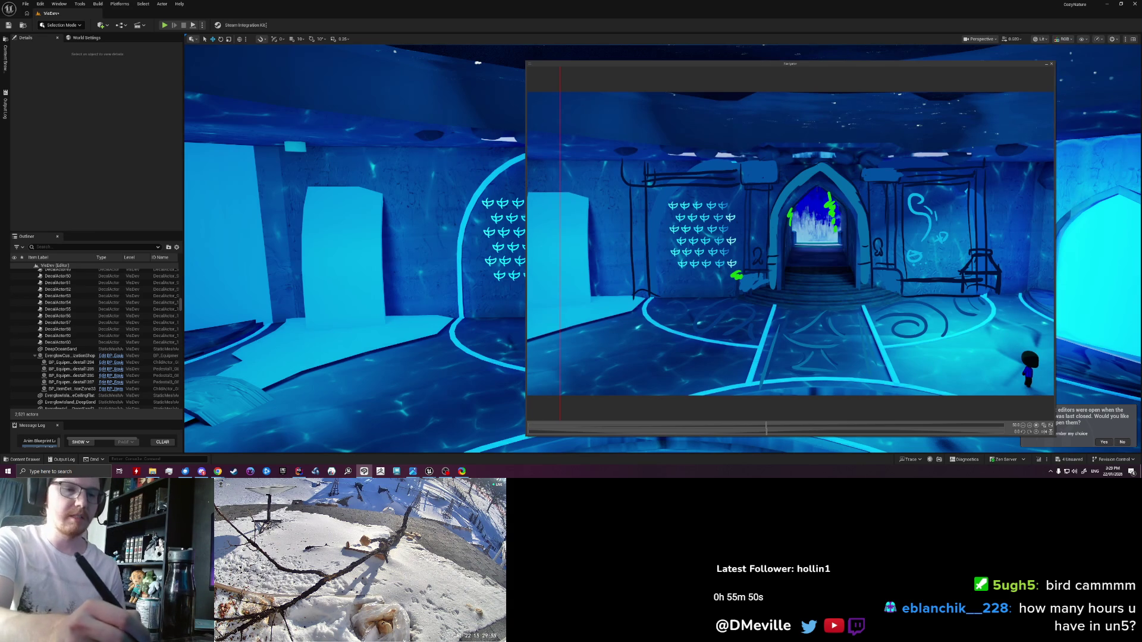
{"action": "key", "text": "ctrl+z"}
{"action": "key", "text": "ctrl+z"}
{"action": "key", "text": "ctrl+z"}
{"action": "key", "text": "ctrl+z"}
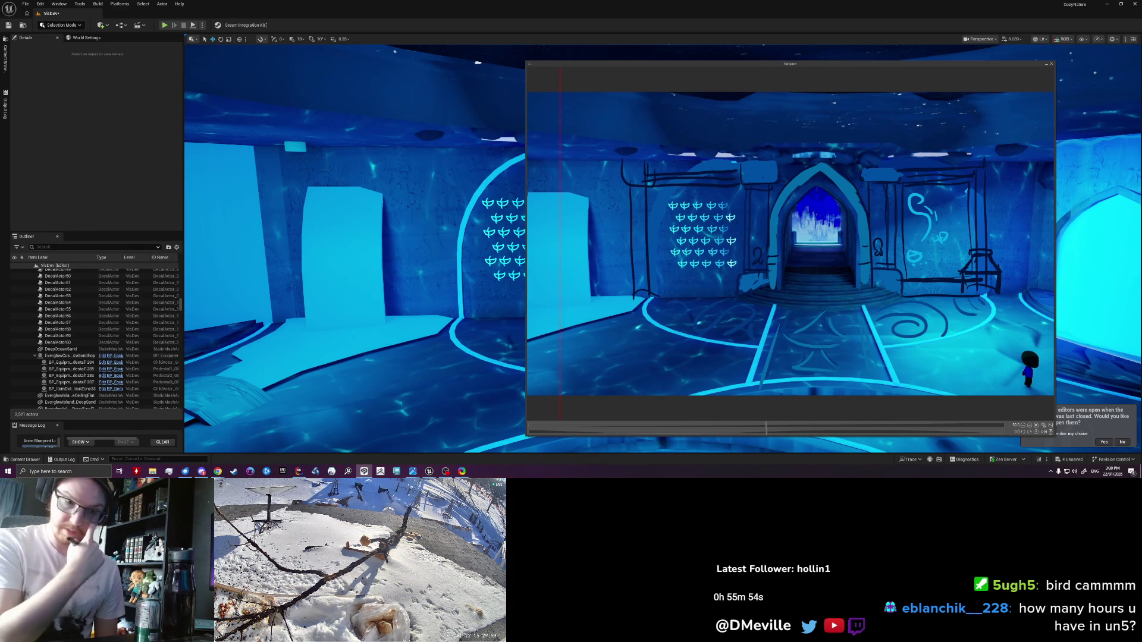
{"action": "key", "text": "ctrl+z"}
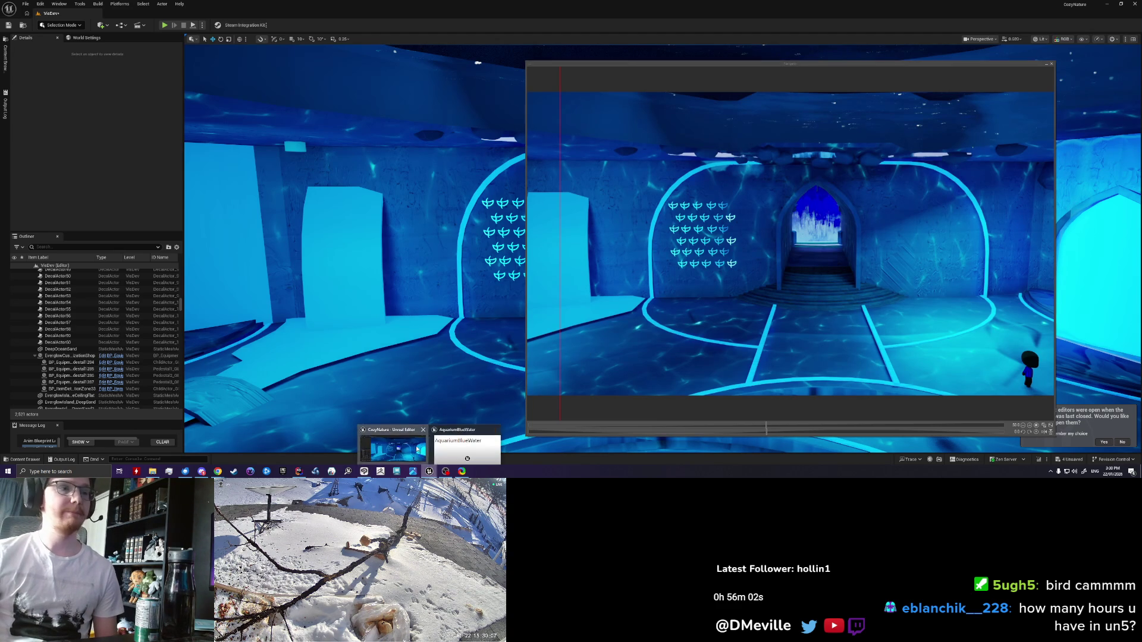
Step: Start playing the level from the spot inside the archway
{"action": "left_click", "coordinate": [429, 472]}
{"action": "scroll", "coordinate": [663, 249], "scroll_direction": "up", "scroll_amount": 5}
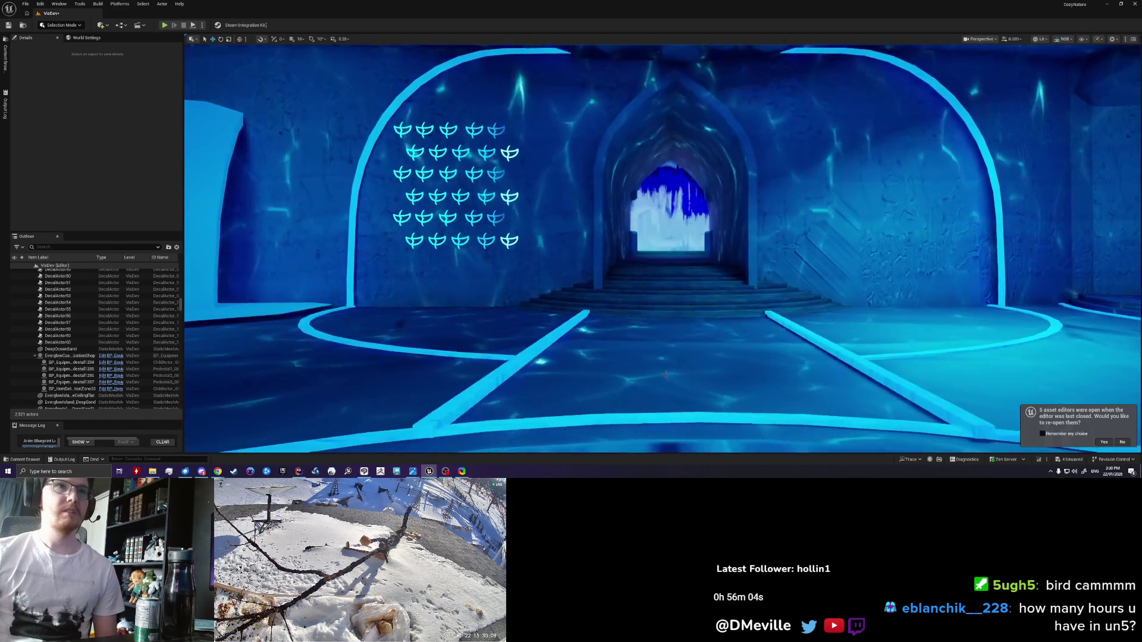
{"action": "right_click", "coordinate": [669, 140]}
{"action": "left_click", "coordinate": [687, 367]}
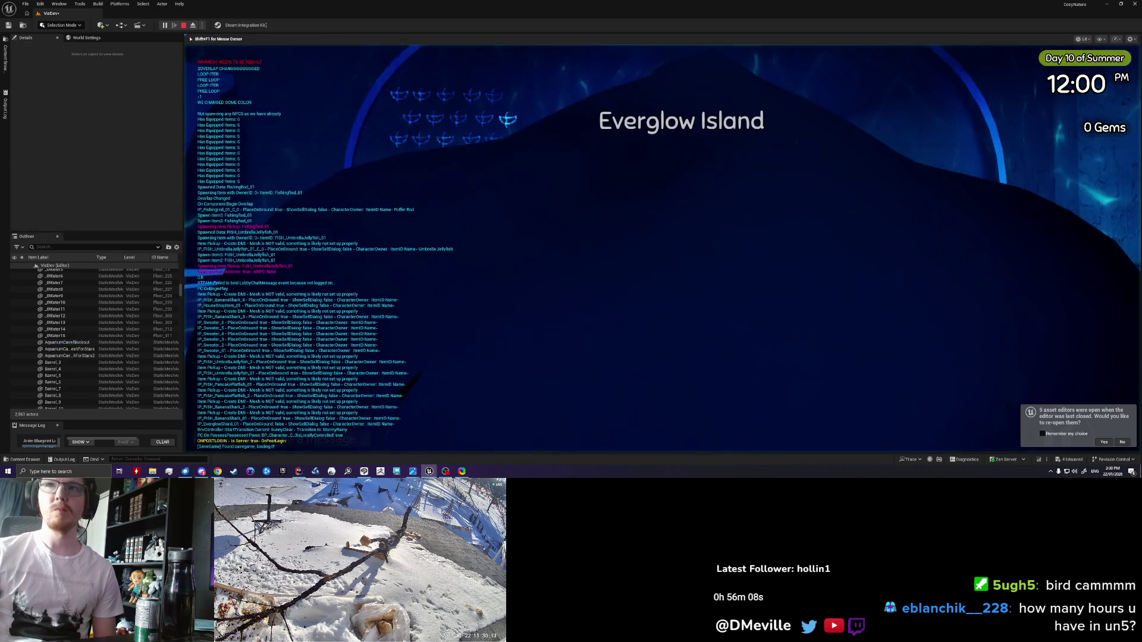
Step: Run the character down the corridor, through the ice cave and tunnel into the glowing chamber
{"action": "key", "text": "w"}
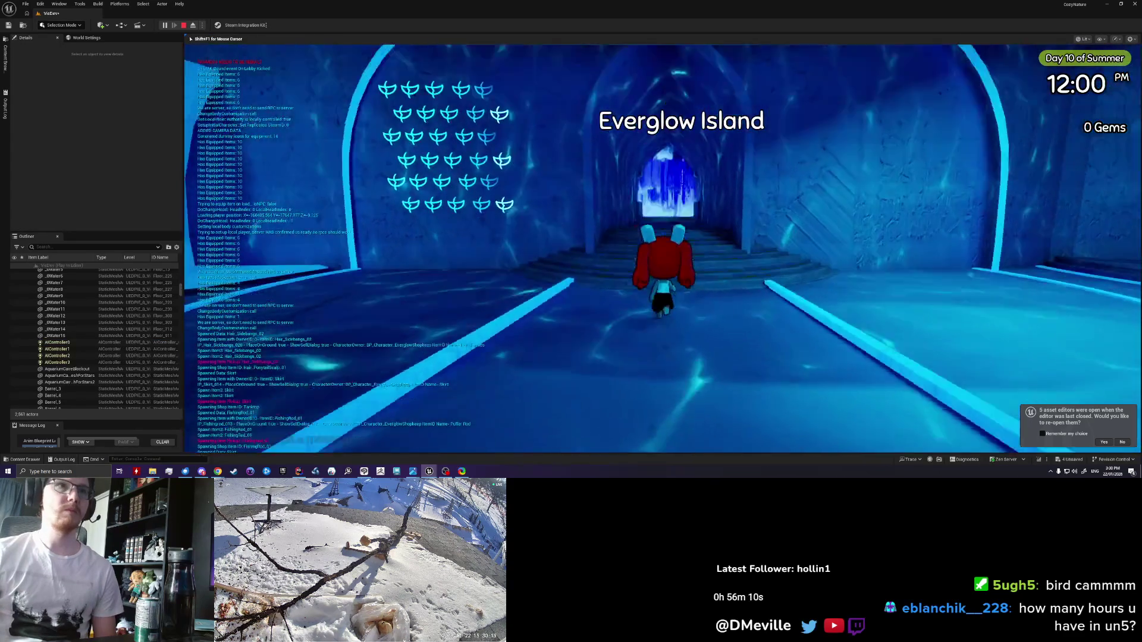
{"action": "key", "text": "w"}
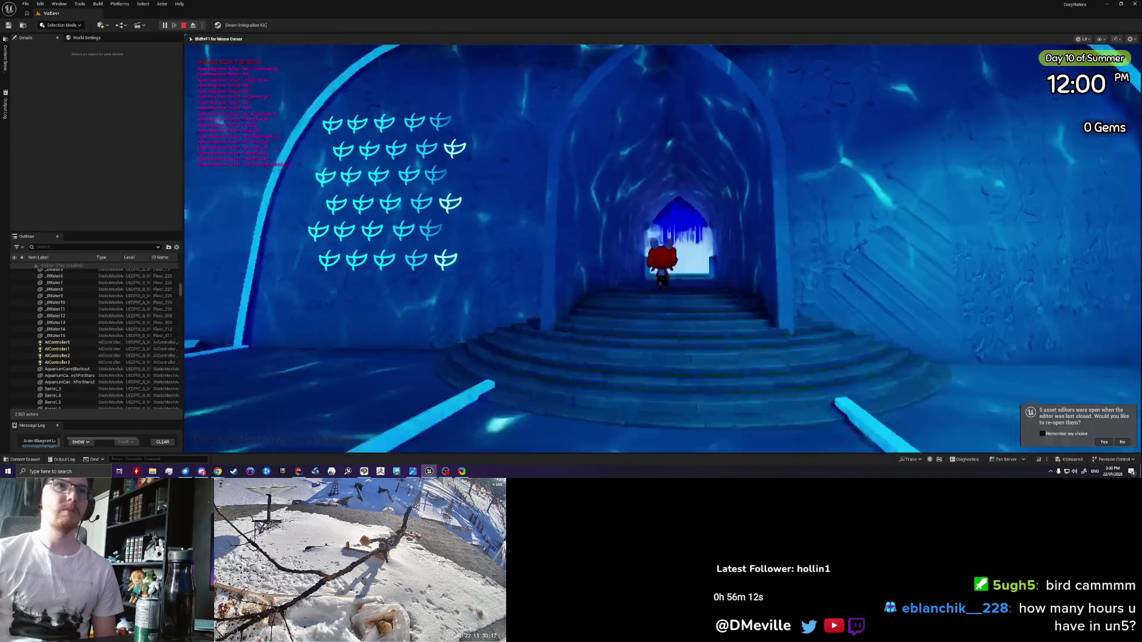
{"action": "key", "text": "w"}
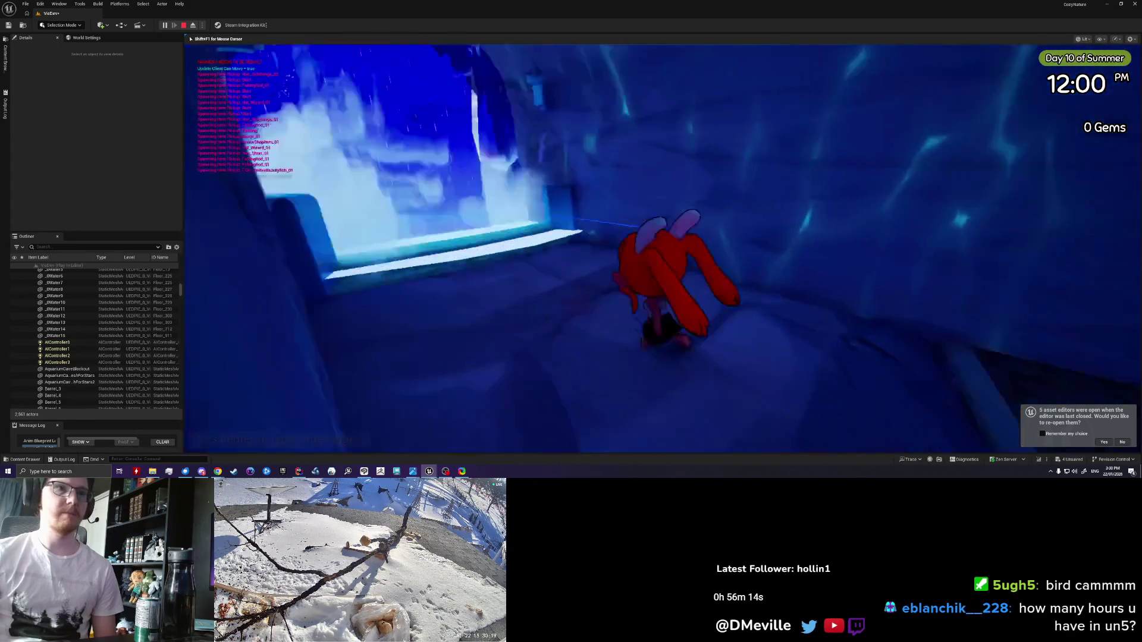
{"action": "key", "text": "w"}
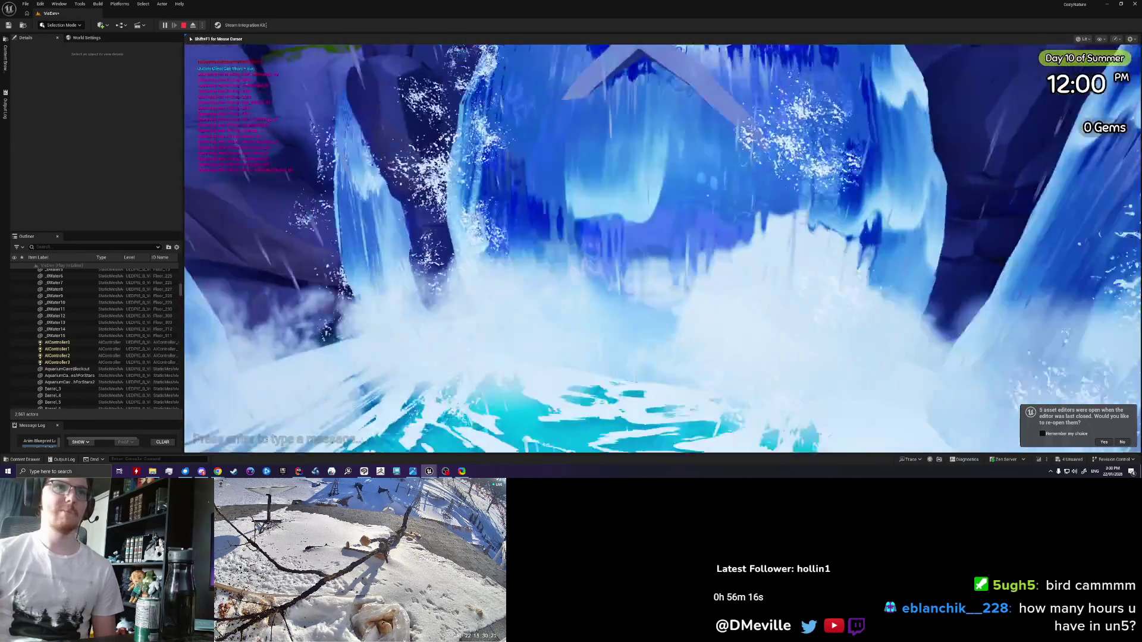
{"action": "key", "text": "w"}
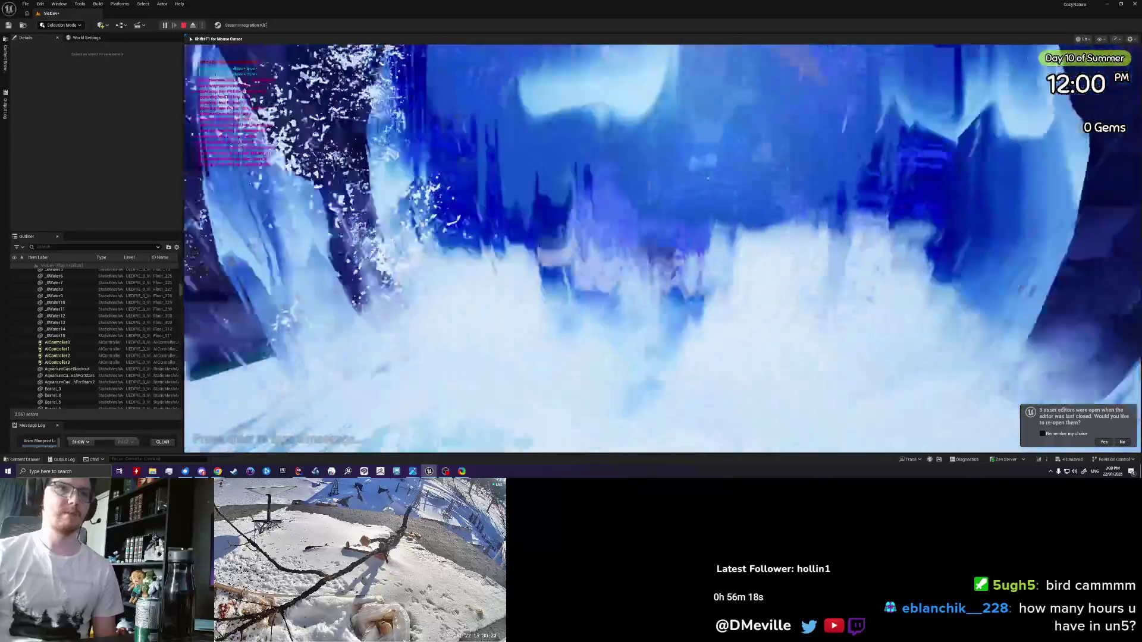
{"action": "key", "text": "w"}
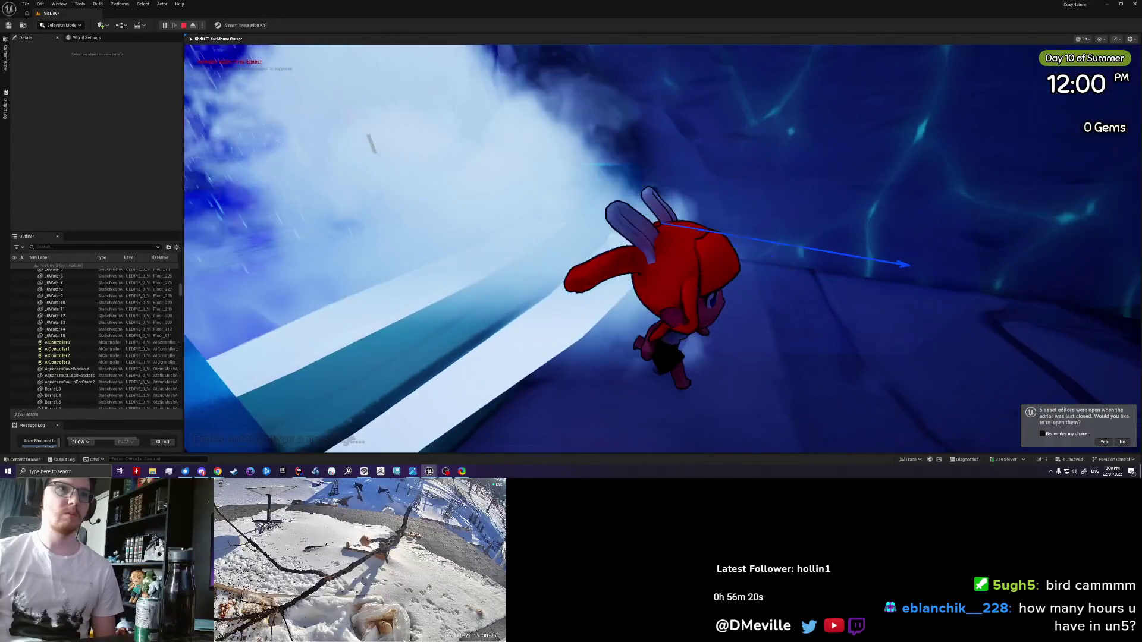
{"action": "key", "text": "w"}
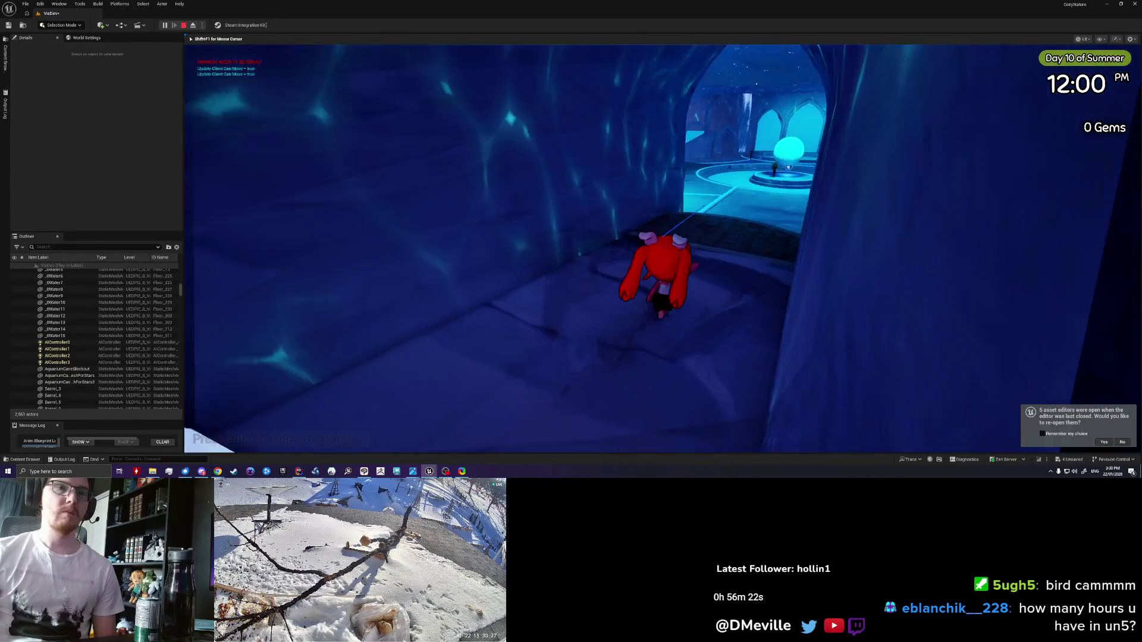
{"action": "key", "text": "w"}
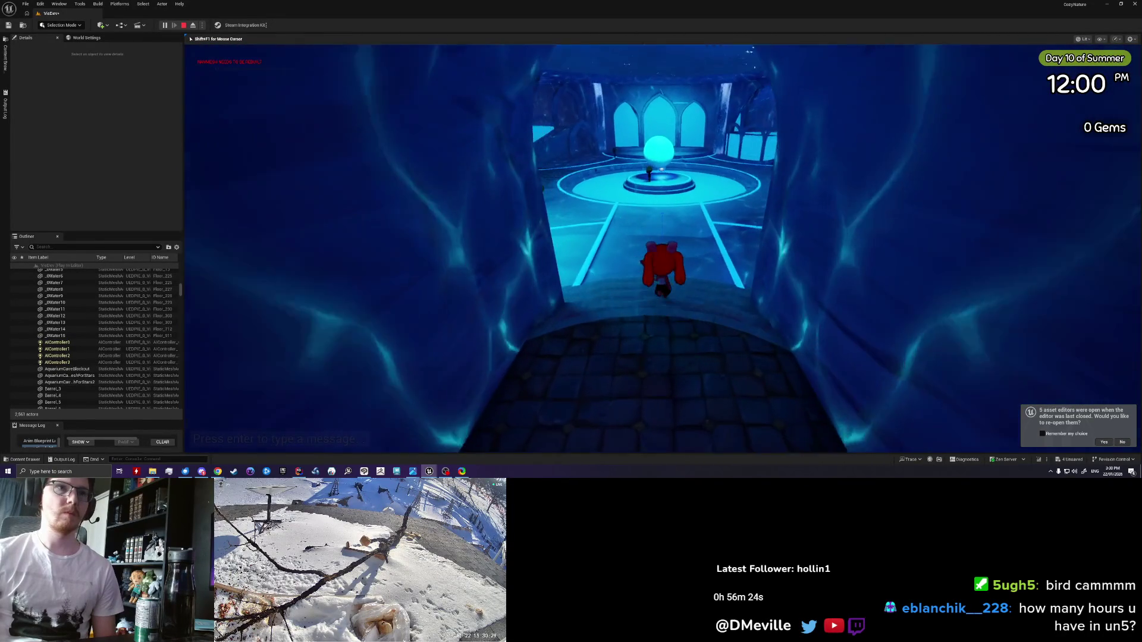
{"action": "key", "text": "w"}
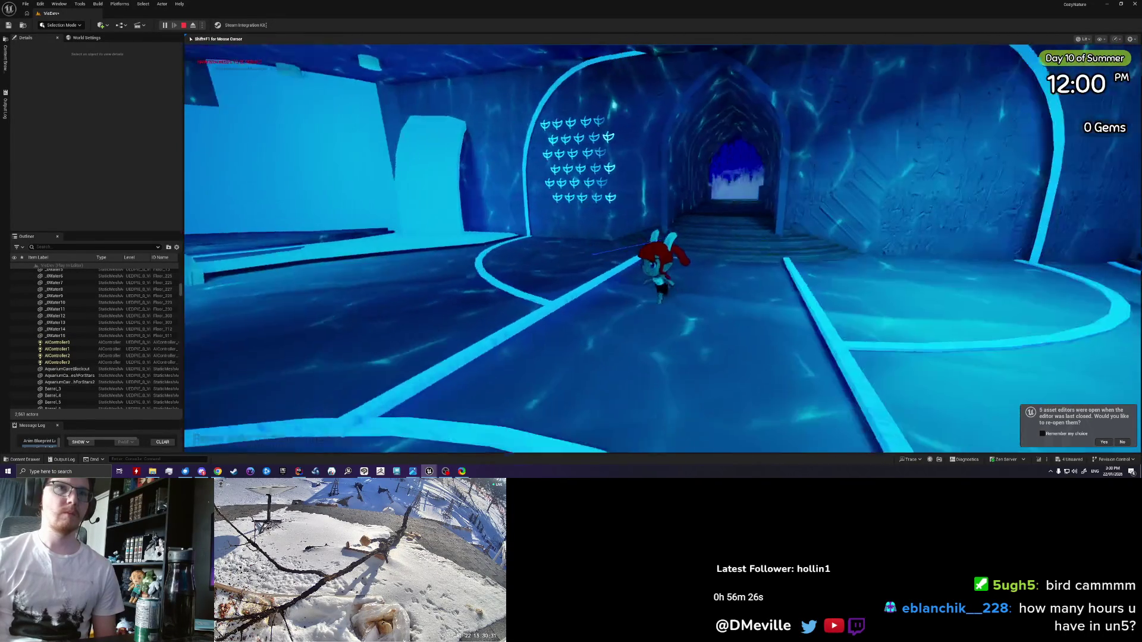
Step: Turn back through the tunnel to the top of the stairs, then stop play
{"action": "key", "text": "s"}
{"action": "key", "text": "w"}
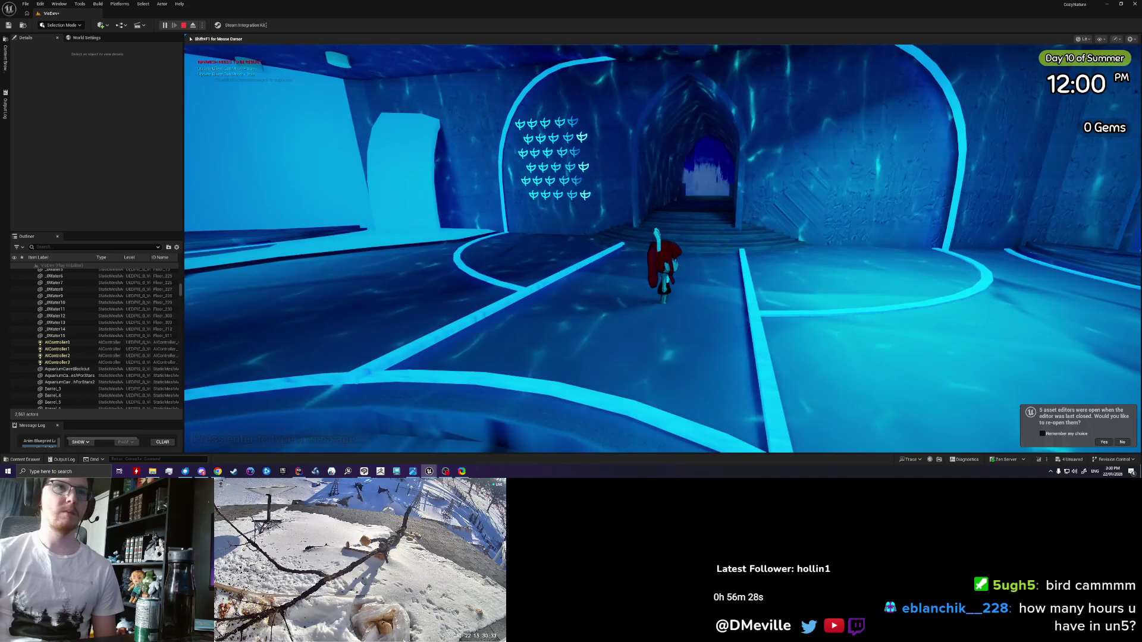
{"action": "key", "text": "w"}
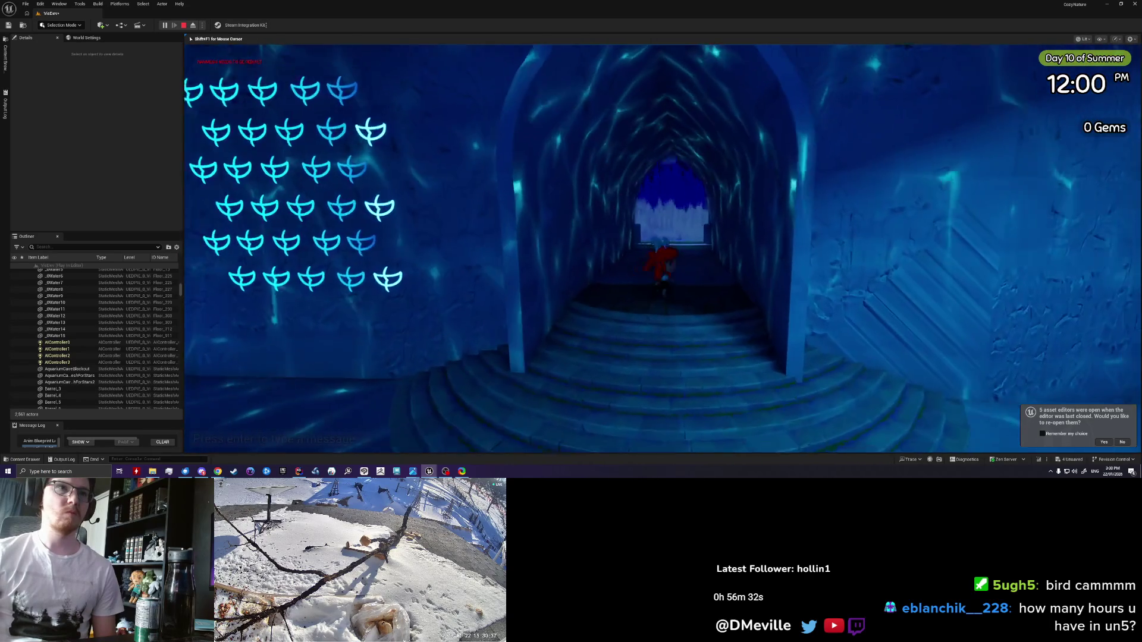
{"action": "key", "text": "s"}
{"action": "key", "text": "s"}
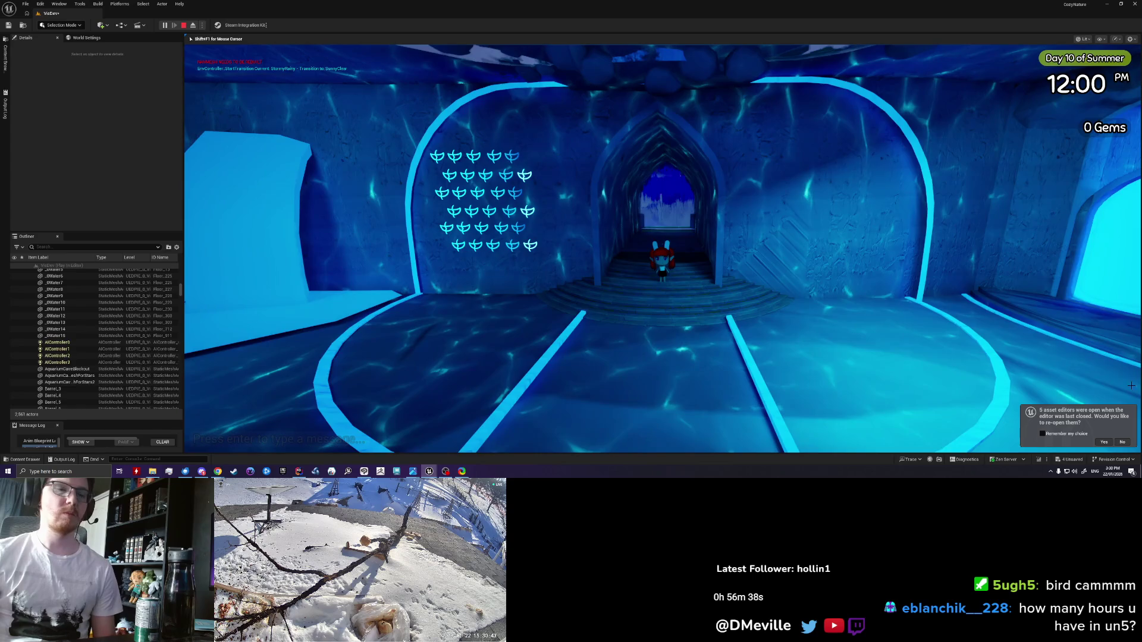
{"action": "key", "text": "Escape"}
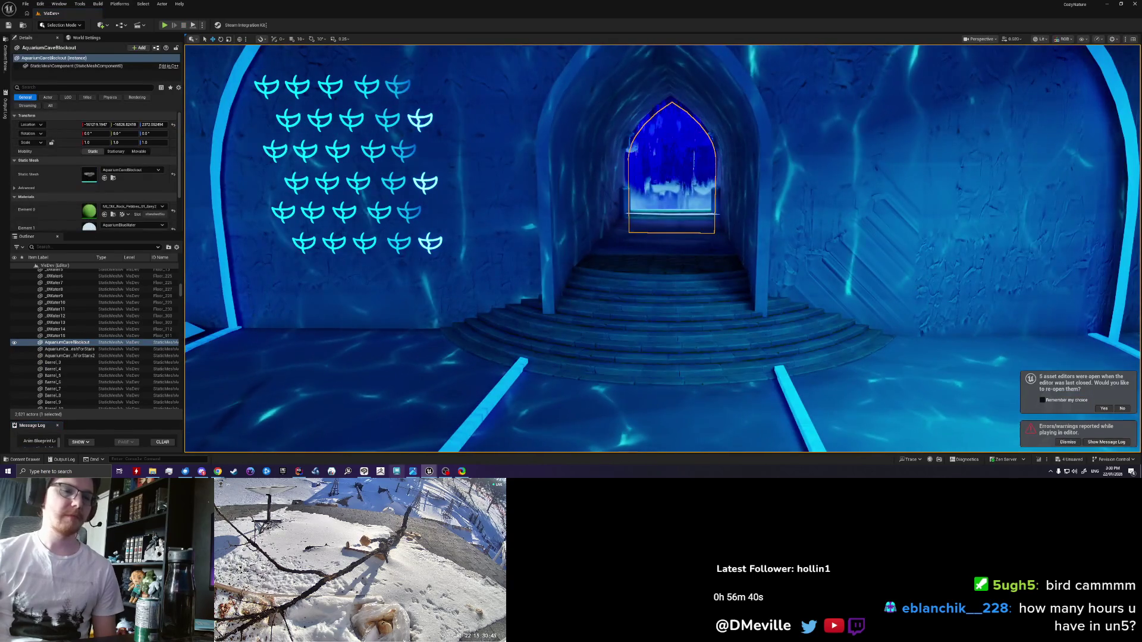
Step: Bring up the captured frame of the stairway hall
{"action": "key", "text": "alt+Tab"}
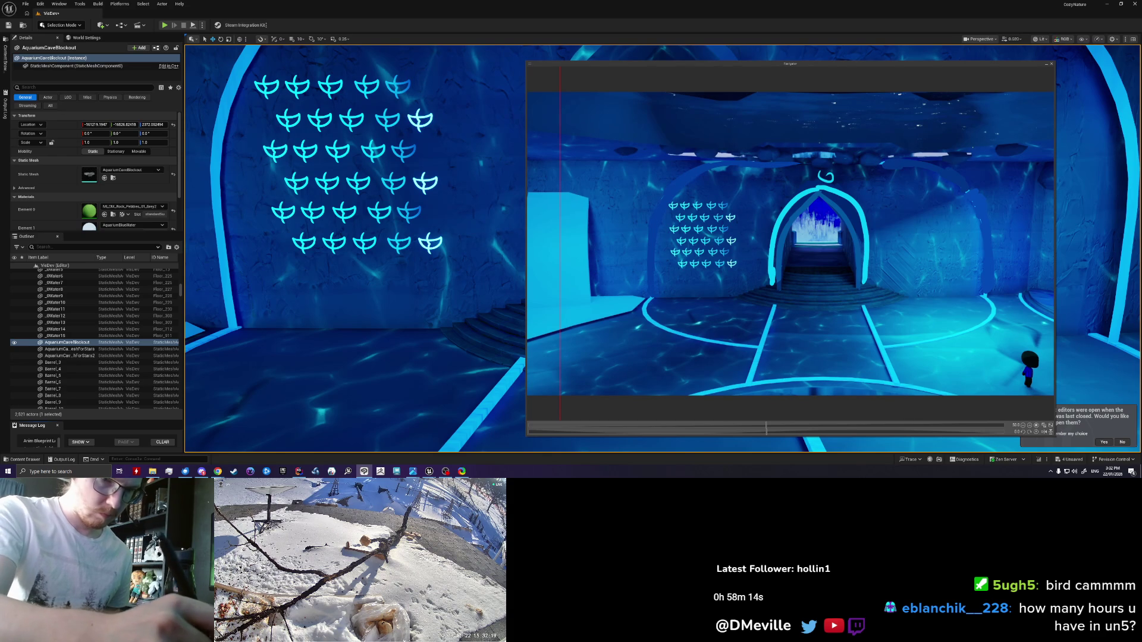
Step: Draw a wider outer arch around the doorway, redrawing its left side and extending it toward the floor
{"action": "left_click_drag", "start_coordinate": [859, 159], "coordinate": [926, 294]}
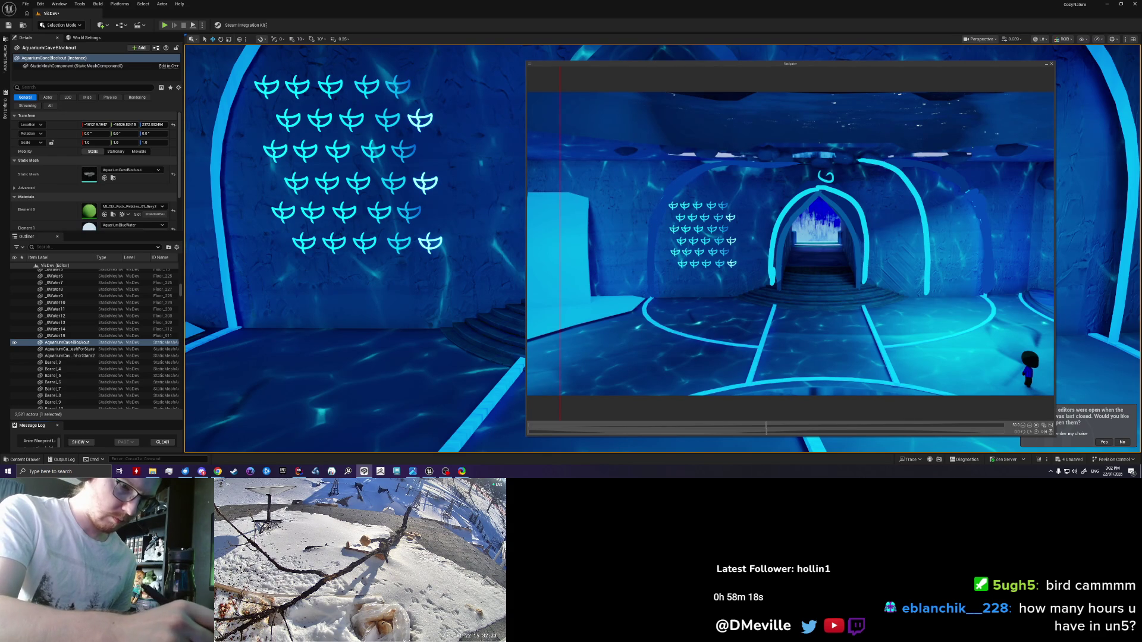
{"action": "left_click_drag", "start_coordinate": [701, 294], "coordinate": [857, 159]}
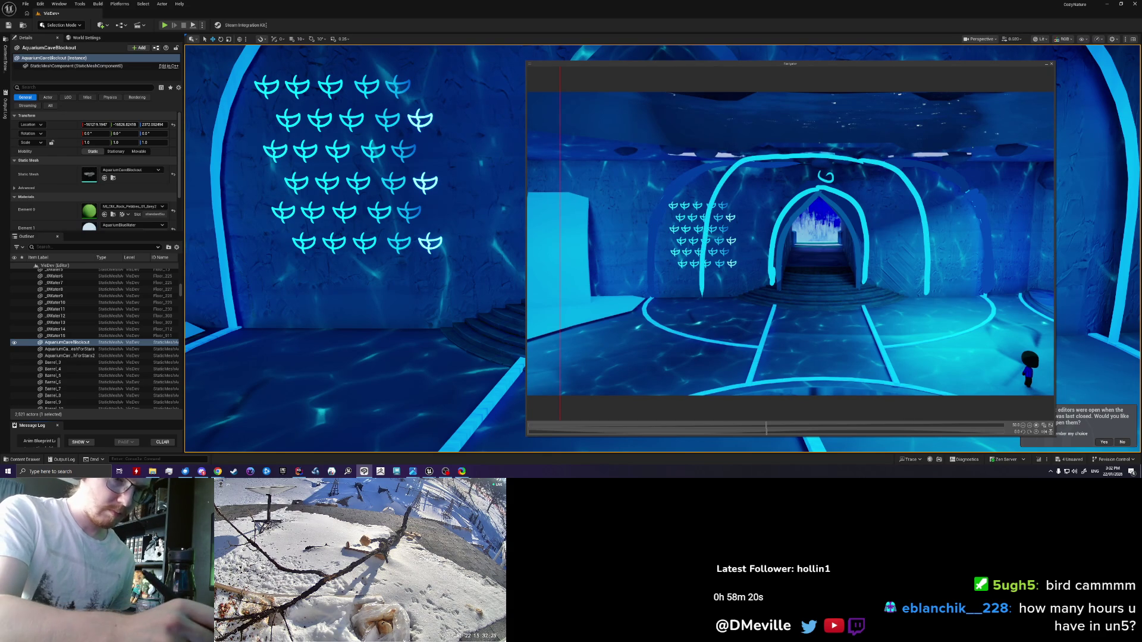
{"action": "key", "text": "ctrl+z"}
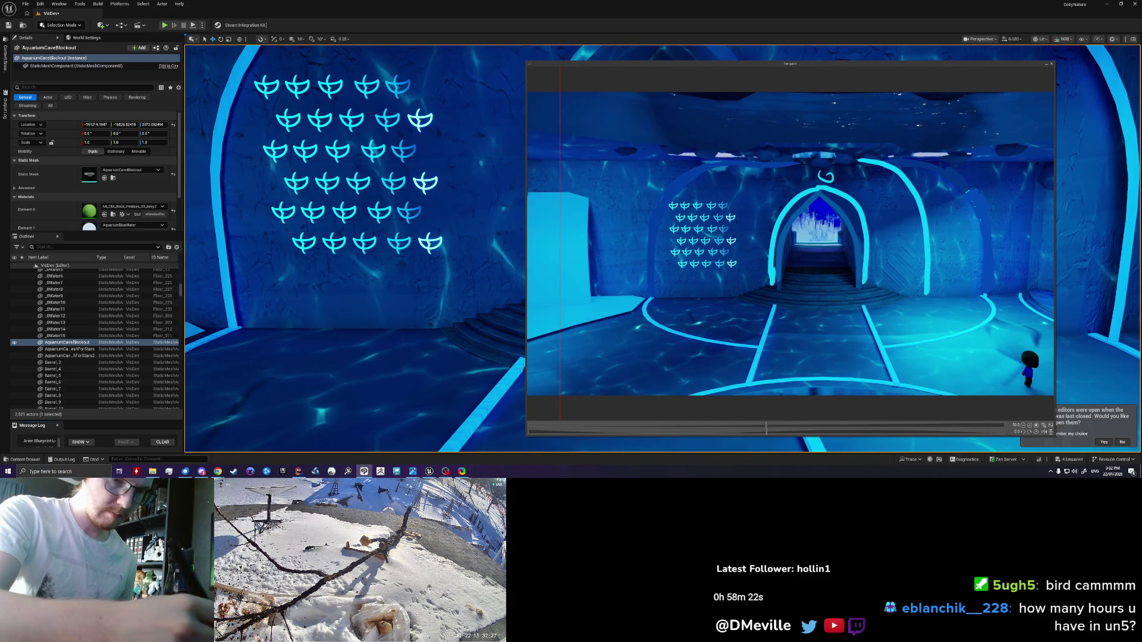
{"action": "left_click_drag", "start_coordinate": [716, 299], "coordinate": [715, 286]}
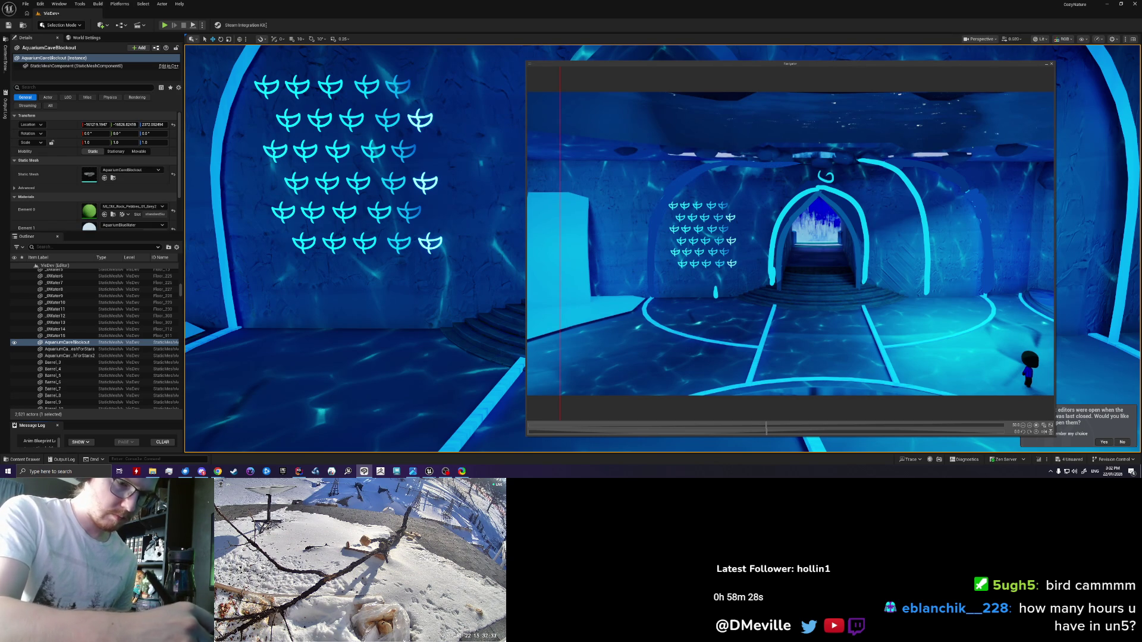
{"action": "mouse_move", "coordinate": [715, 288]}
{"action": "left_mouse_down"}
{"action": "mouse_move", "coordinate": [776, 156]}
{"action": "mouse_move", "coordinate": [860, 156]}
{"action": "mouse_move", "coordinate": [774, 156]}
{"action": "left_mouse_up"}
{"action": "key", "text": "ctrl+z"}
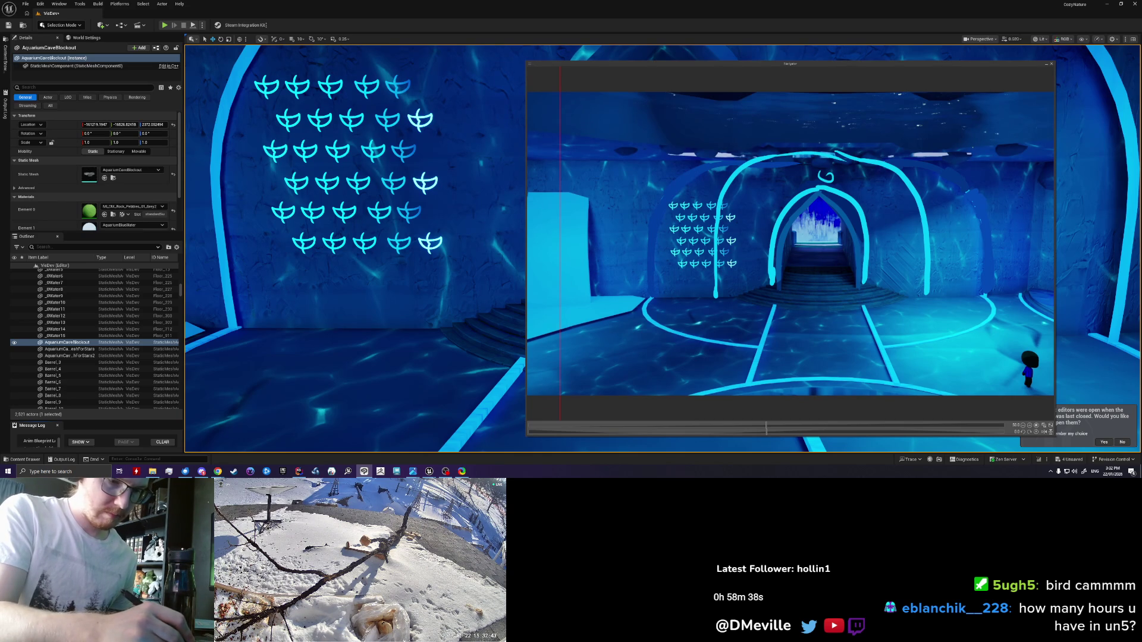
{"action": "left_click_drag", "start_coordinate": [716, 297], "coordinate": [756, 345]}
Step: Extend the right side of the outer arch to the floor, then undo both arch extensions
{"action": "left_click_drag", "start_coordinate": [925, 294], "coordinate": [886, 343]}
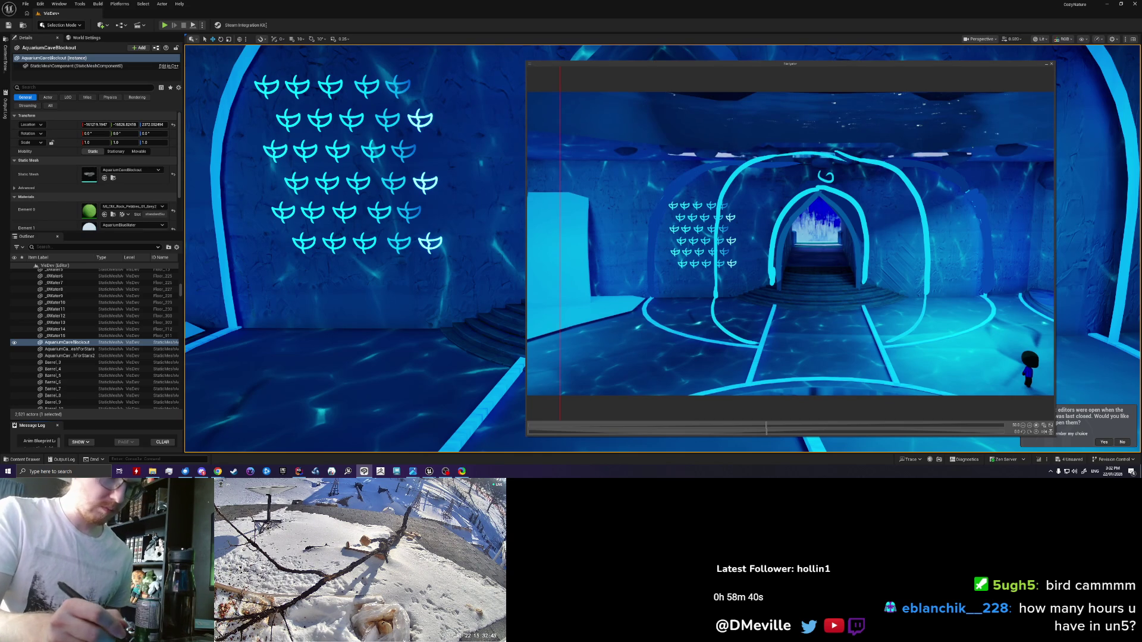
{"action": "key", "text": "ctrl+z"}
{"action": "key", "text": "ctrl+z"}
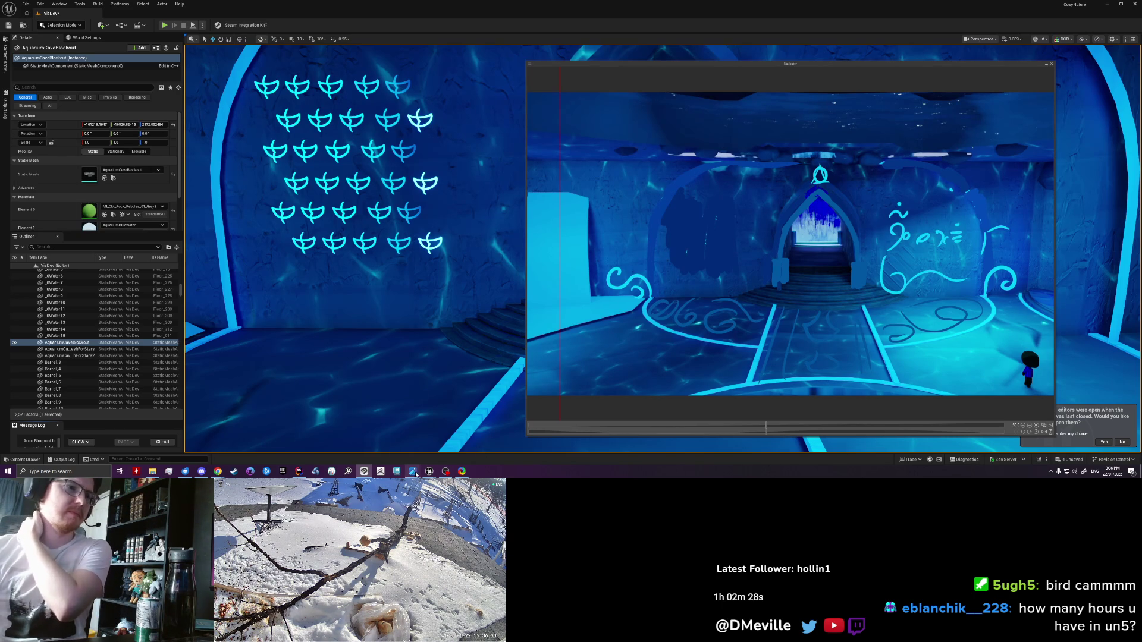
Step: Sketch outline strokes left of the arch and a dark outline beside its base on the screenshot
{"action": "mouse_move", "coordinate": [412, 471]}
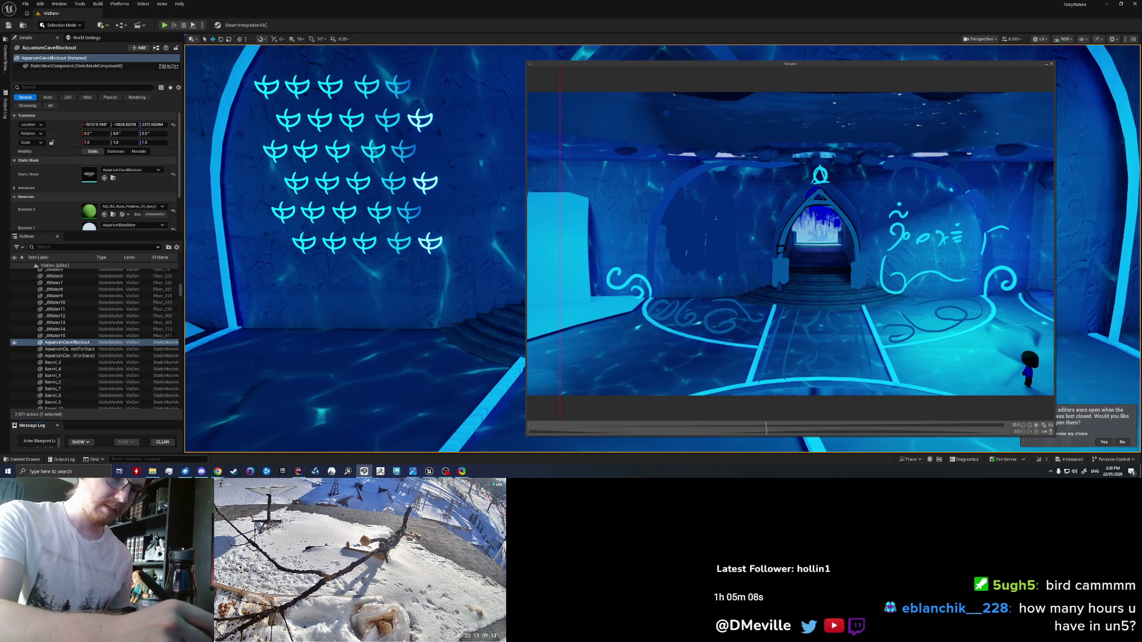
{"action": "mouse_move", "coordinate": [798, 214]}
{"action": "left_mouse_down"}
{"action": "mouse_move", "coordinate": [775, 188]}
{"action": "mouse_move", "coordinate": [804, 176]}
{"action": "left_mouse_up"}
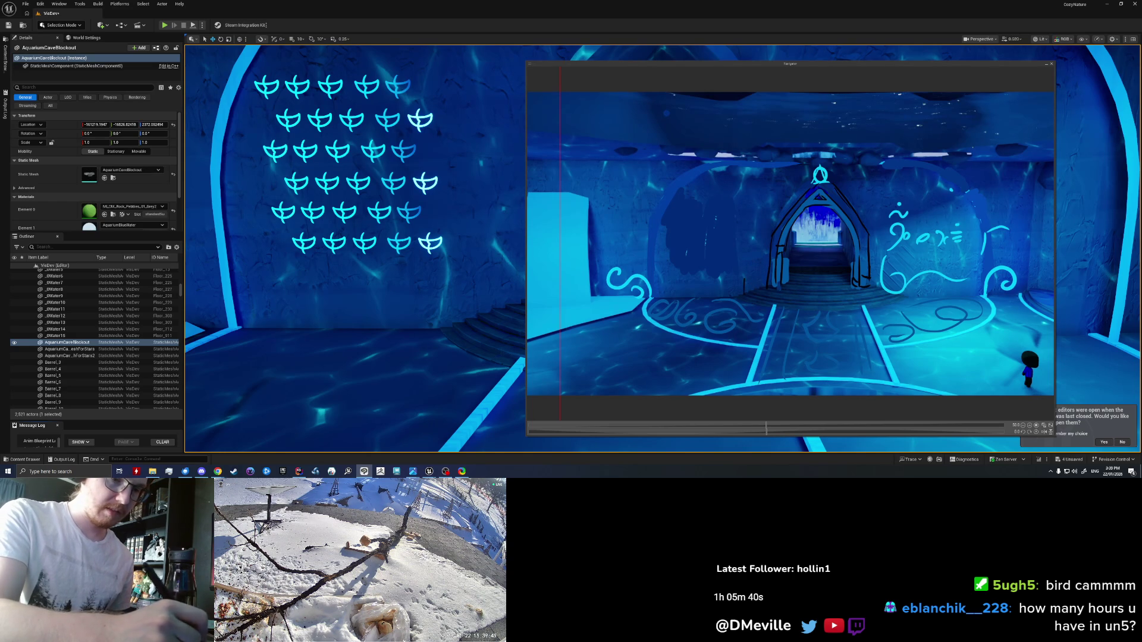
{"action": "left_click_drag", "start_coordinate": [745, 274], "coordinate": [766, 292]}
Step: Draw dark vertical outlines on both sides of the arch, redoing the right one and an arch-top stroke
{"action": "mouse_move", "coordinate": [751, 168]}
{"action": "left_mouse_down"}
{"action": "mouse_move", "coordinate": [751, 272]}
{"action": "mouse_move", "coordinate": [769, 273]}
{"action": "left_mouse_up"}
{"action": "left_click_drag", "start_coordinate": [875, 177], "coordinate": [875, 260]}
{"action": "key", "text": "ctrl+z"}
{"action": "left_click_drag", "start_coordinate": [871, 169], "coordinate": [871, 255]}
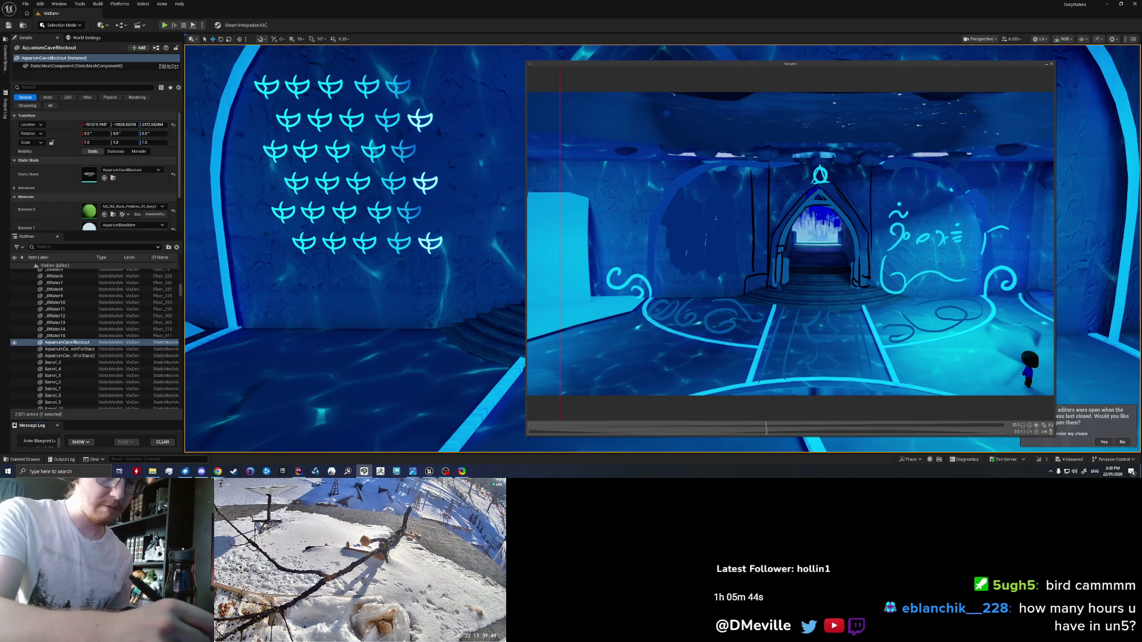
{"action": "mouse_move", "coordinate": [801, 181]}
{"action": "left_mouse_down"}
{"action": "mouse_move", "coordinate": [782, 207]}
{"action": "mouse_move", "coordinate": [802, 206]}
{"action": "left_mouse_up"}
{"action": "key", "text": "ctrl+z"}
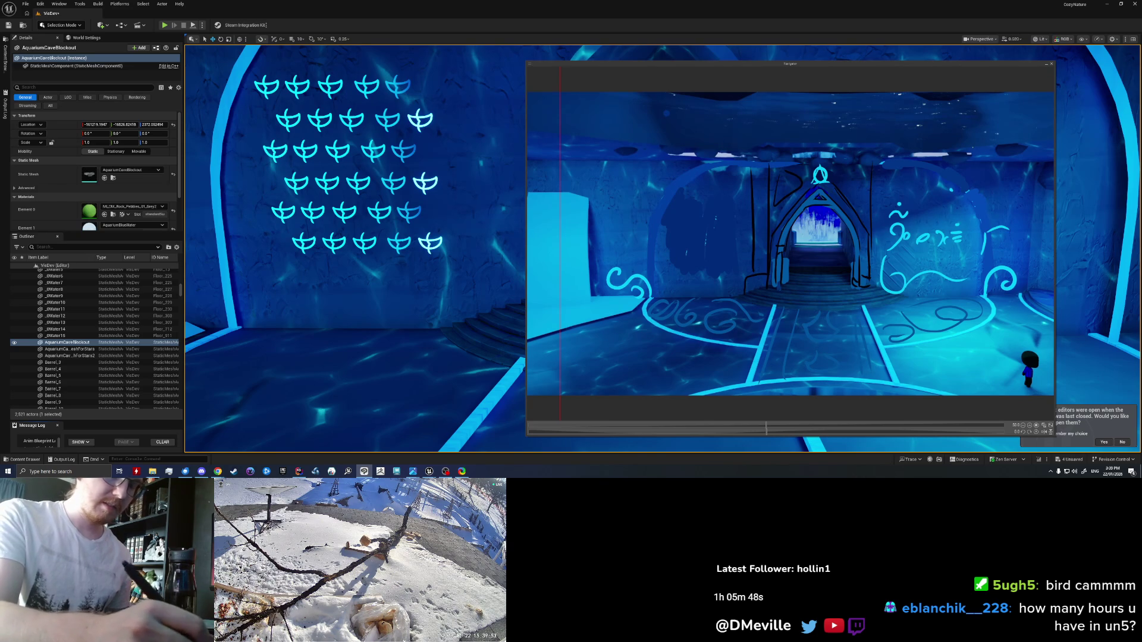
Step: Remove the dark outlines around the arch and draw a cyan swirl to its left
{"action": "left_click_drag", "start_coordinate": [862, 173], "coordinate": [847, 204]}
{"action": "key", "text": "ctrl+z"}
{"action": "key", "text": "ctrl+z"}
{"action": "key", "text": "ctrl+z"}
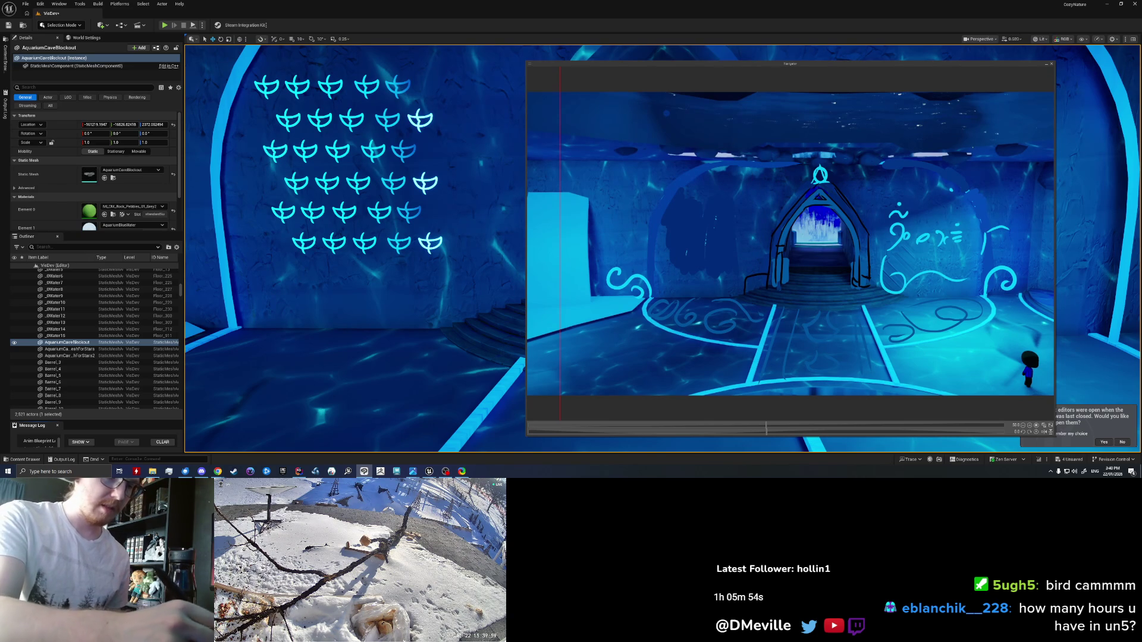
{"action": "left_click_drag", "start_coordinate": [690, 280], "coordinate": [788, 195]}
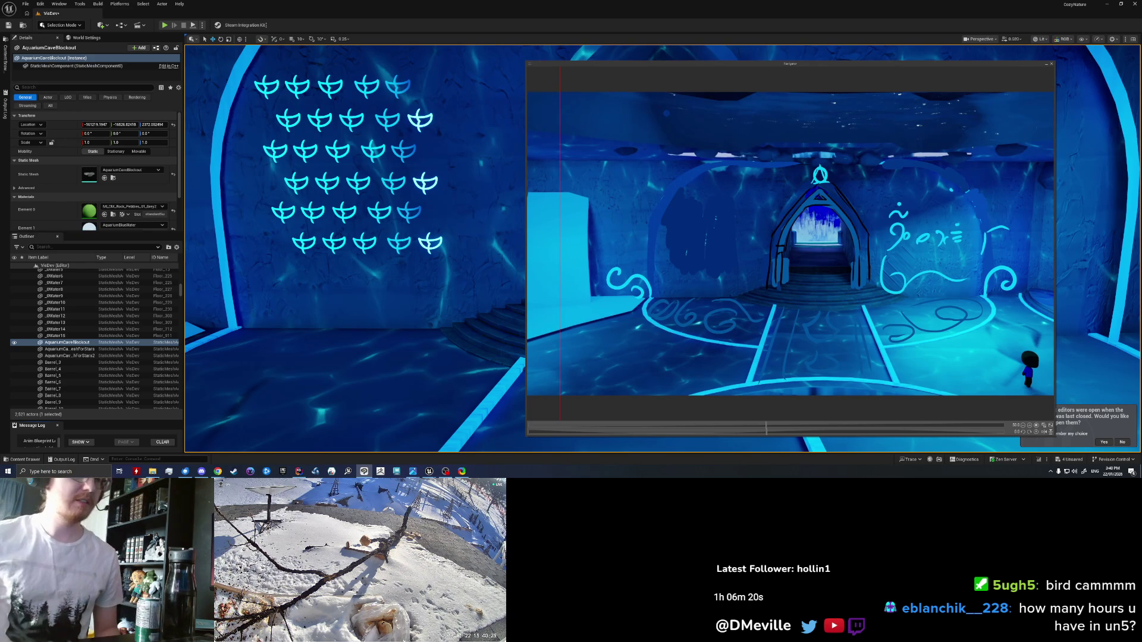
{"action": "left_click", "coordinate": [444, 471]}
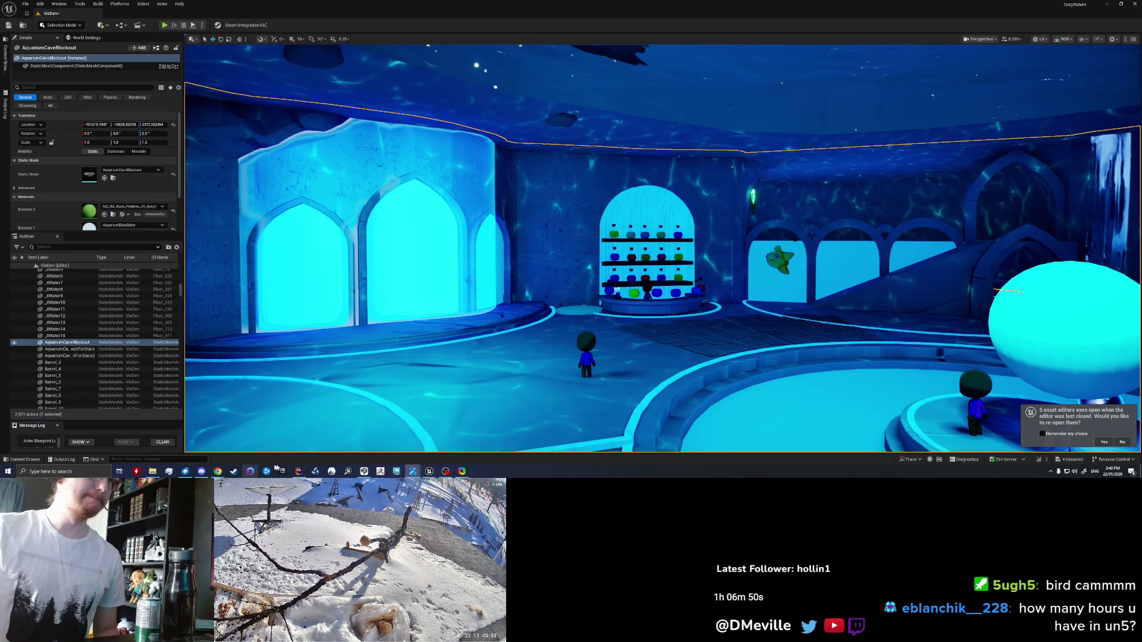
Step: Fly the camera forward to frame the hall with the arched windows and potion shelf
{"action": "mouse_move", "coordinate": [413, 470]}
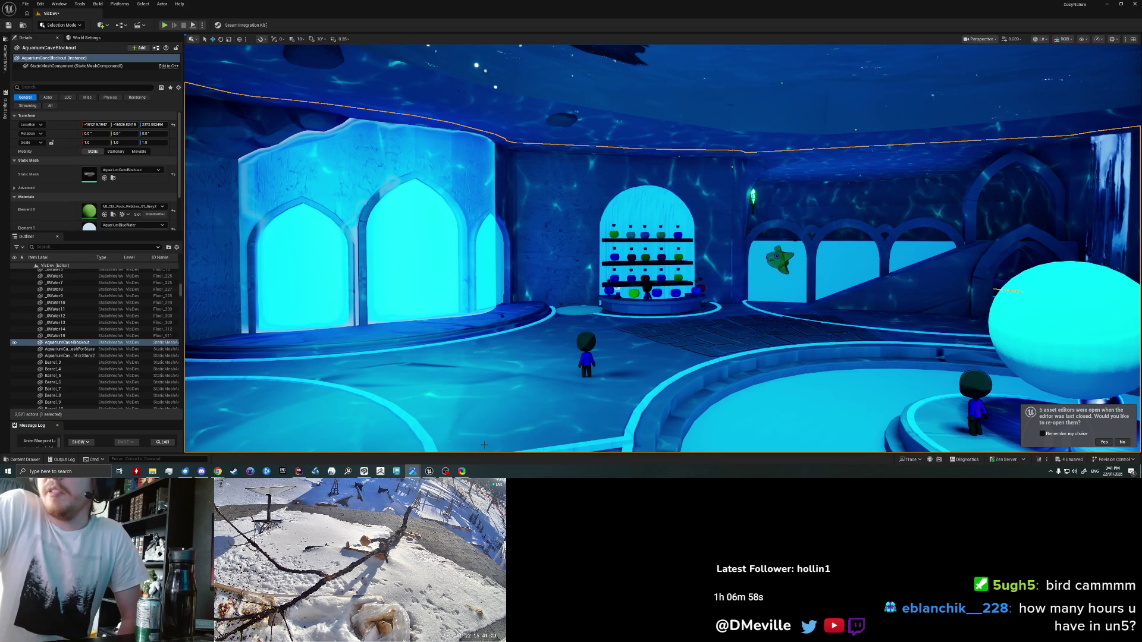
{"action": "mouse_move", "coordinate": [637, 211]}
{"action": "left_mouse_down"}
{"action": "mouse_move", "coordinate": [663, 166]}
{"action": "mouse_move", "coordinate": [685, 157]}
{"action": "mouse_move", "coordinate": [493, 151]}
{"action": "left_mouse_up"}
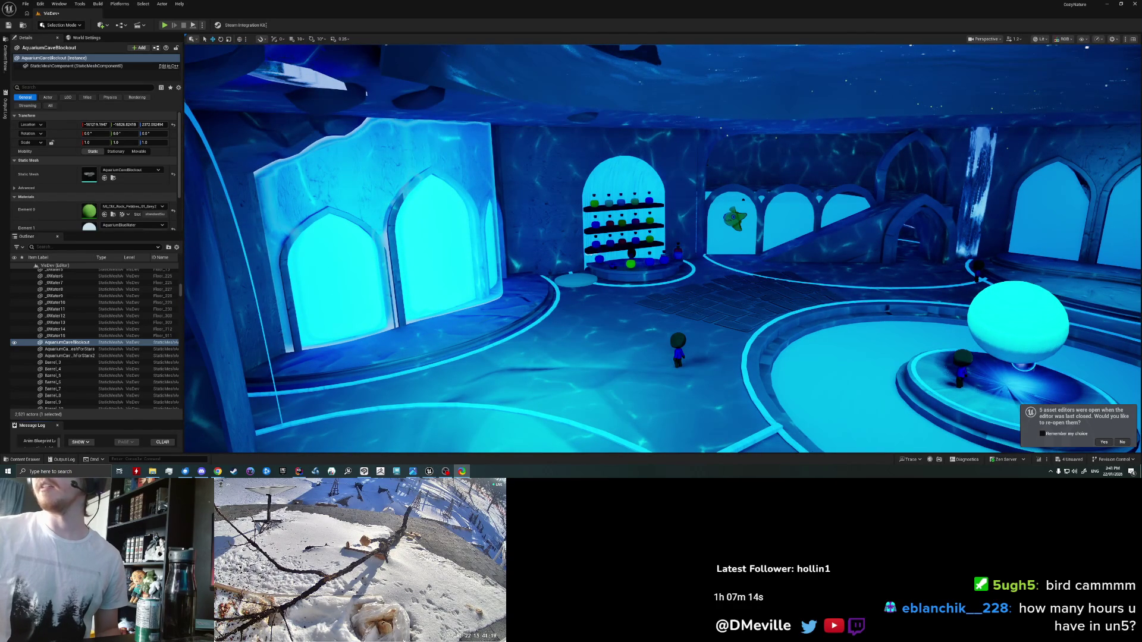
Step: Capture the hall viewport as a ShareX region screenshot and open it in the viewer
{"action": "key", "text": "ctrl+Print"}
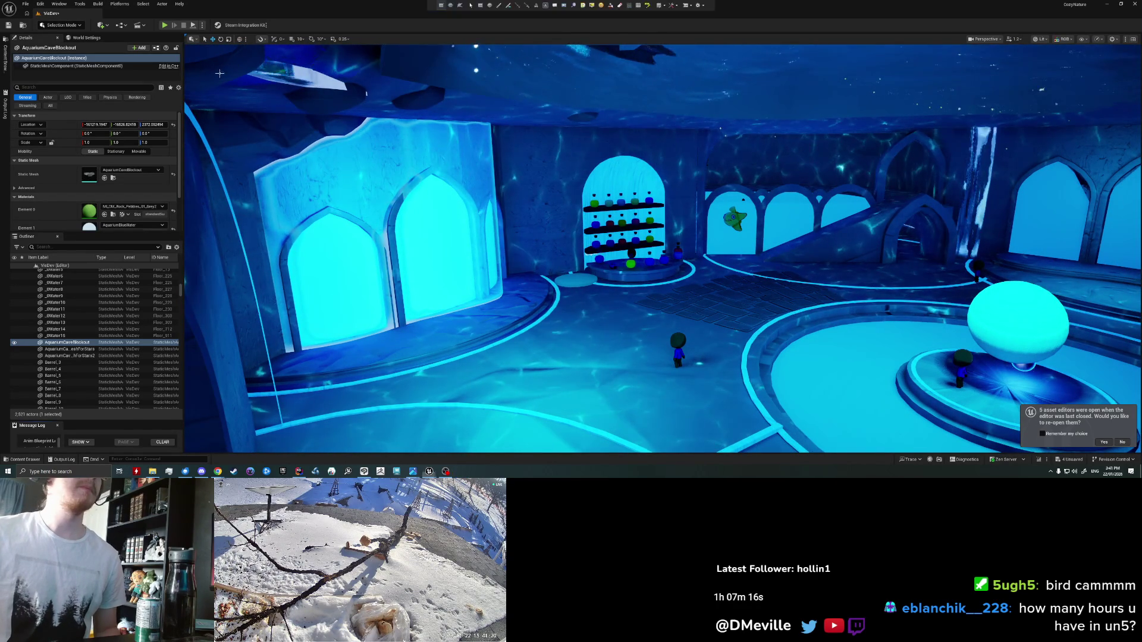
{"action": "left_click_drag", "start_coordinate": [211, 49], "coordinate": [1038, 399]}
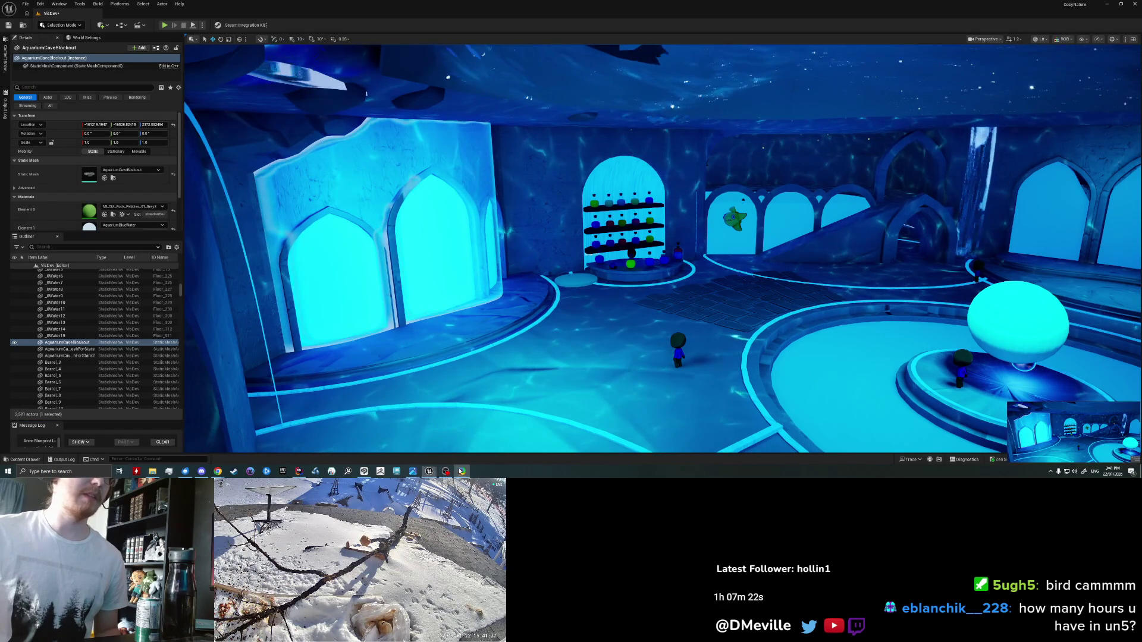
{"action": "left_click", "coordinate": [1070, 430]}
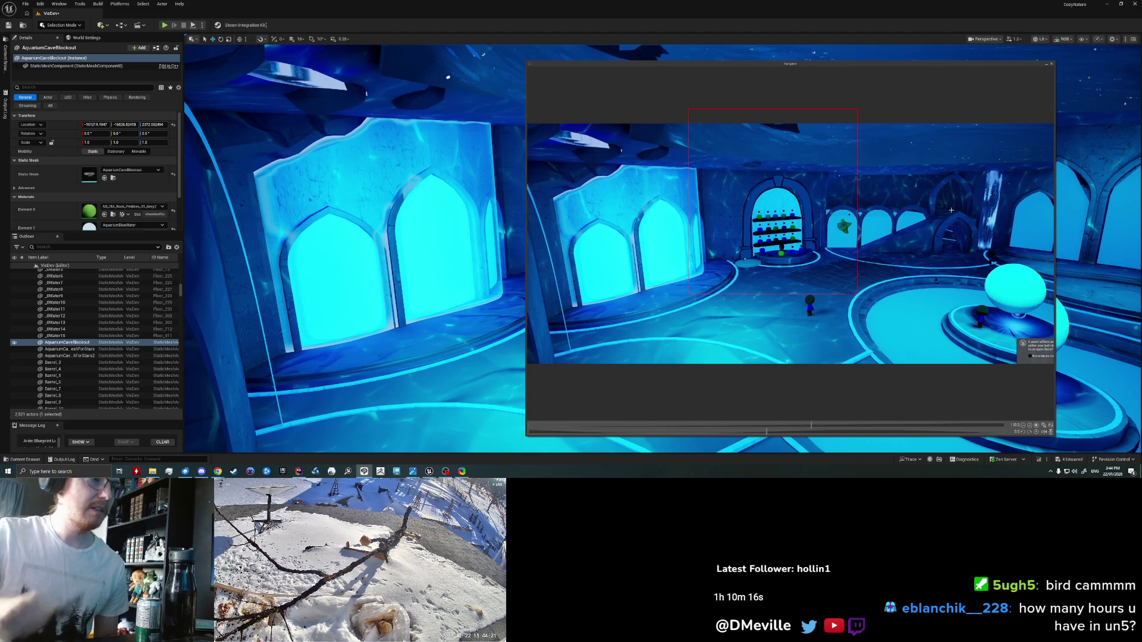
Step: Switch between open applications to bring the captured hall screenshot viewer in front of the editor
{"action": "left_click", "coordinate": [445, 472]}
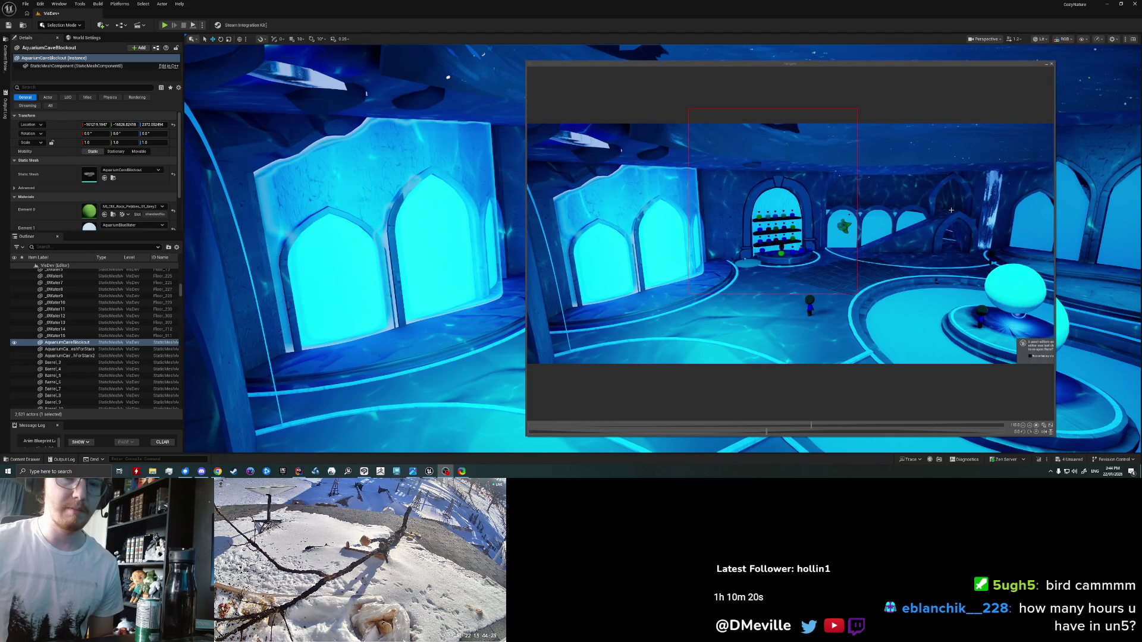
{"action": "left_click", "coordinate": [364, 472]}
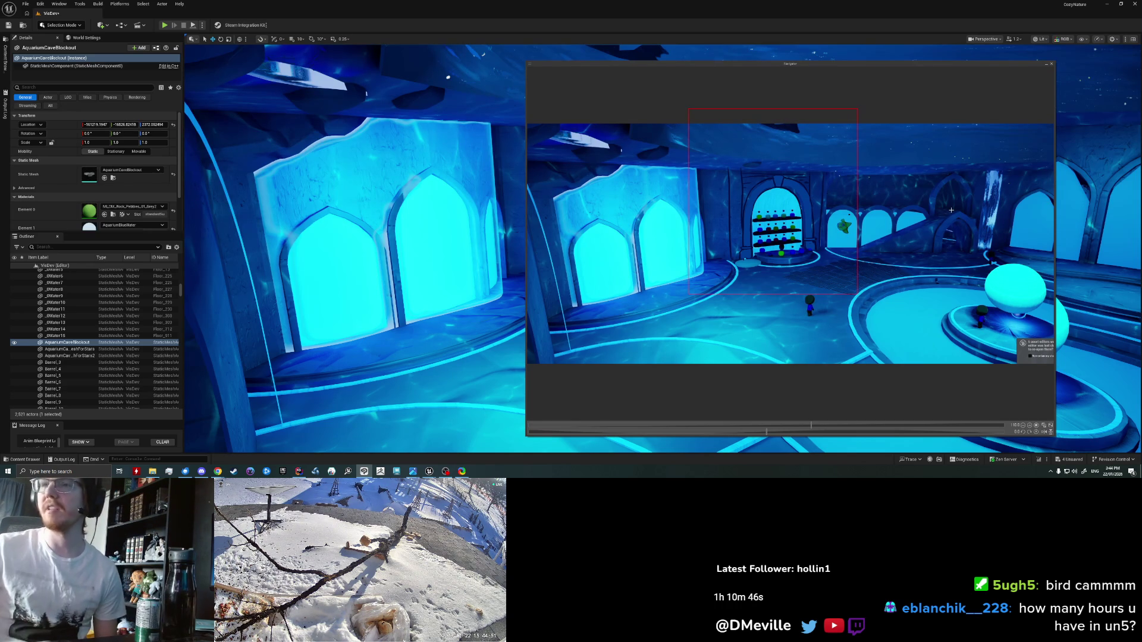
{"action": "key", "text": "alt+Tab"}
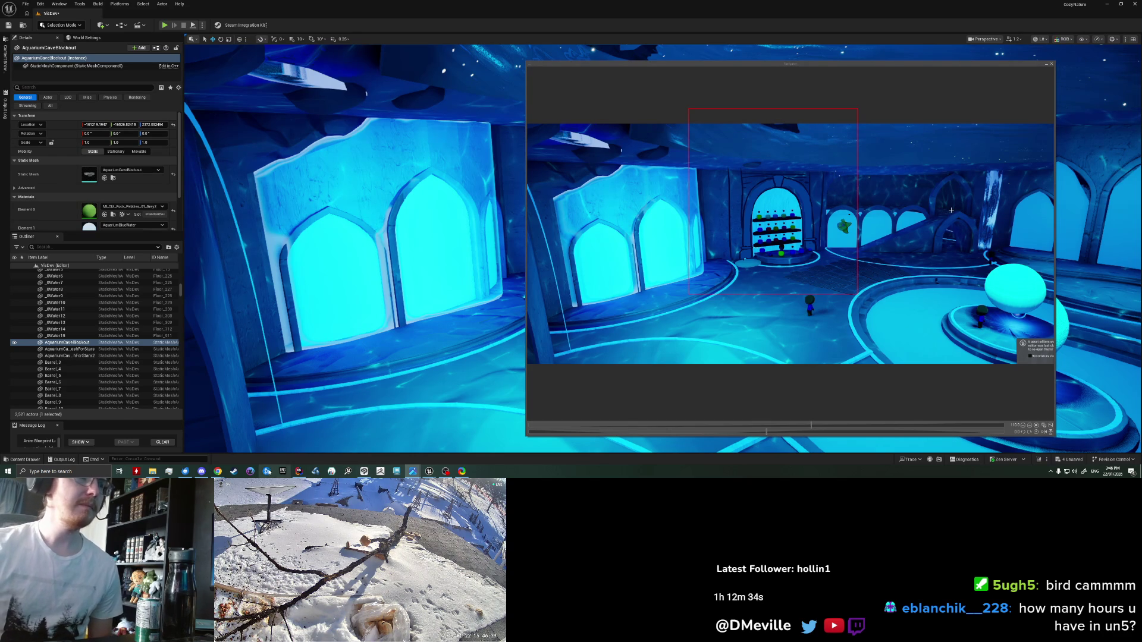
{"action": "mouse_move", "coordinate": [397, 471]}
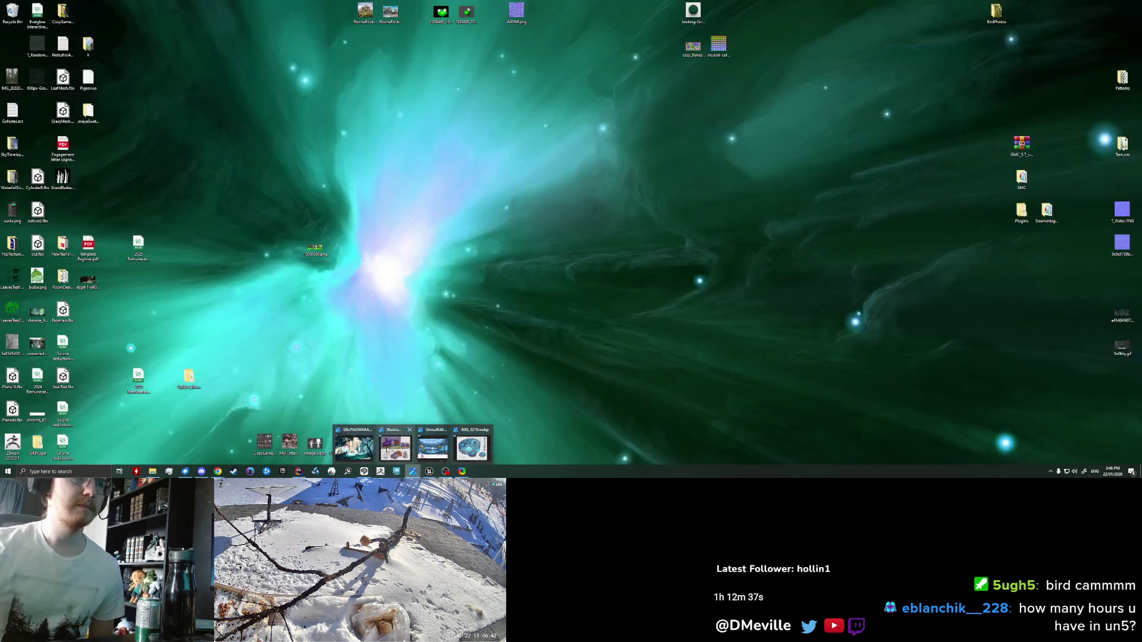
{"action": "left_click", "coordinate": [433, 446]}
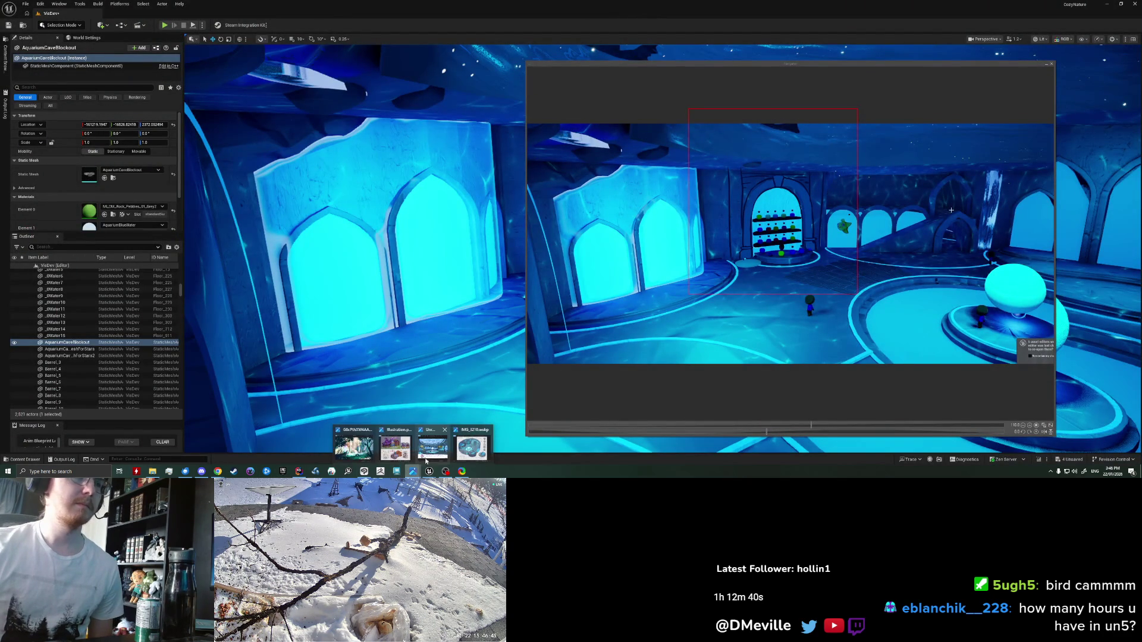
{"action": "left_click", "coordinate": [428, 456]}
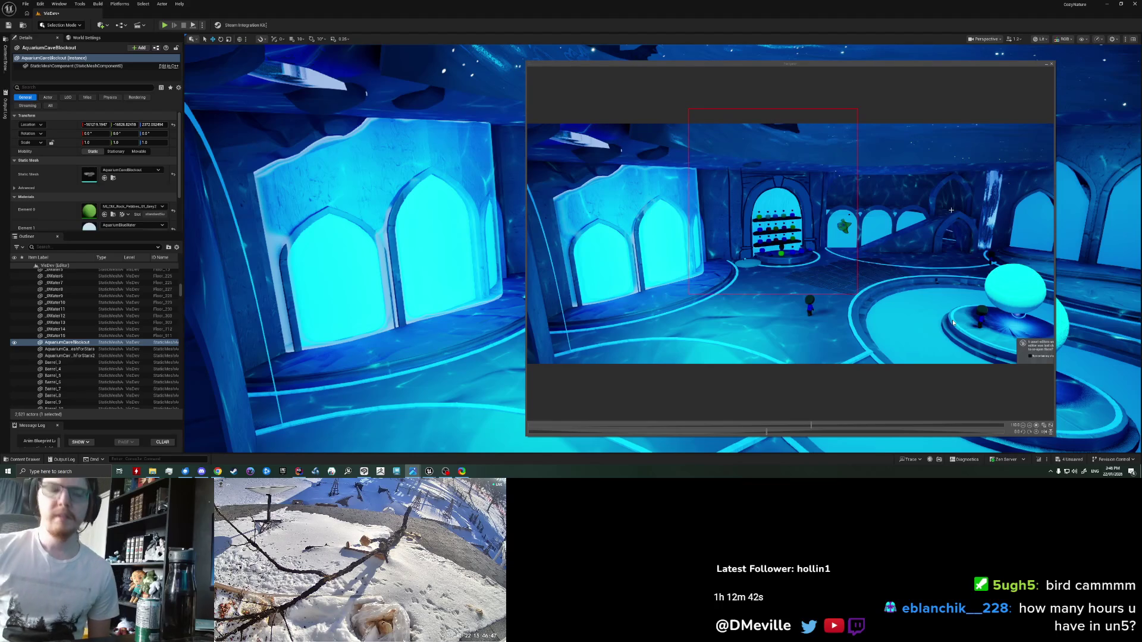
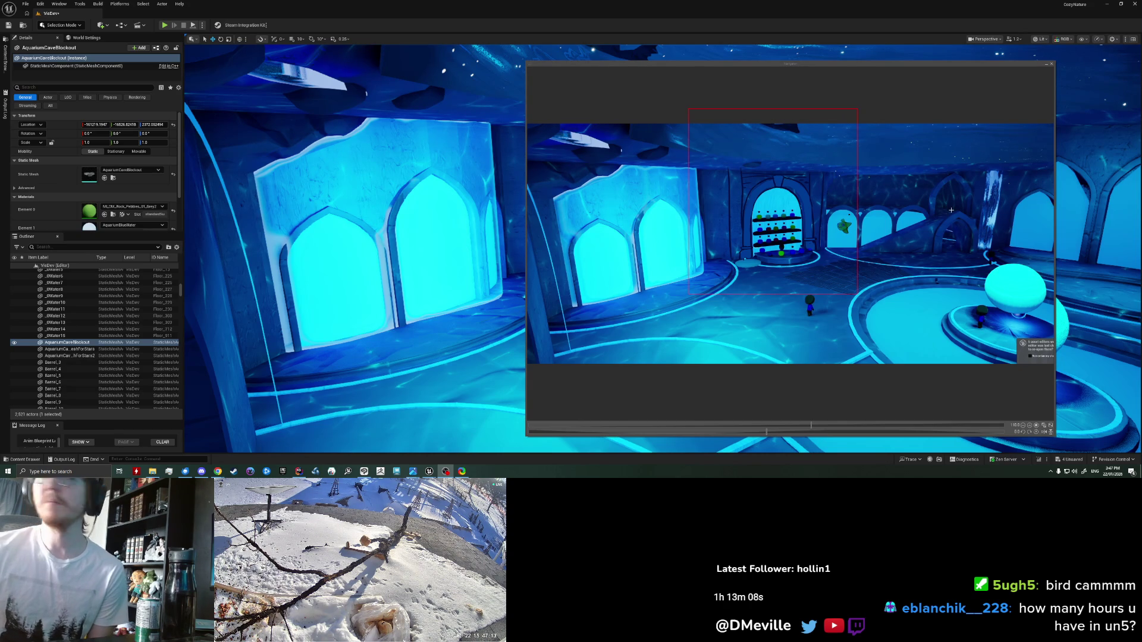
Step: Leave the Unreal Engine 5 aquarium cave level for a new Chrome tab on the Google start page
{"action": "mouse_move", "coordinate": [413, 471]}
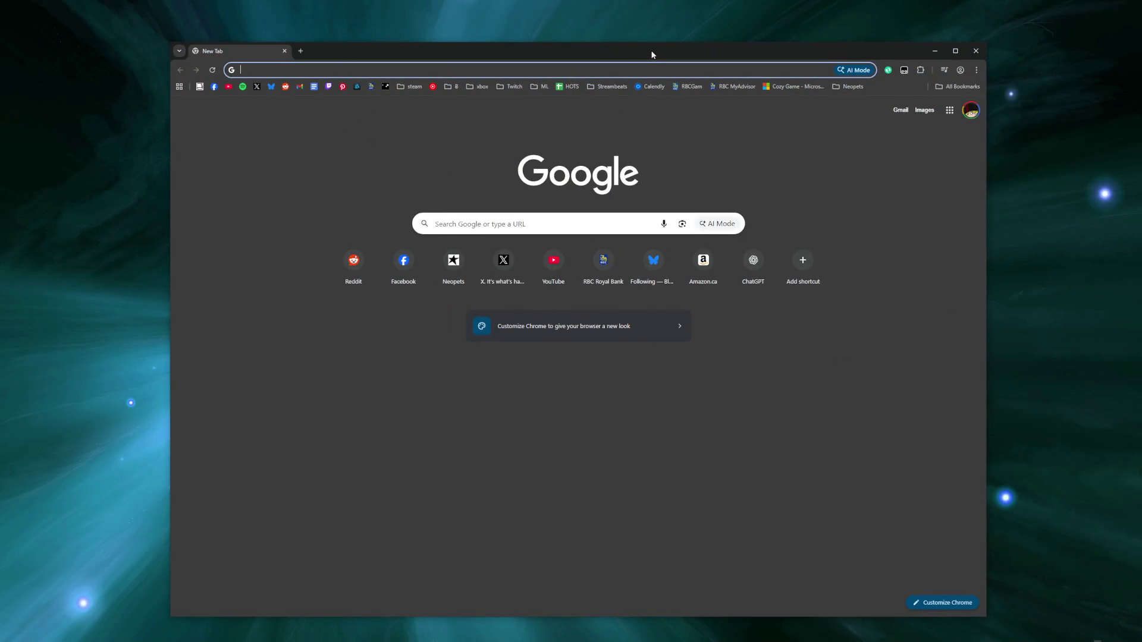
Step: Search Google Images for 'ruins concept art stylized'
{"action": "type", "text": "ruins concept"}
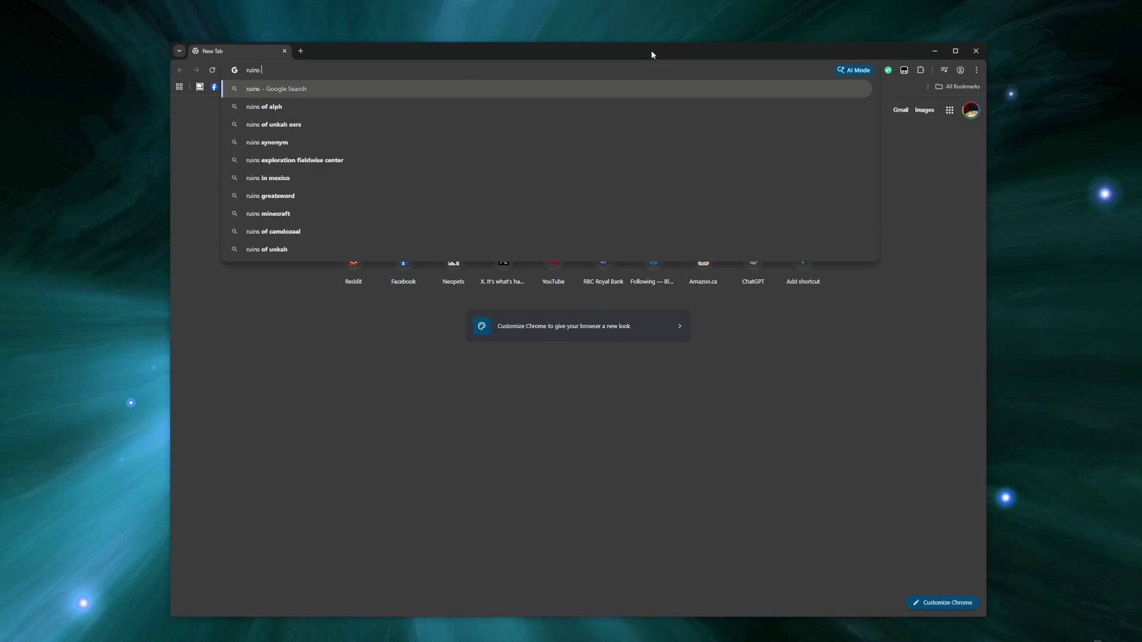
{"action": "key", "text": "Return"}
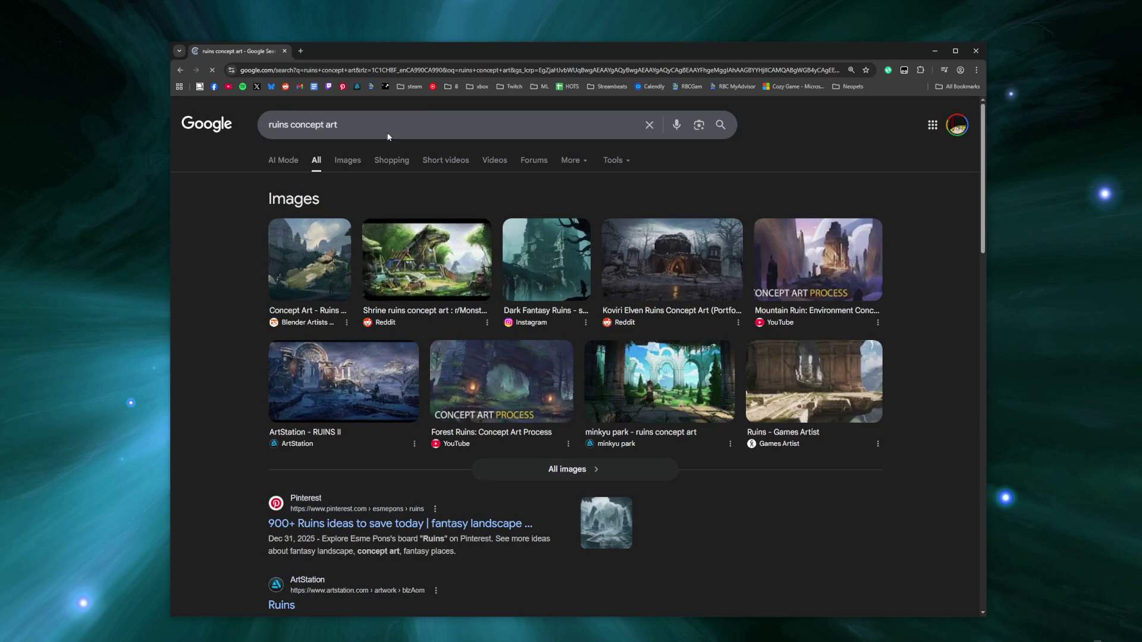
{"action": "left_click", "coordinate": [360, 132]}
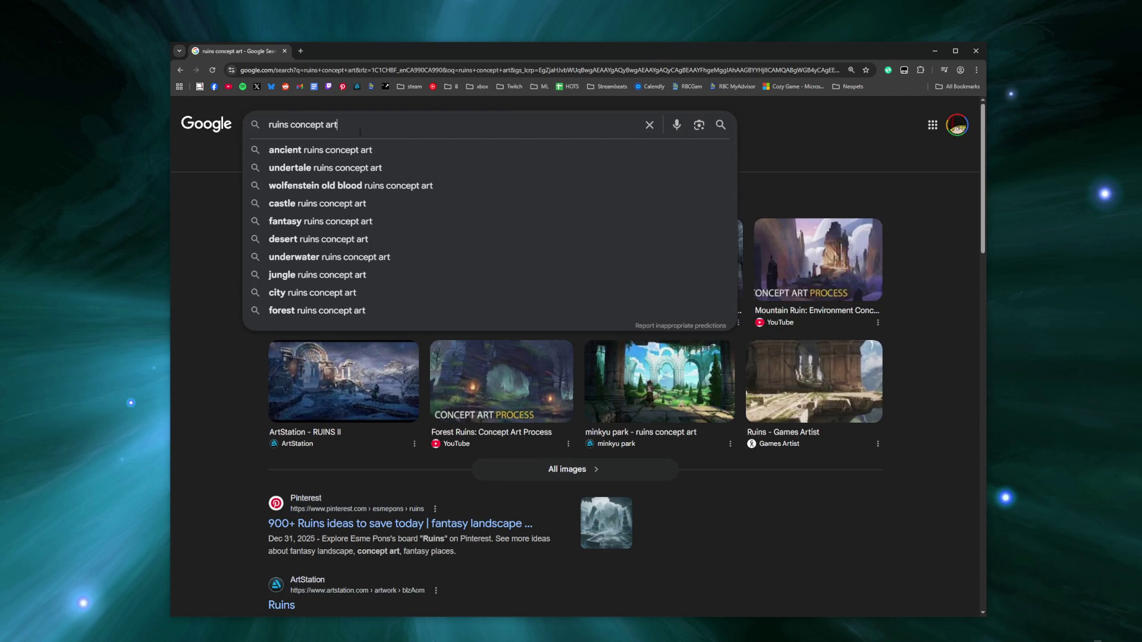
{"action": "type", "text": " stylized"}
{"action": "key", "text": "Return"}
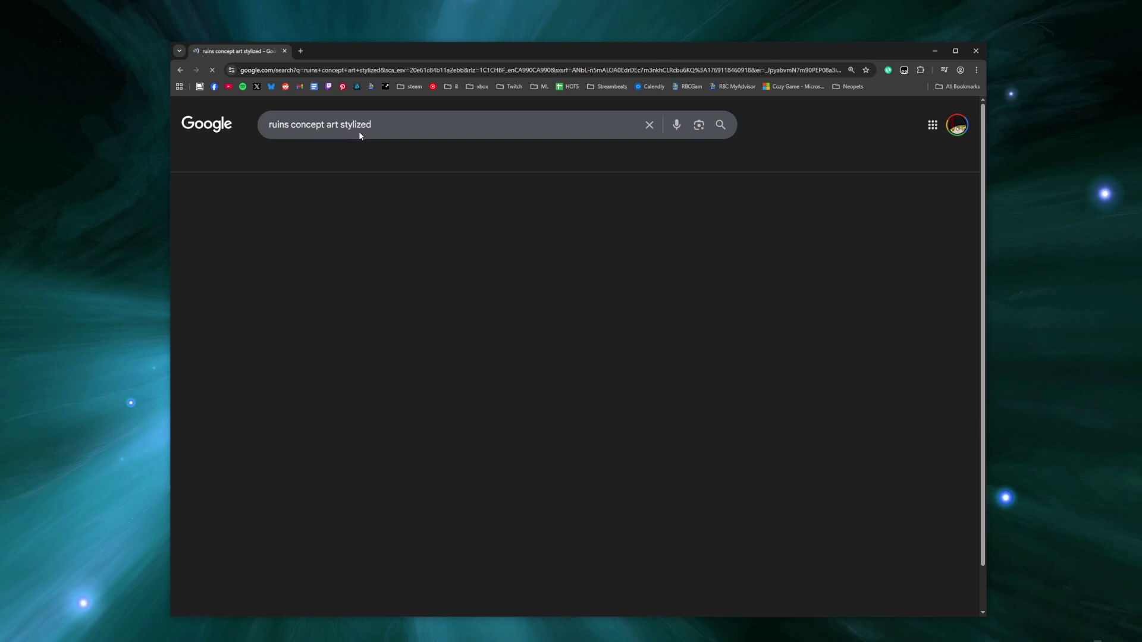
{"action": "left_click", "coordinate": [338, 160]}
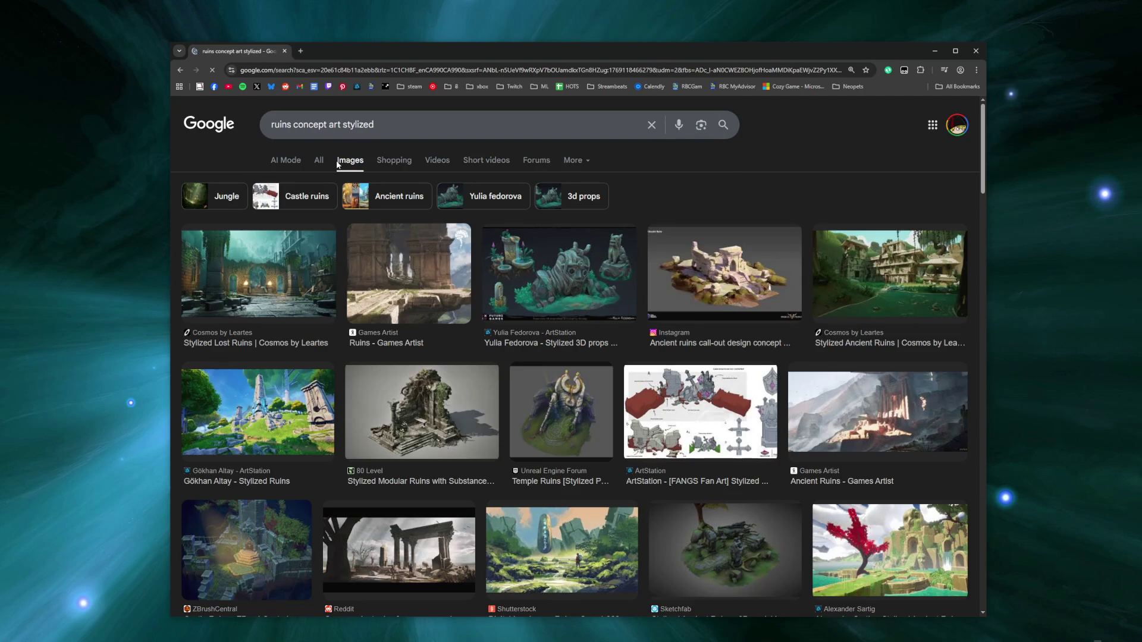
Step: Preview the sunny stylized ruins artwork and open its source page in a new tab
{"action": "left_click", "coordinate": [302, 407]}
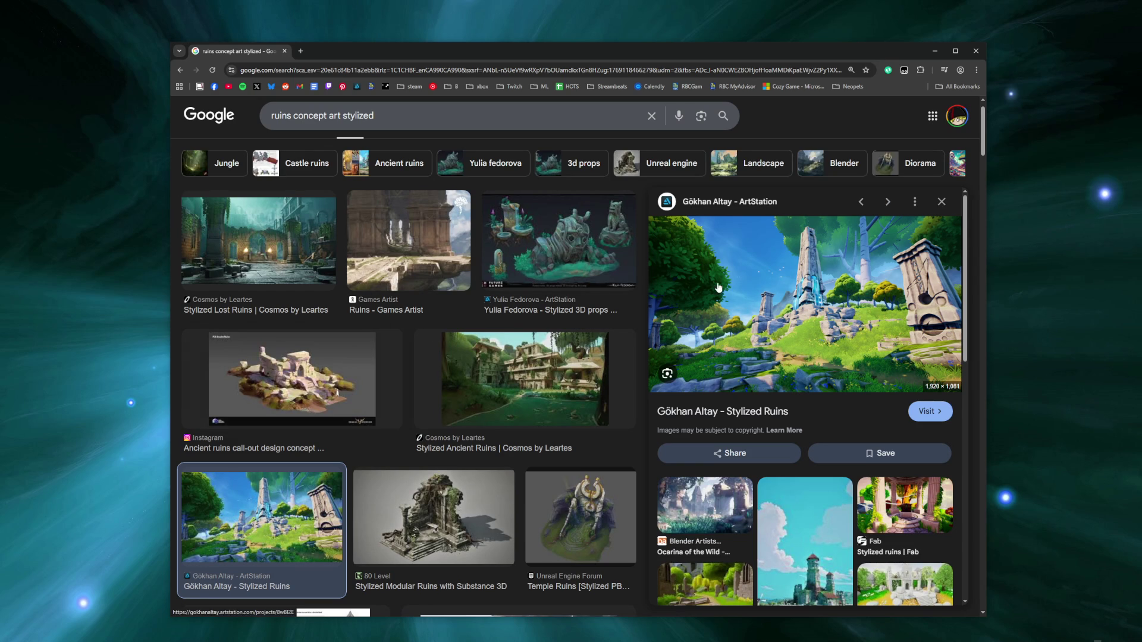
{"action": "right_click", "coordinate": [747, 201]}
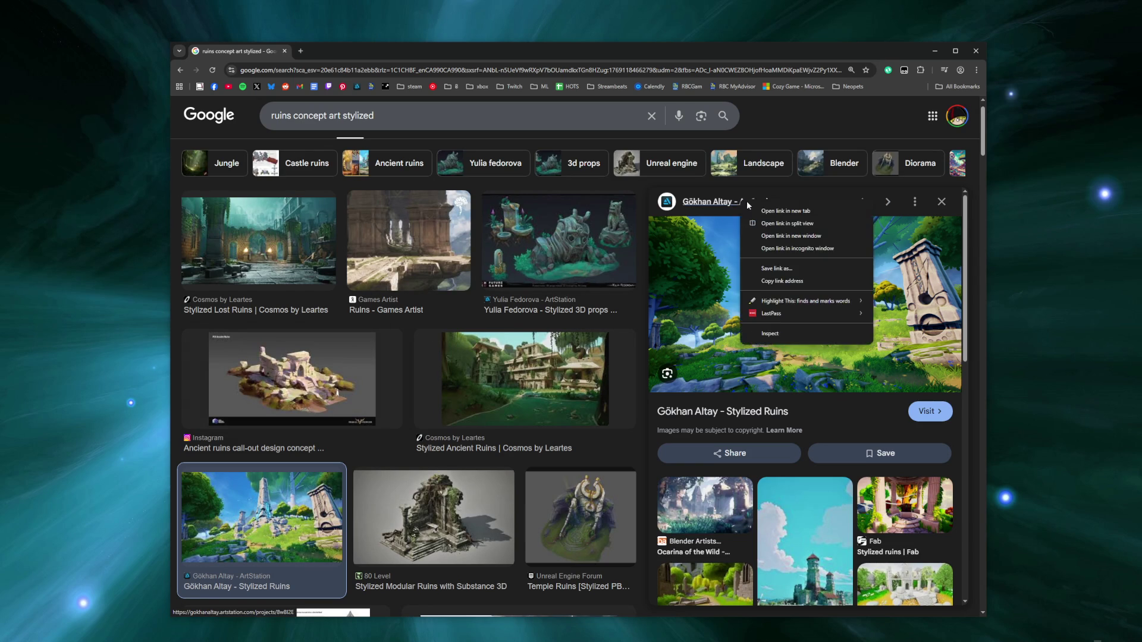
{"action": "left_click", "coordinate": [773, 210]}
Step: Preview the FANGS Fan Art castle ruins sheet and the Ruins exploration cont. image
{"action": "scroll", "coordinate": [532, 357], "scroll_direction": "down", "scroll_amount": 5}
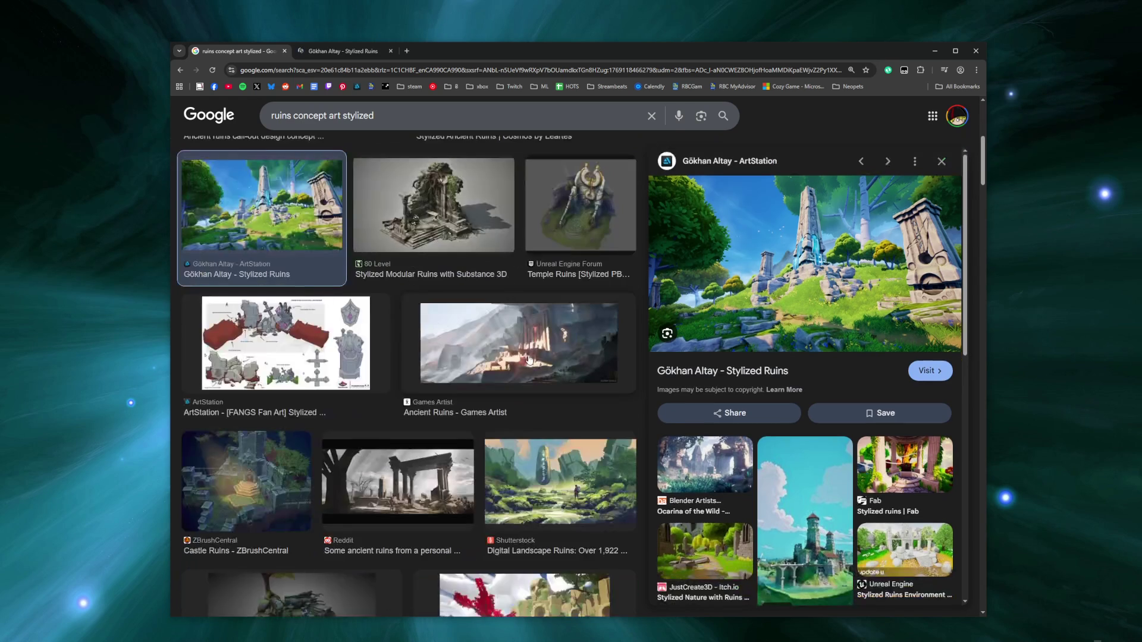
{"action": "left_click", "coordinate": [298, 358]}
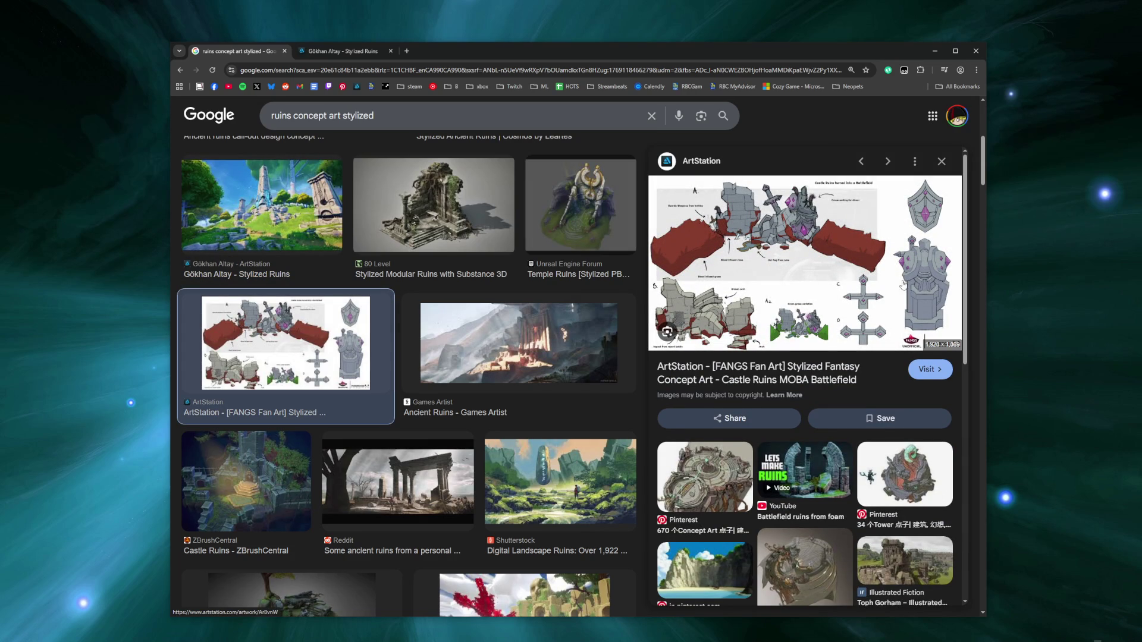
{"action": "scroll", "coordinate": [526, 314], "scroll_direction": "down", "scroll_amount": 3}
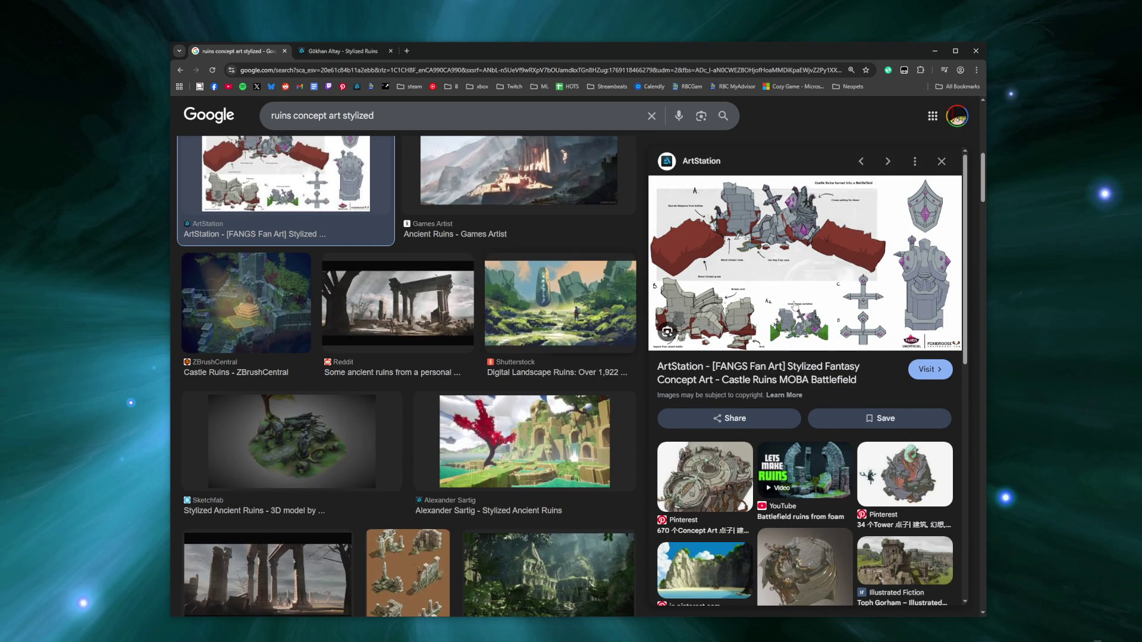
{"action": "scroll", "coordinate": [545, 331], "scroll_direction": "down", "scroll_amount": 10}
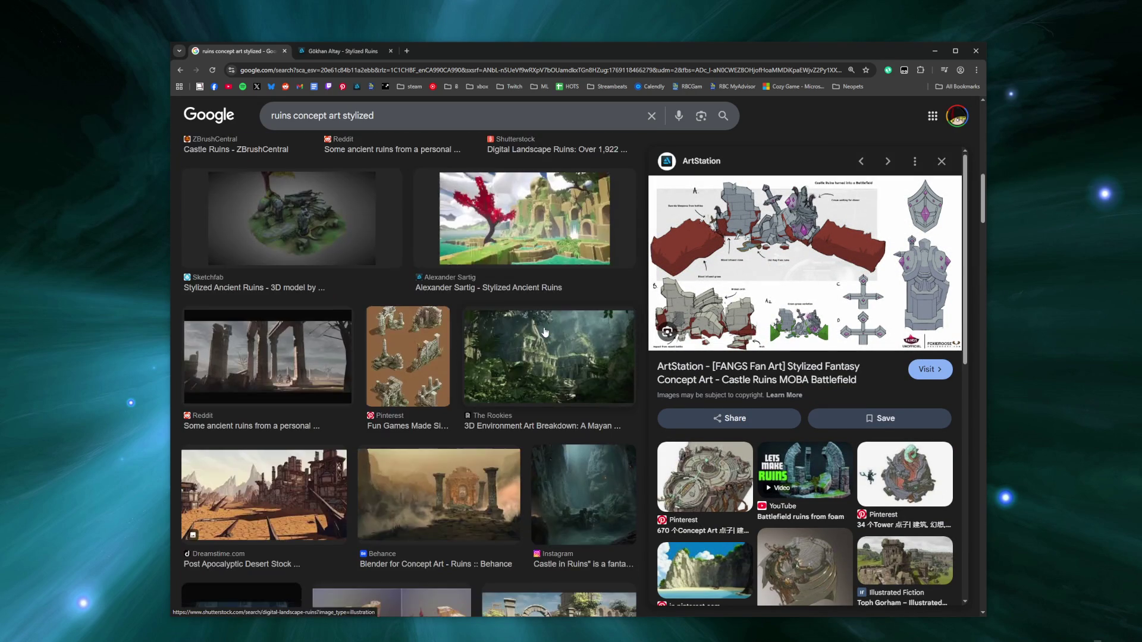
{"action": "scroll", "coordinate": [545, 332], "scroll_direction": "down", "scroll_amount": 4}
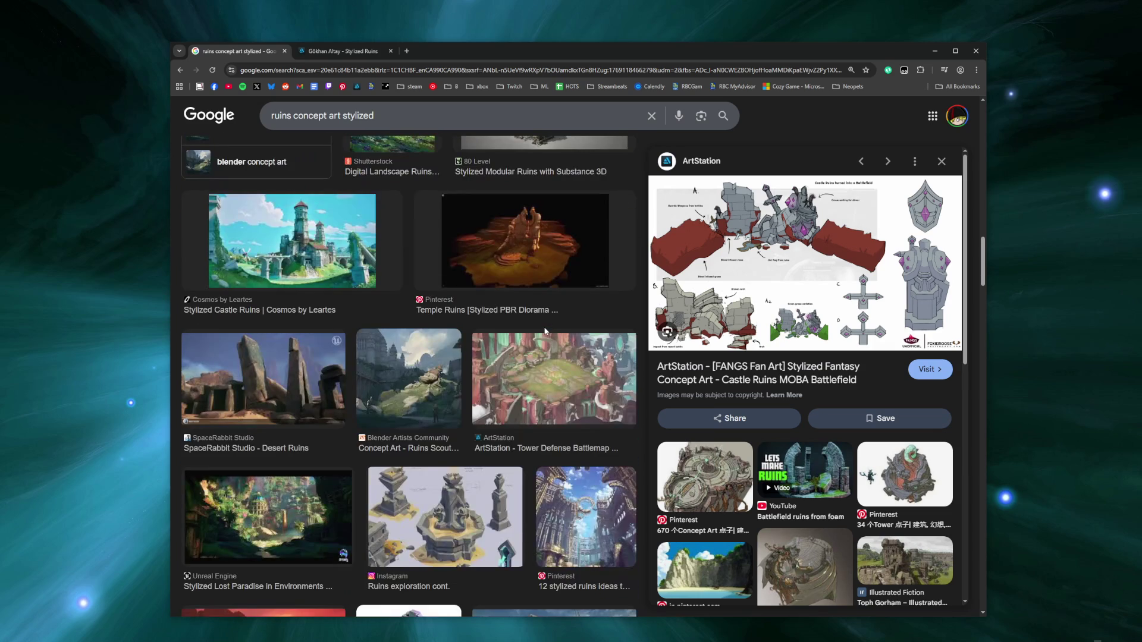
{"action": "left_click", "coordinate": [455, 519]}
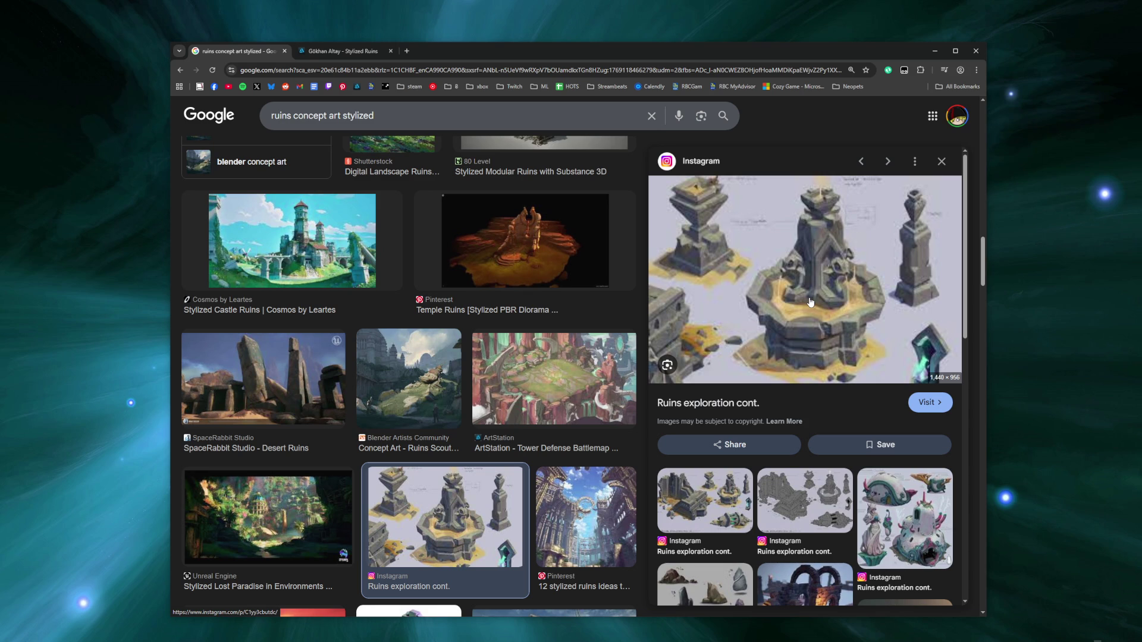
Step: Scroll further and preview the stylized ancient ruins illustration
{"action": "scroll", "coordinate": [810, 302], "scroll_direction": "down", "scroll_amount": 10}
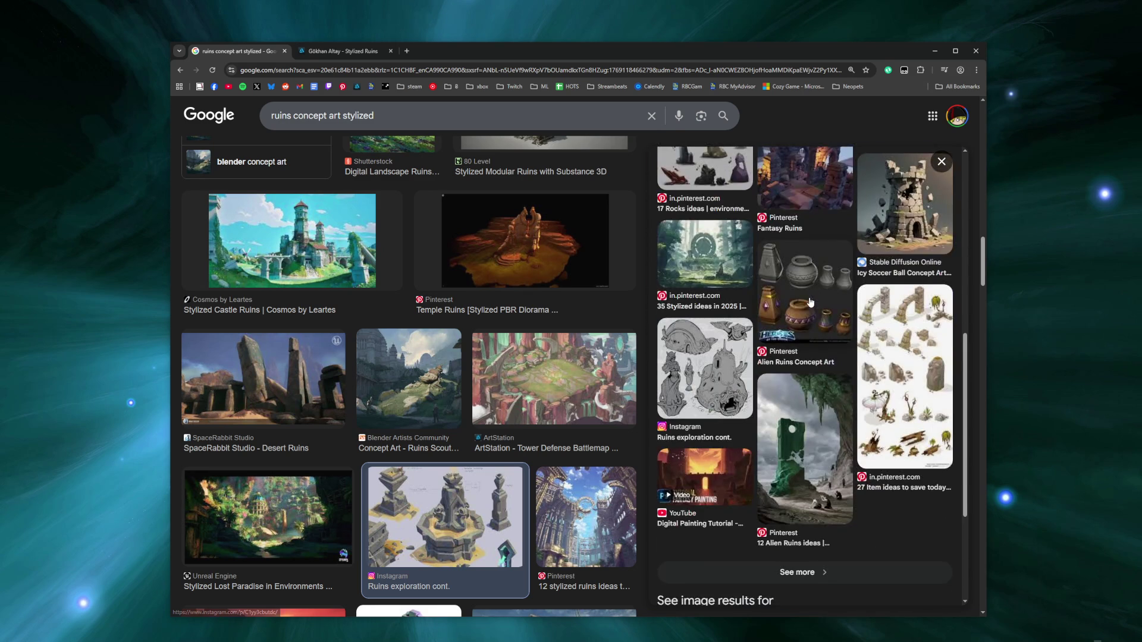
{"action": "scroll", "coordinate": [809, 302], "scroll_direction": "down", "scroll_amount": 2}
{"action": "scroll", "coordinate": [511, 330], "scroll_direction": "down", "scroll_amount": 4}
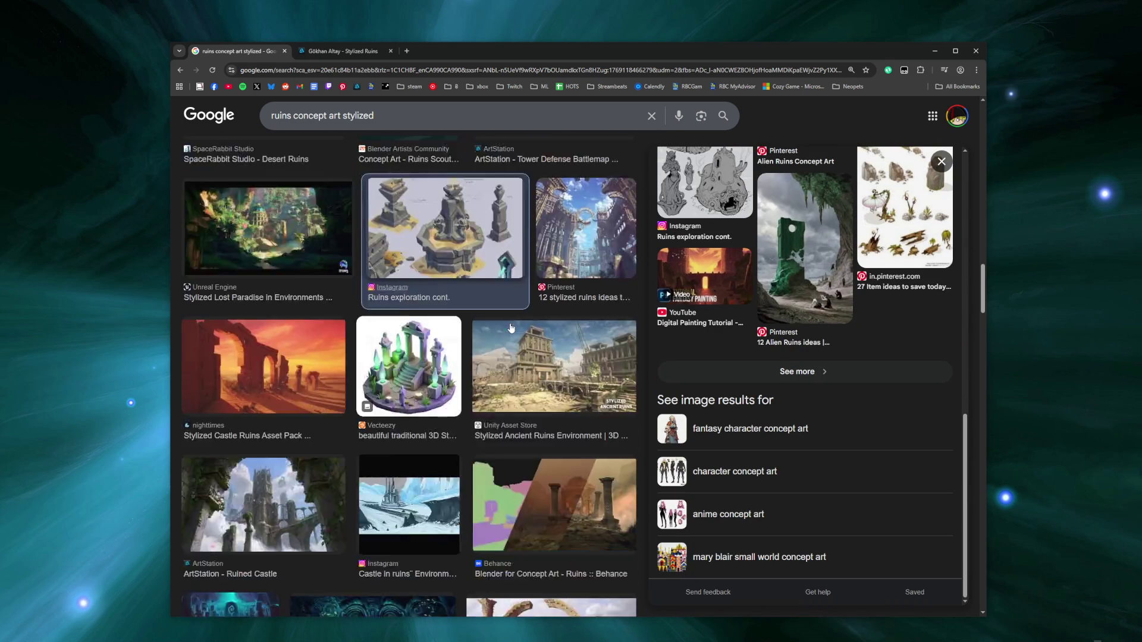
{"action": "left_click", "coordinate": [410, 193]}
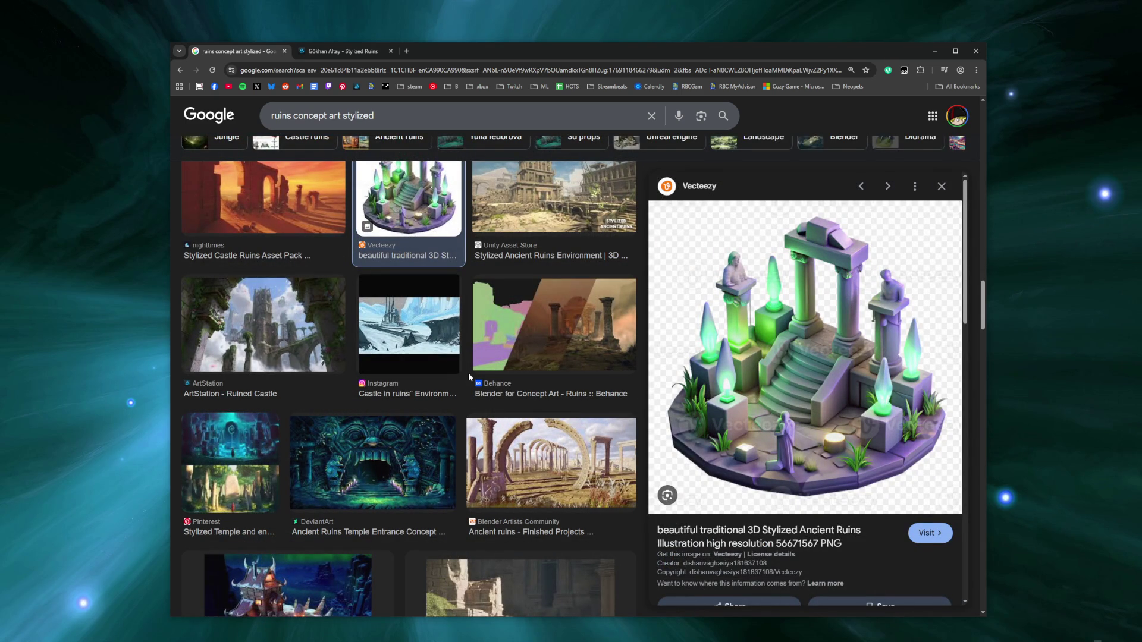
{"action": "scroll", "coordinate": [469, 373], "scroll_direction": "down", "scroll_amount": 5}
{"action": "scroll", "coordinate": [468, 372], "scroll_direction": "down", "scroll_amount": 3}
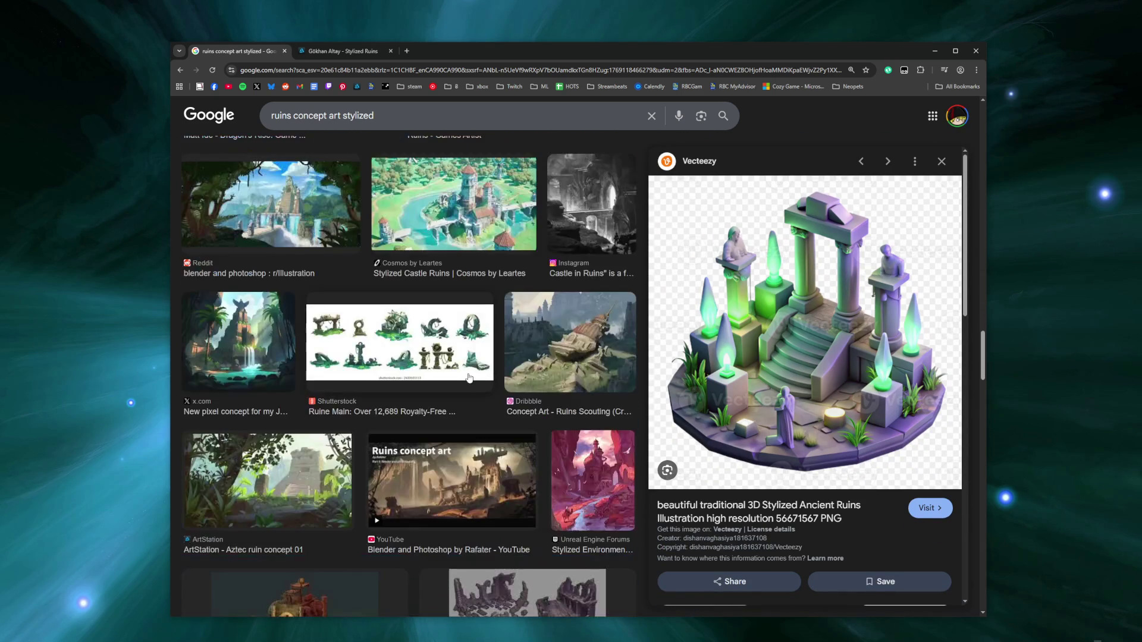
{"action": "left_click", "coordinate": [413, 119]}
Step: Add 'arched doorway' to the search and preview the Stone Ruins Archway, Ruined Gate and Overgrown Ruins images
{"action": "type", "text": "arched doorway"}
{"action": "key", "text": "Return"}
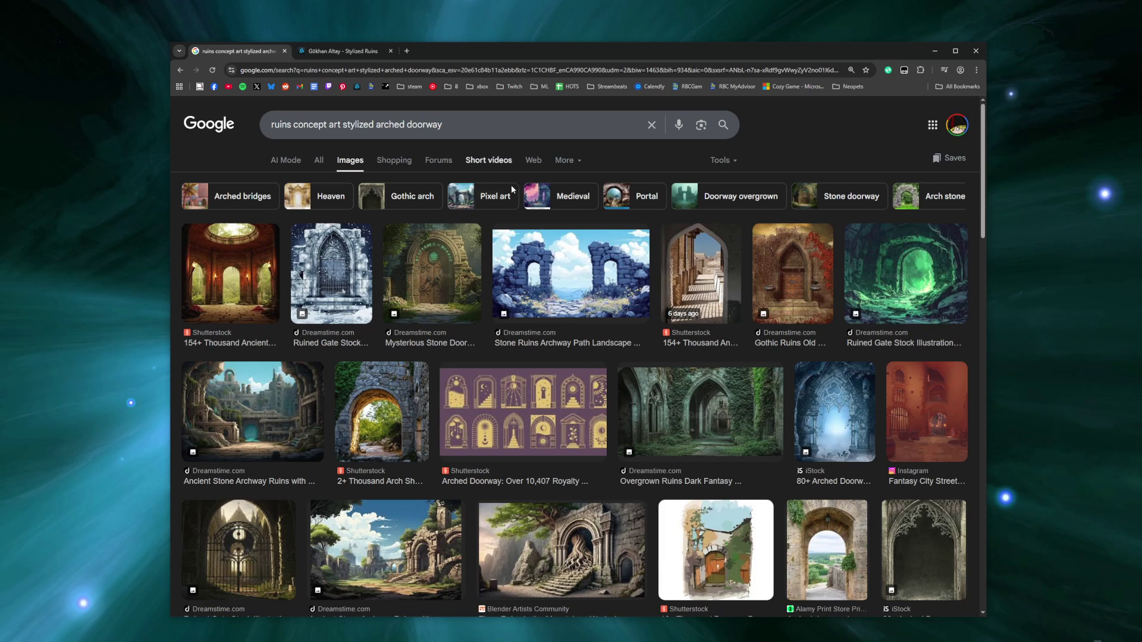
{"action": "left_click", "coordinate": [576, 279]}
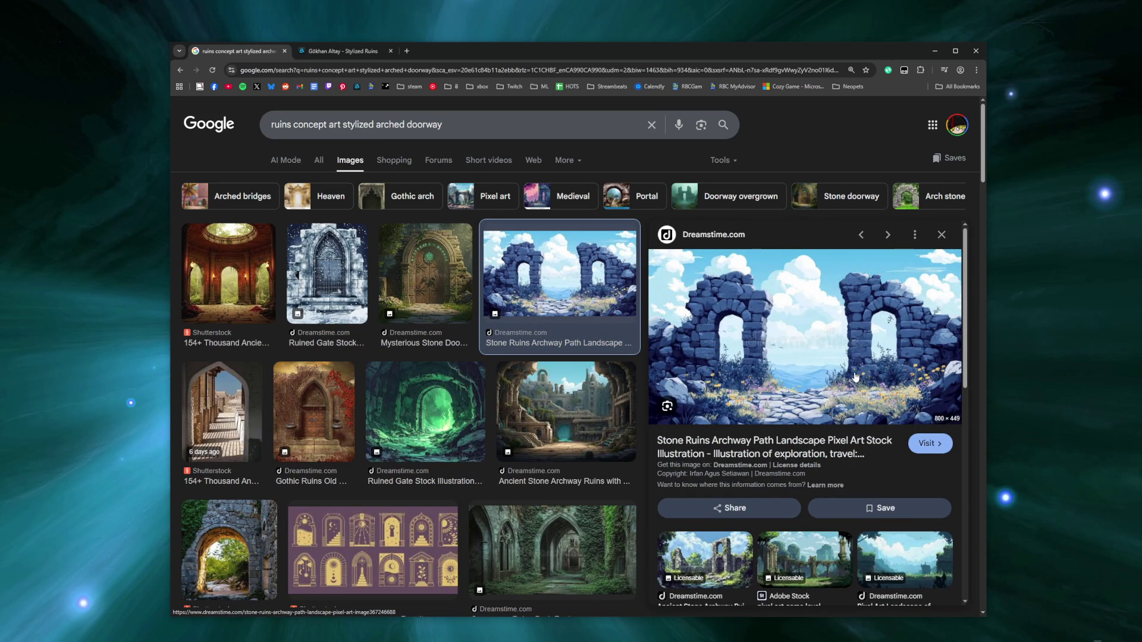
{"action": "left_click", "coordinate": [342, 255]}
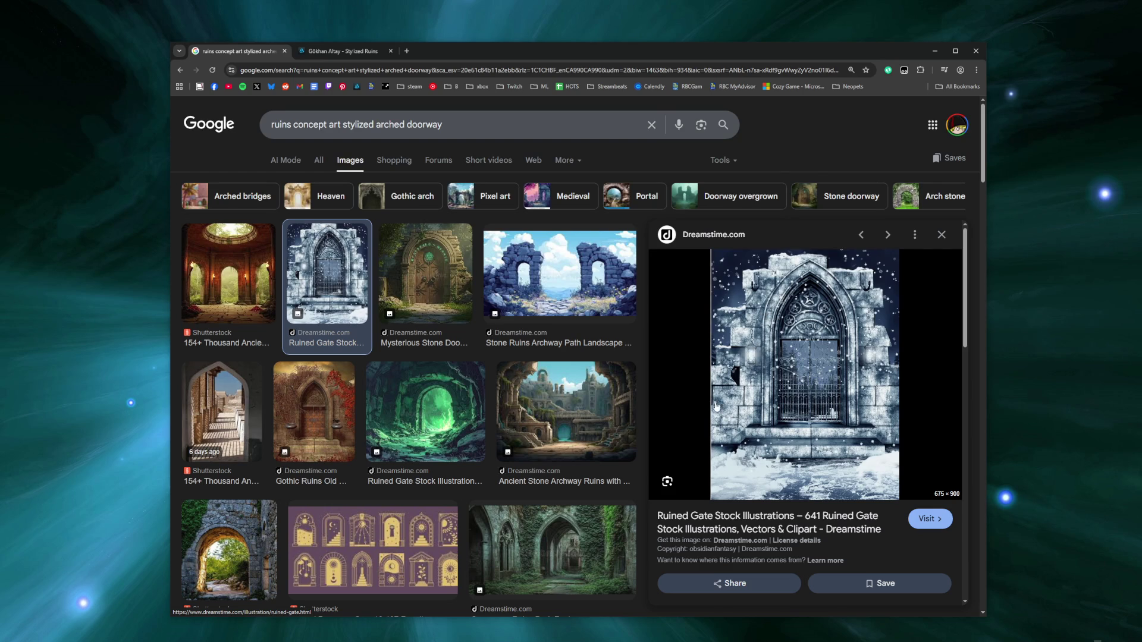
{"action": "left_click", "coordinate": [499, 585]}
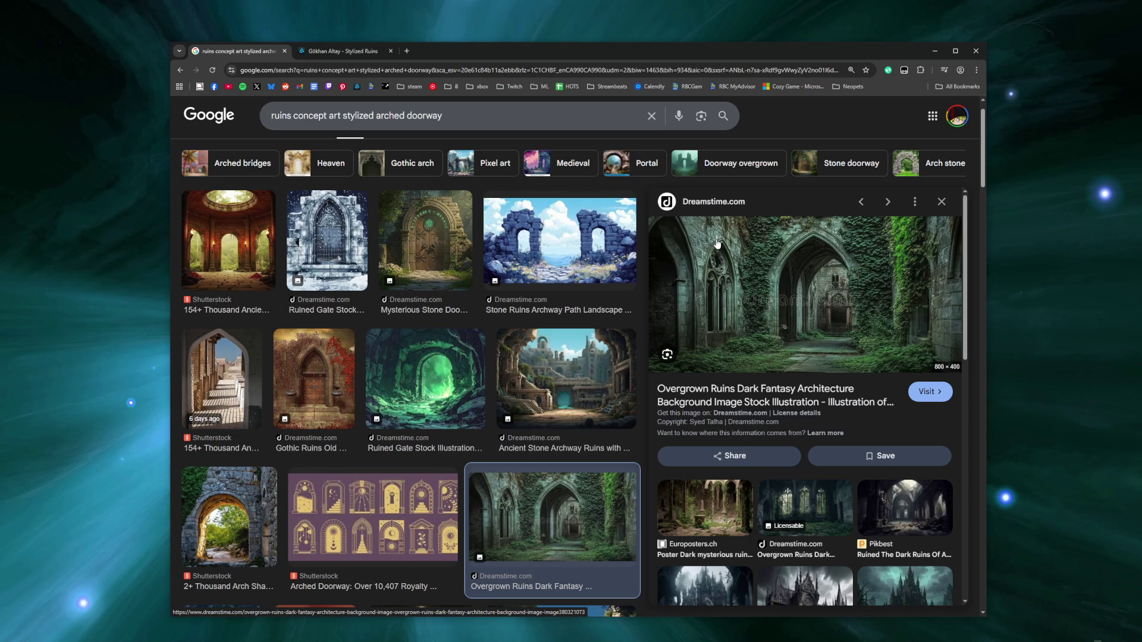
Step: Preview the blue gothic doorway, Elven Ruins in the Mountains and castle archway images
{"action": "scroll", "coordinate": [665, 352], "scroll_direction": "down", "scroll_amount": 3}
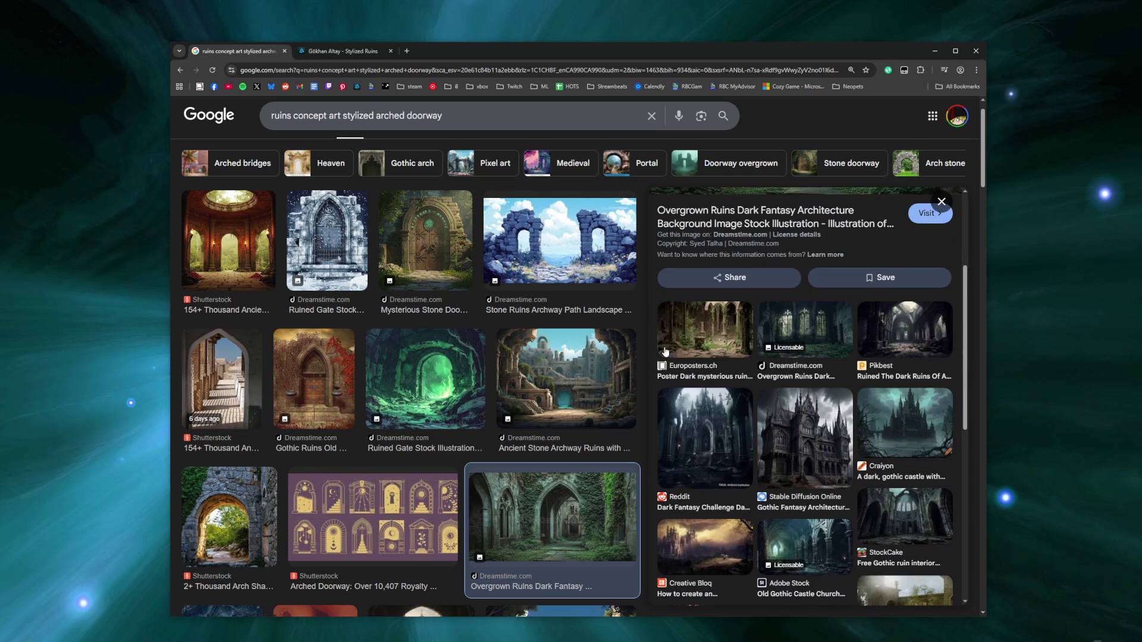
{"action": "scroll", "coordinate": [552, 356], "scroll_direction": "down", "scroll_amount": 3}
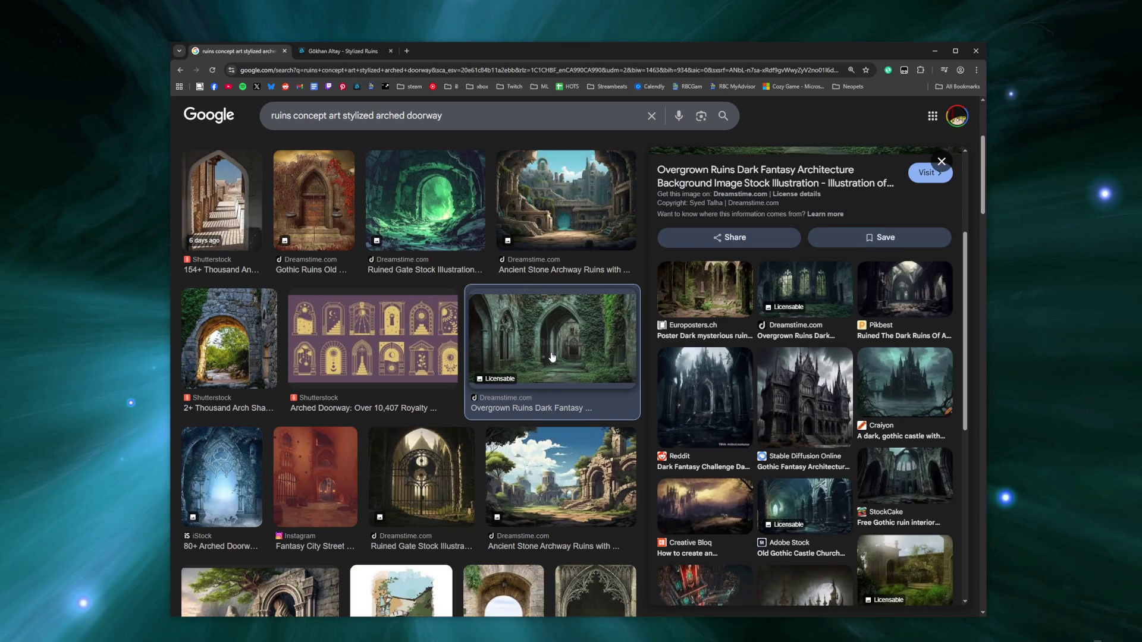
{"action": "left_click", "coordinate": [207, 479]}
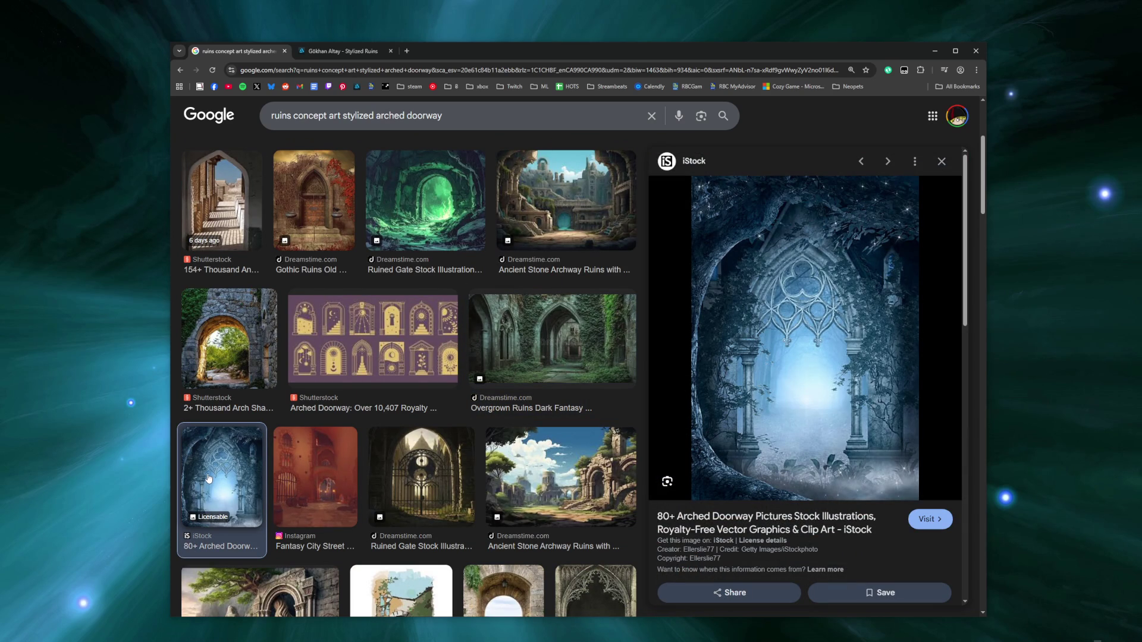
{"action": "scroll", "coordinate": [557, 404], "scroll_direction": "down", "scroll_amount": 5}
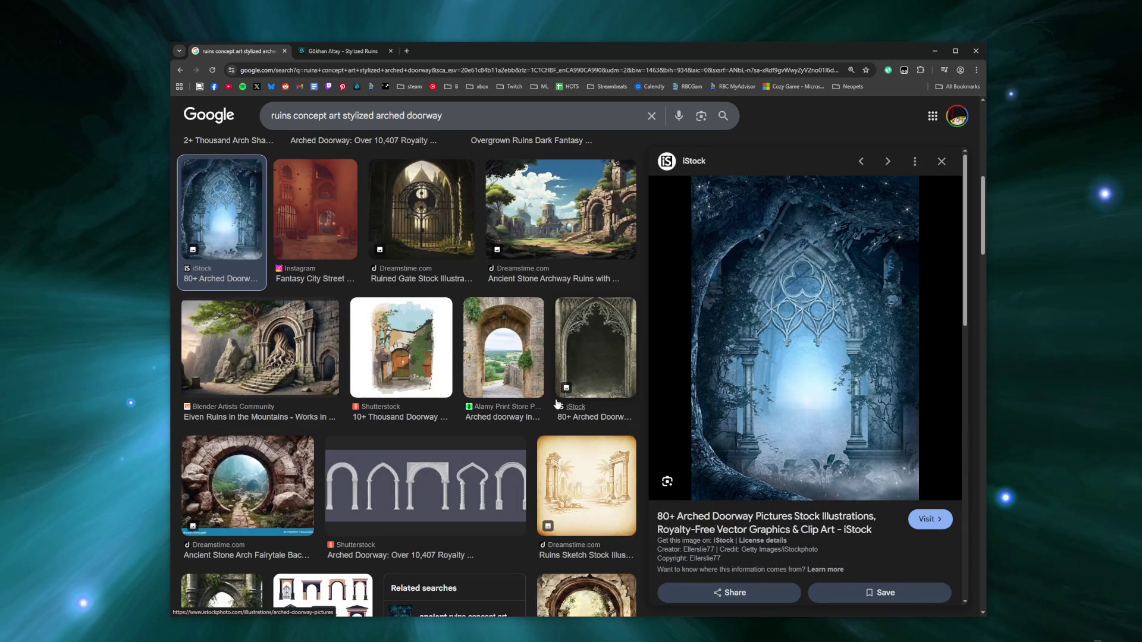
{"action": "left_click", "coordinate": [300, 361]}
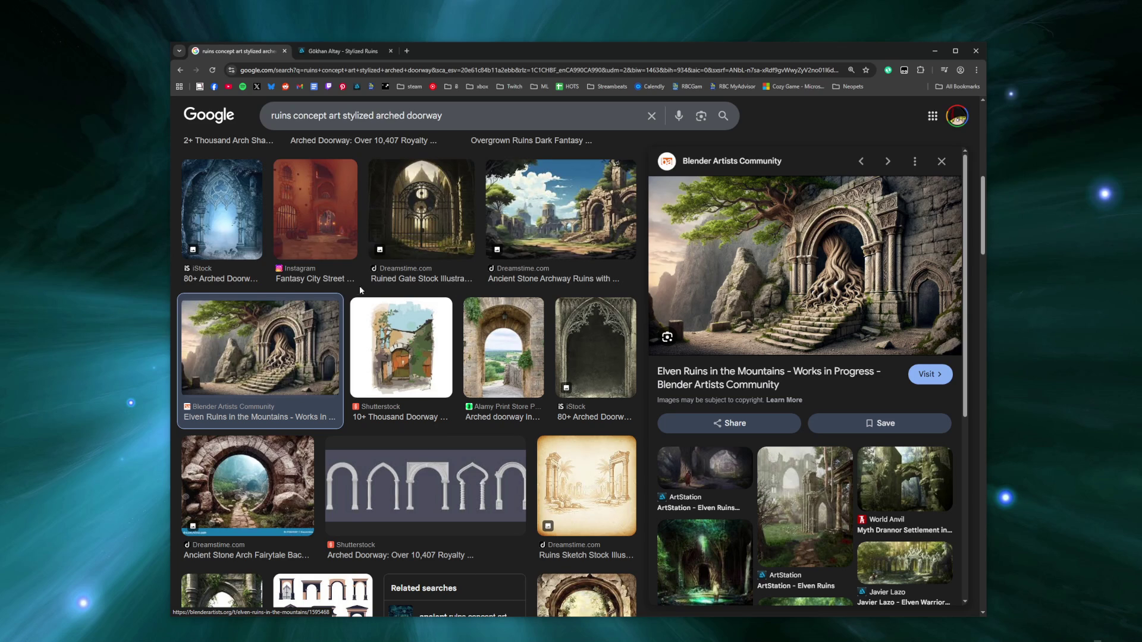
{"action": "scroll", "coordinate": [360, 290], "scroll_direction": "down", "scroll_amount": 4}
{"action": "left_click", "coordinate": [256, 396]}
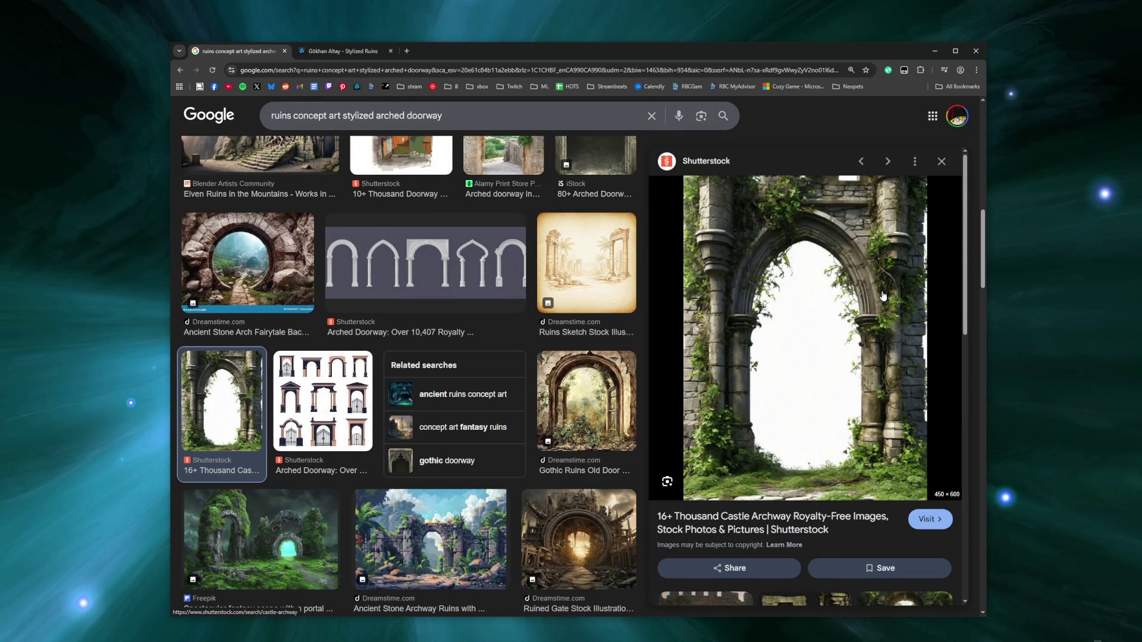
Step: Preview the iStock Gothic Arched Doorway, candlelit gothic arches and Adobe Stock Fantasy Ruins images
{"action": "scroll", "coordinate": [372, 308], "scroll_direction": "down", "scroll_amount": 4}
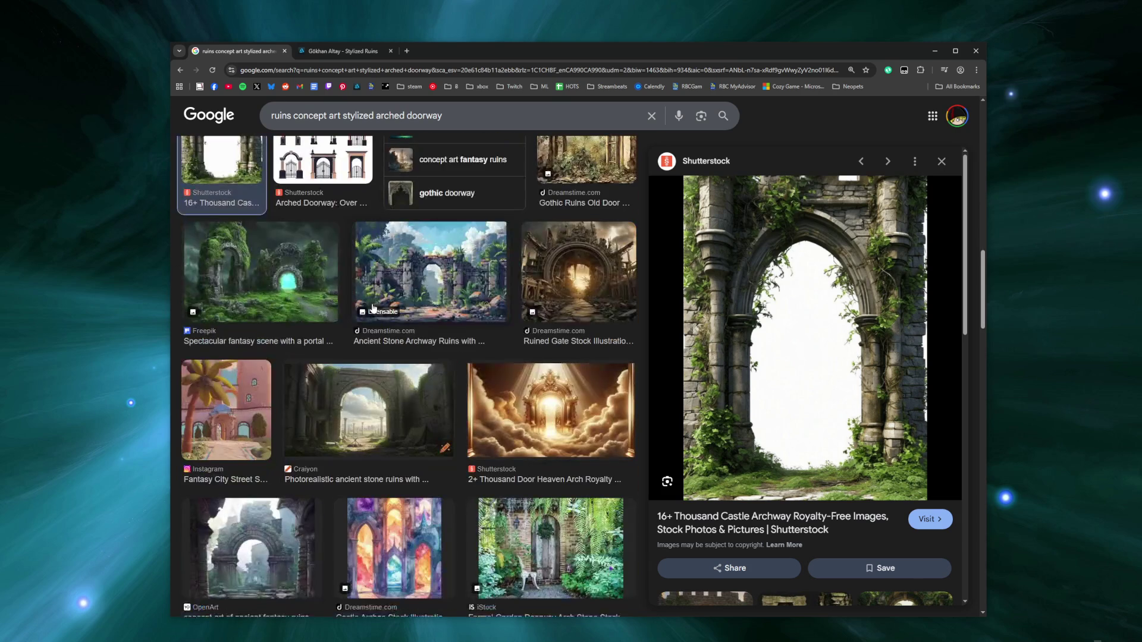
{"action": "scroll", "coordinate": [373, 308], "scroll_direction": "down", "scroll_amount": 4}
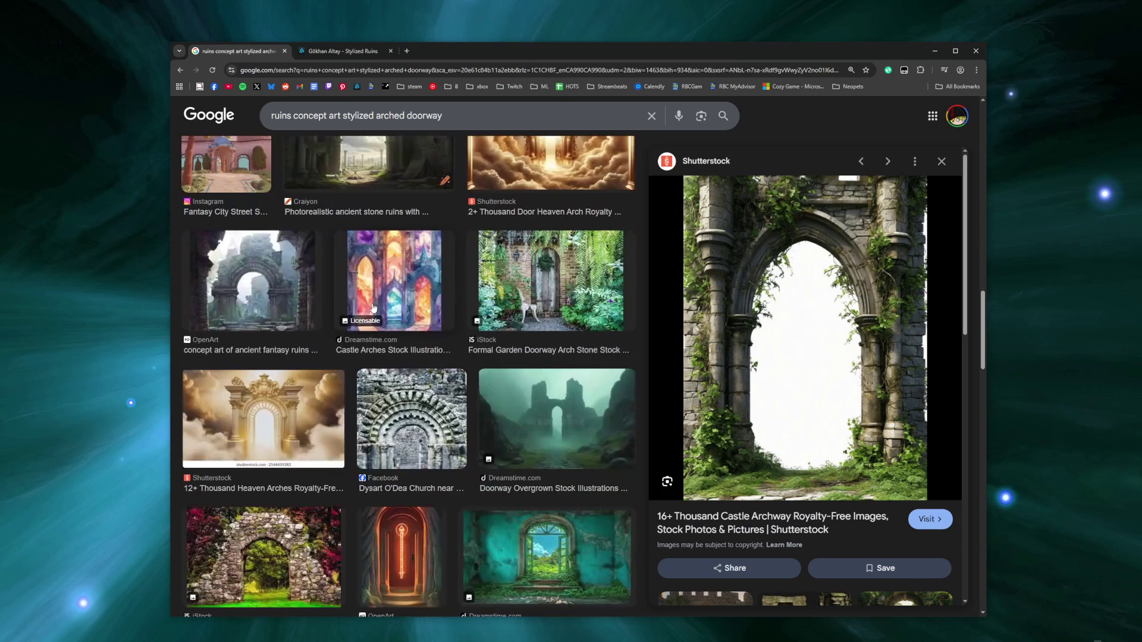
{"action": "scroll", "coordinate": [373, 307], "scroll_direction": "down", "scroll_amount": 4}
{"action": "scroll", "coordinate": [372, 300], "scroll_direction": "down", "scroll_amount": 4}
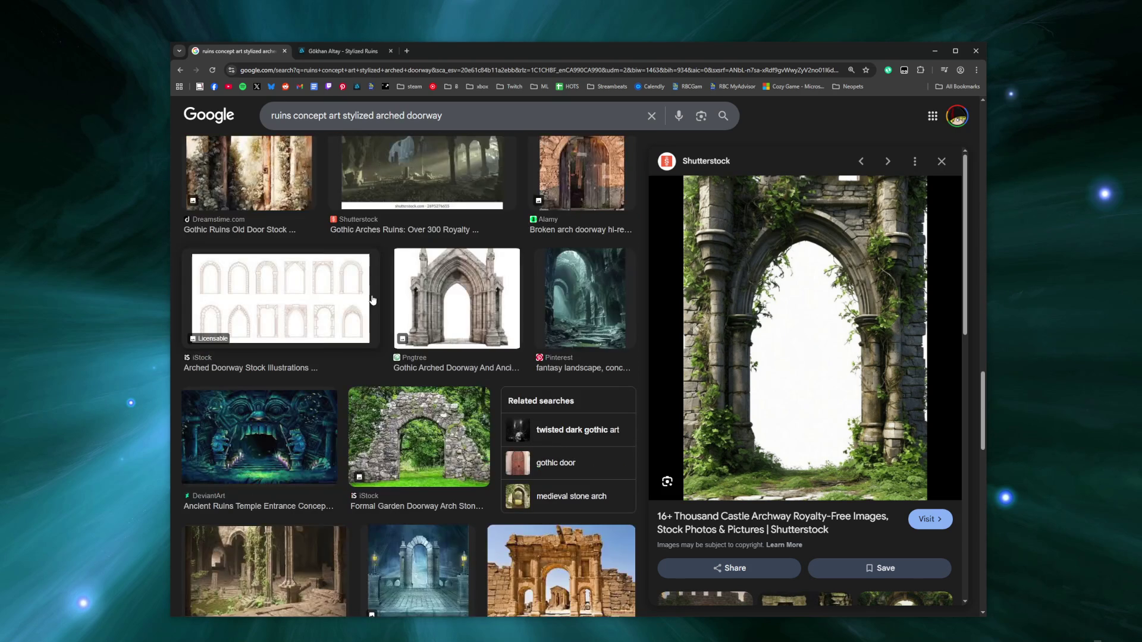
{"action": "scroll", "coordinate": [372, 300], "scroll_direction": "down", "scroll_amount": 3}
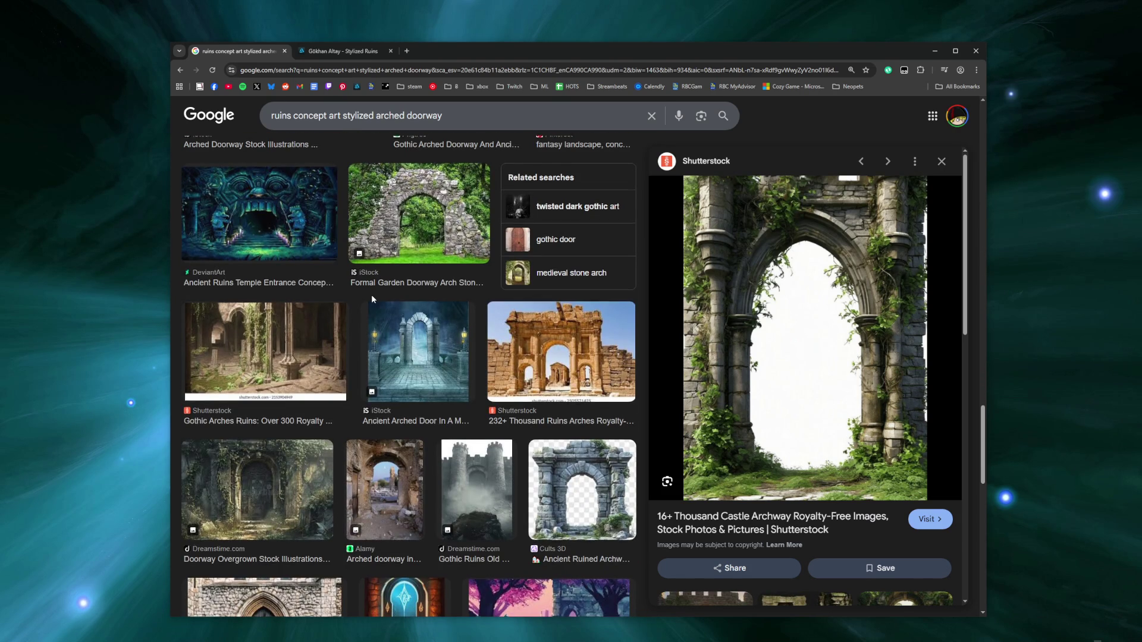
{"action": "scroll", "coordinate": [371, 295], "scroll_direction": "down", "scroll_amount": 3}
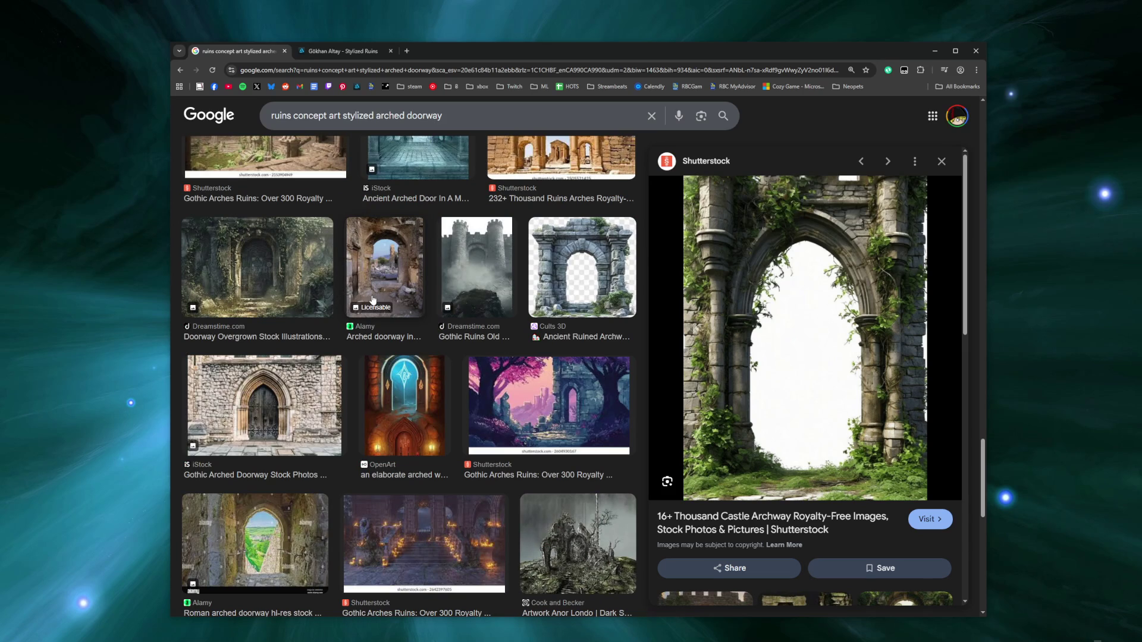
{"action": "left_click", "coordinate": [280, 408]}
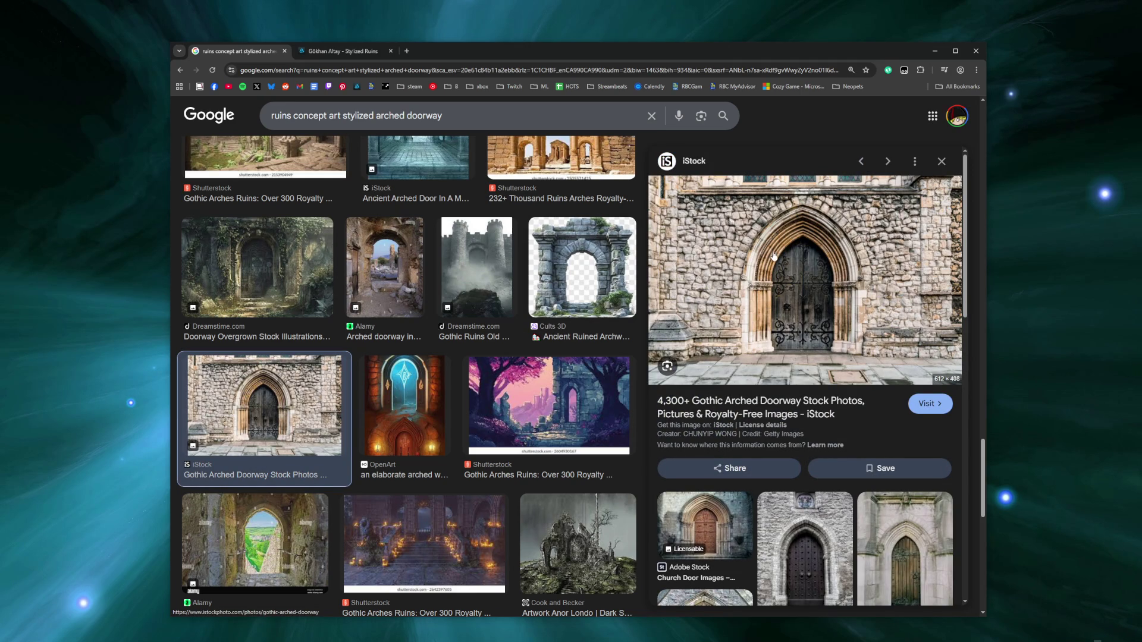
{"action": "scroll", "coordinate": [775, 257], "scroll_direction": "down", "scroll_amount": 2}
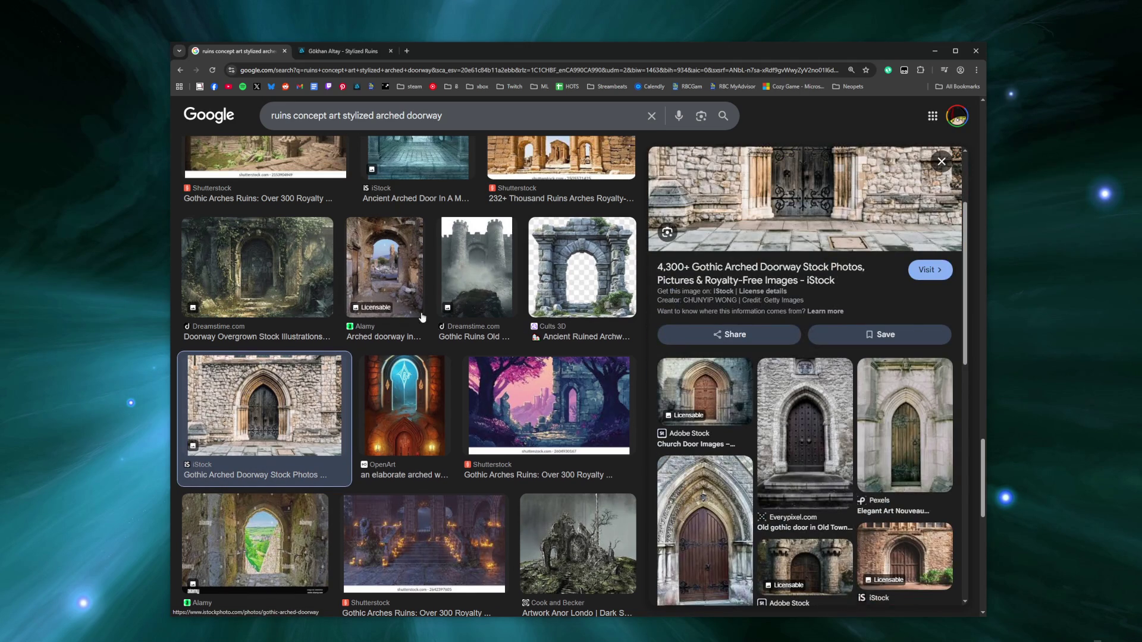
{"action": "scroll", "coordinate": [426, 309], "scroll_direction": "down", "scroll_amount": 3}
{"action": "left_click", "coordinate": [425, 307]}
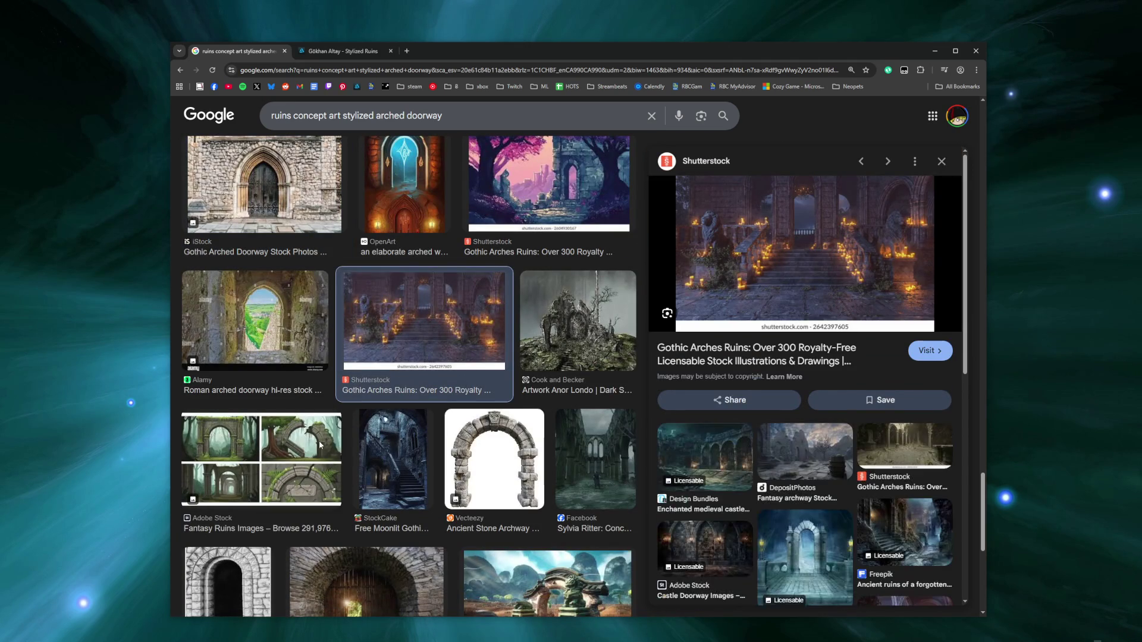
{"action": "left_click", "coordinate": [320, 447]}
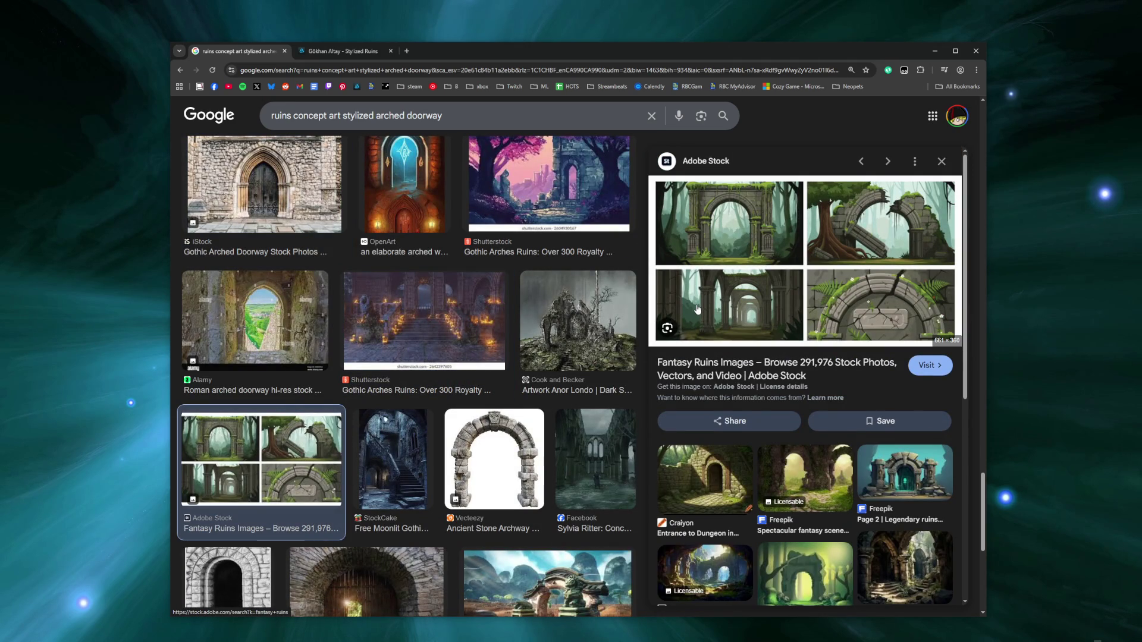
Step: Add 'elvish' to the image query and rerun the search
{"action": "scroll", "coordinate": [697, 309], "scroll_direction": "down", "scroll_amount": 3}
{"action": "left_click", "coordinate": [449, 116]}
{"action": "type", "text": "elvi"}
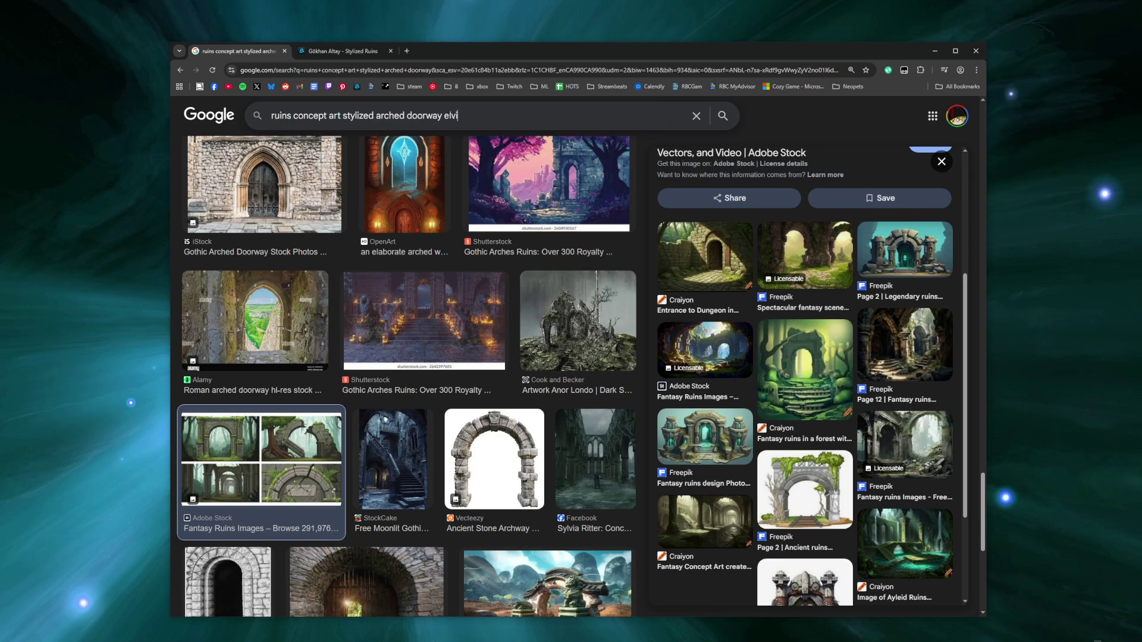
{"action": "type", "text": "sh"}
{"action": "key", "text": "Return"}
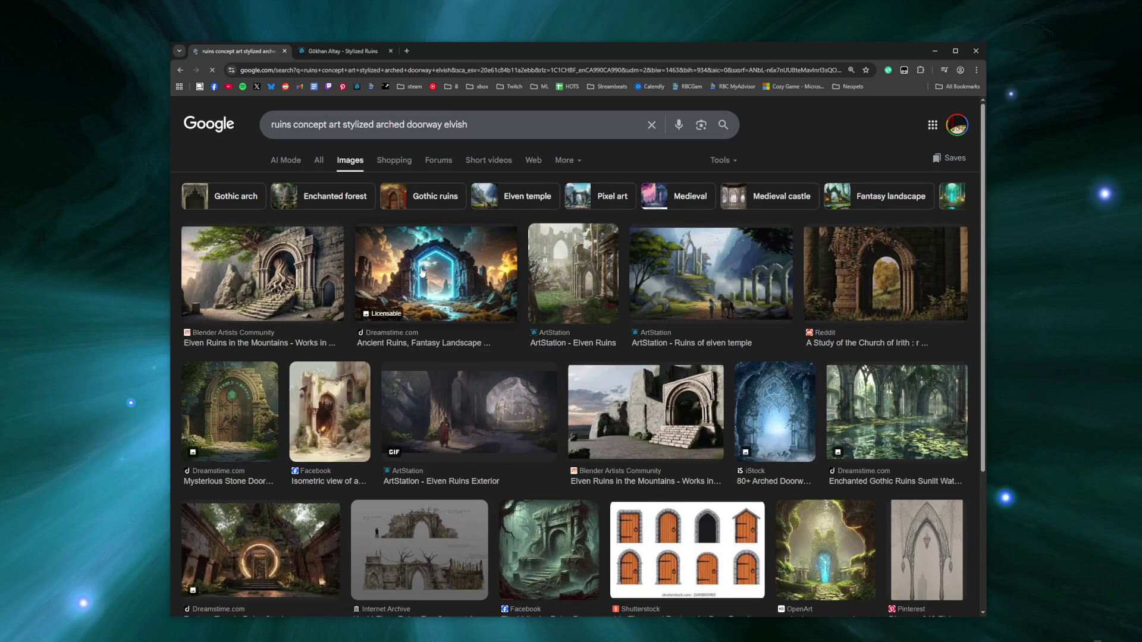
Step: Exclude AI images with '-ai', load the remaining results, and switch to the Stylized Ruins tab
{"action": "left_click", "coordinate": [503, 127]}
{"action": "type", "text": "-ai"}
{"action": "key", "text": "Return"}
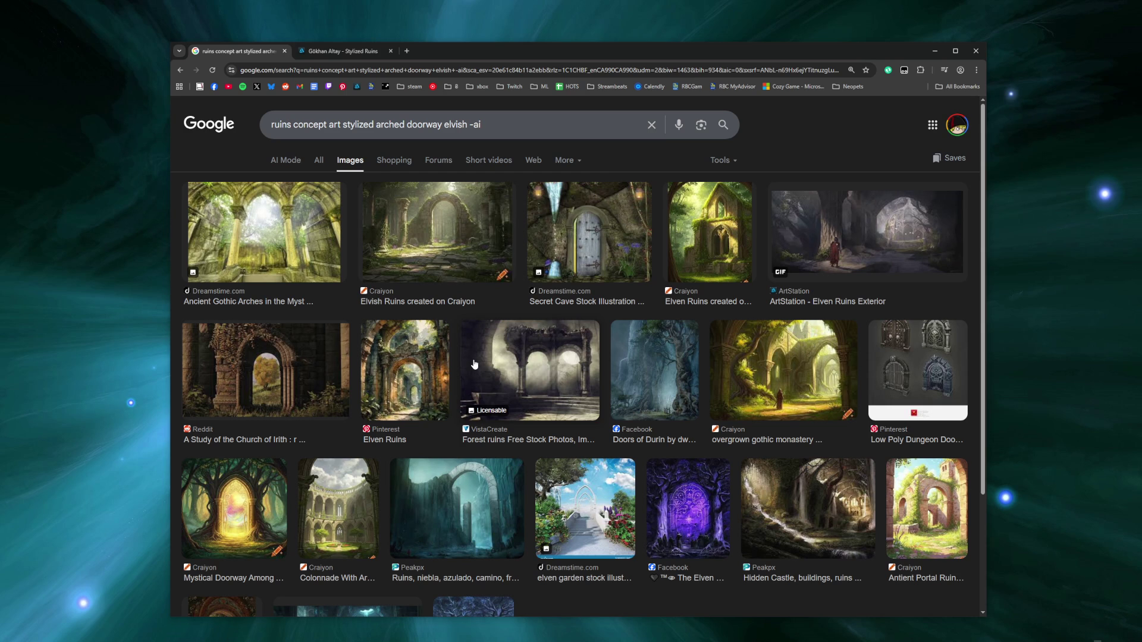
{"action": "scroll", "coordinate": [474, 364], "scroll_direction": "down", "scroll_amount": 3}
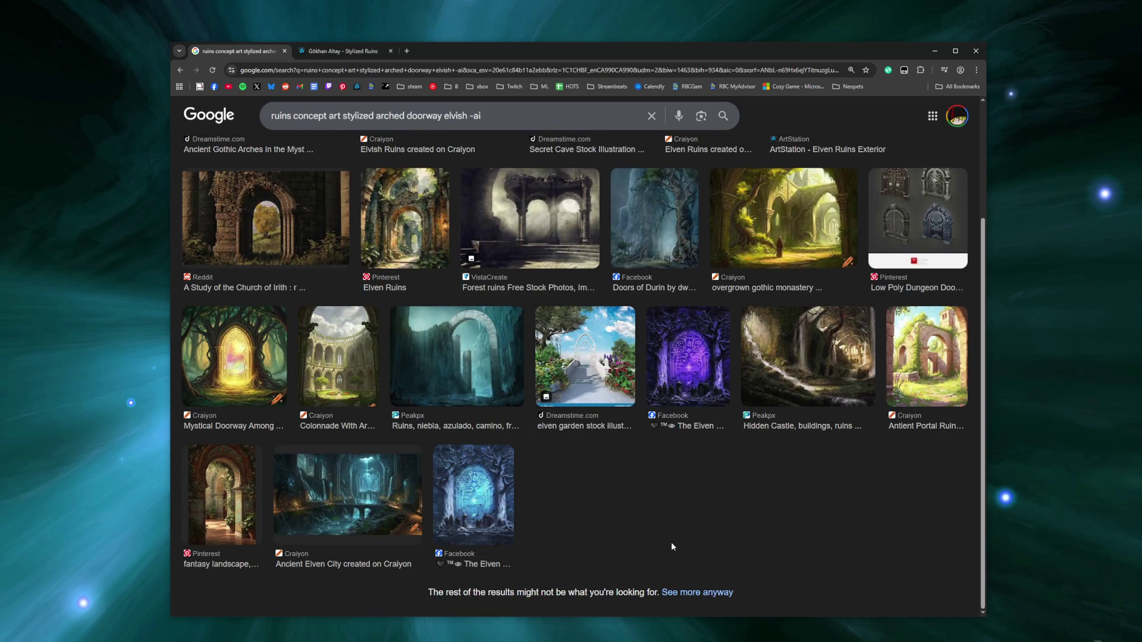
{"action": "left_click", "coordinate": [698, 591]}
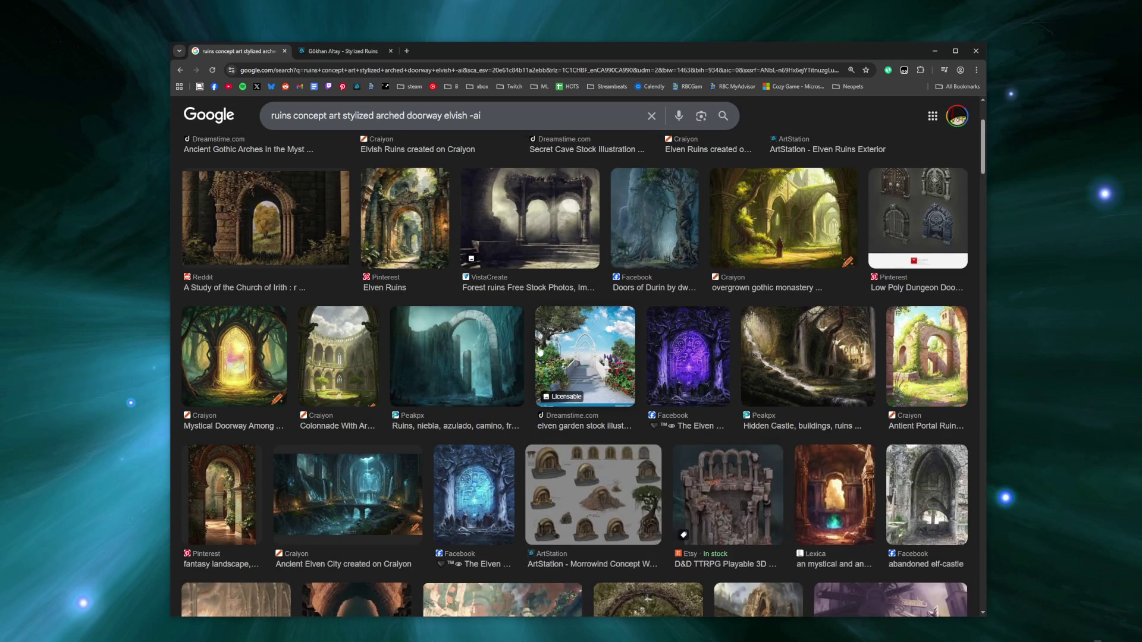
{"action": "scroll", "coordinate": [540, 351], "scroll_direction": "down", "scroll_amount": 3}
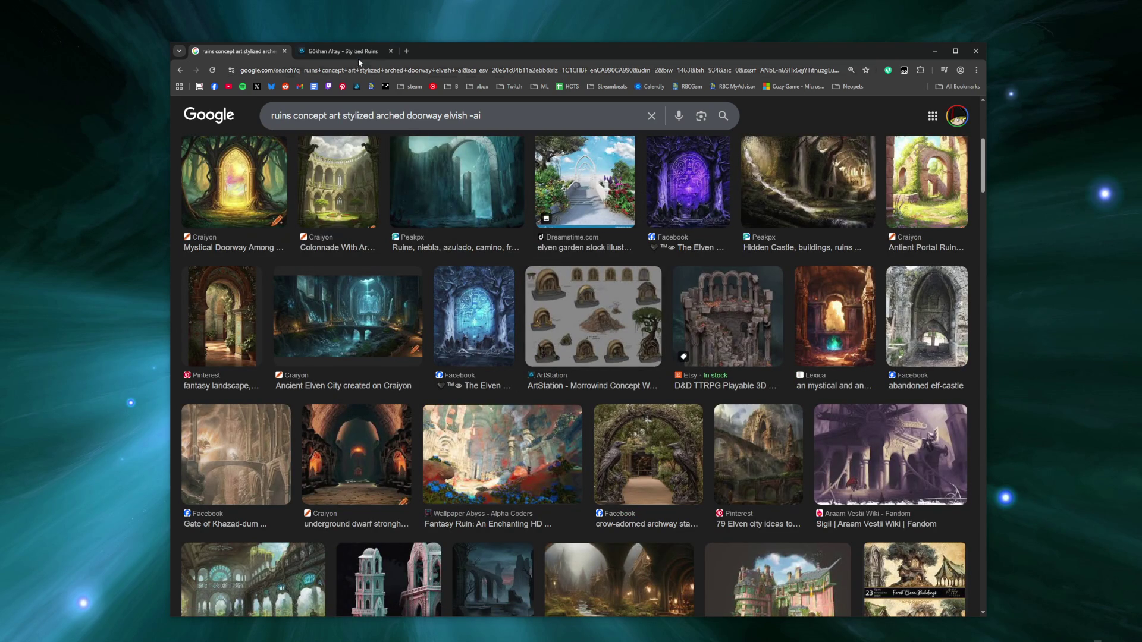
{"action": "key", "text": "ctrl+Tab"}
{"action": "scroll", "coordinate": [560, 309], "scroll_direction": "down", "scroll_amount": 3}
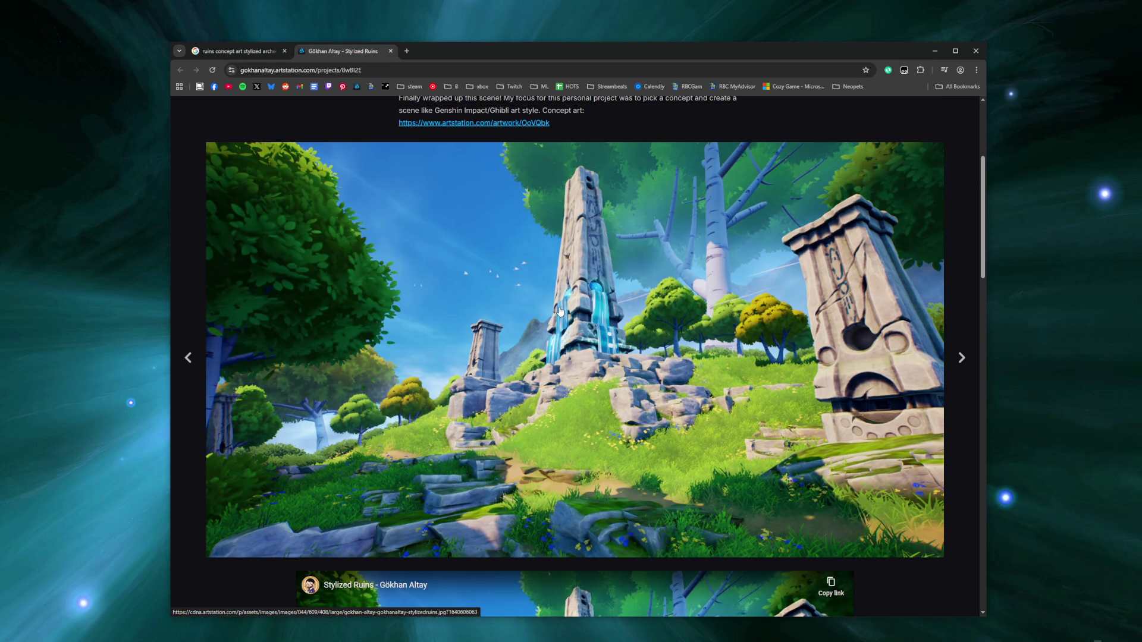
Step: Scroll through the Stylized Ruins project images, then go to ArtStation's All Channels page
{"action": "scroll", "coordinate": [559, 310], "scroll_direction": "down", "scroll_amount": 6}
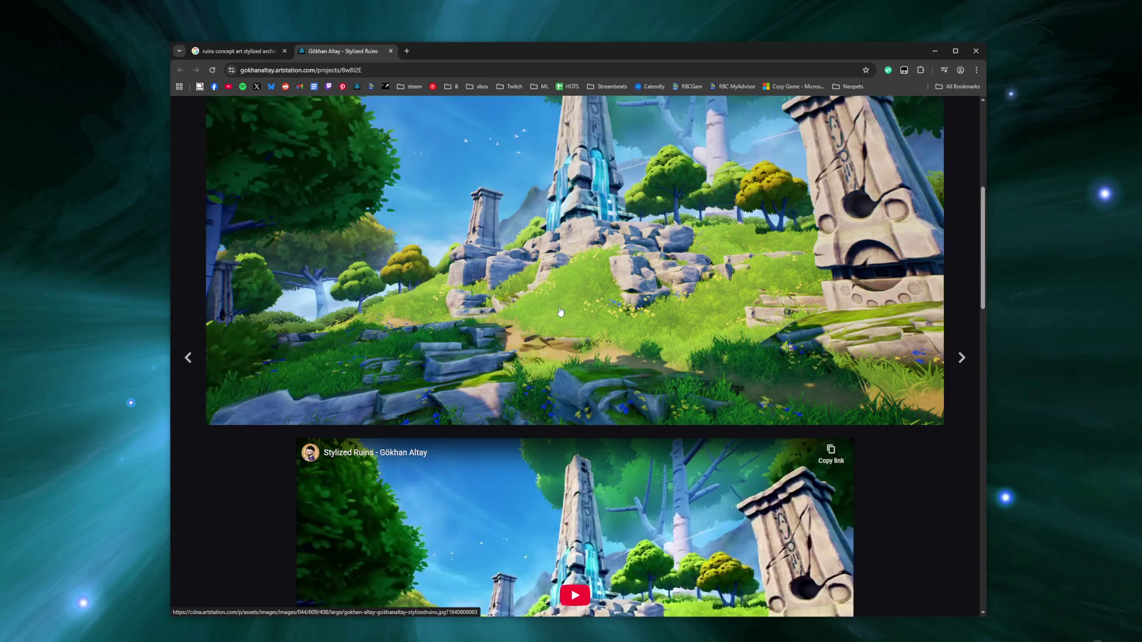
{"action": "scroll", "coordinate": [559, 310], "scroll_direction": "down", "scroll_amount": 4}
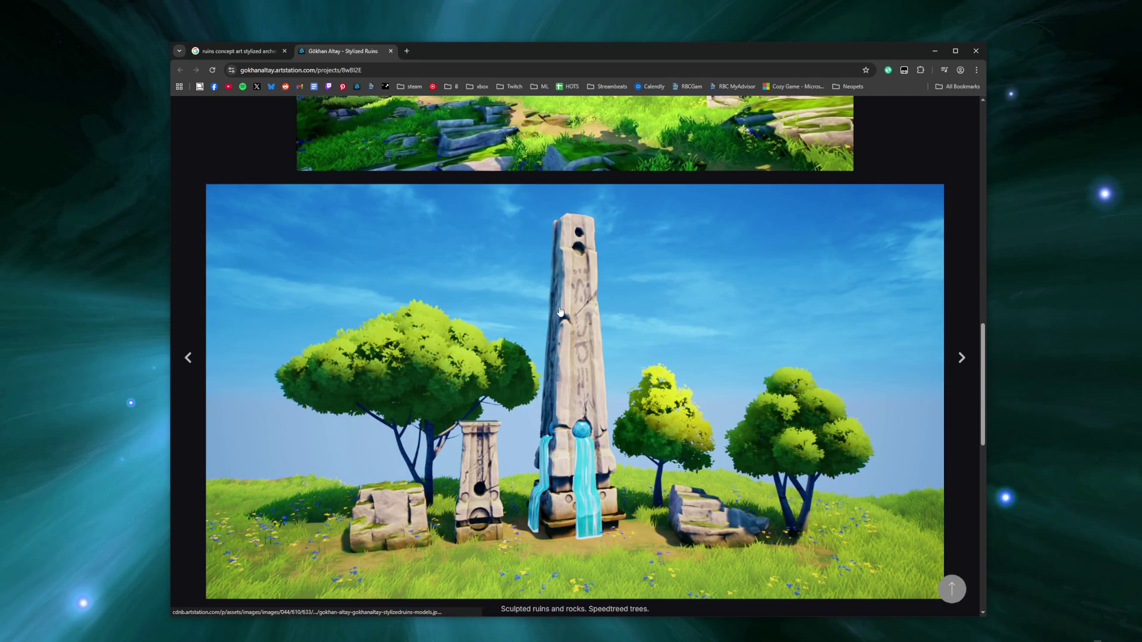
{"action": "scroll", "coordinate": [559, 309], "scroll_direction": "down", "scroll_amount": 10}
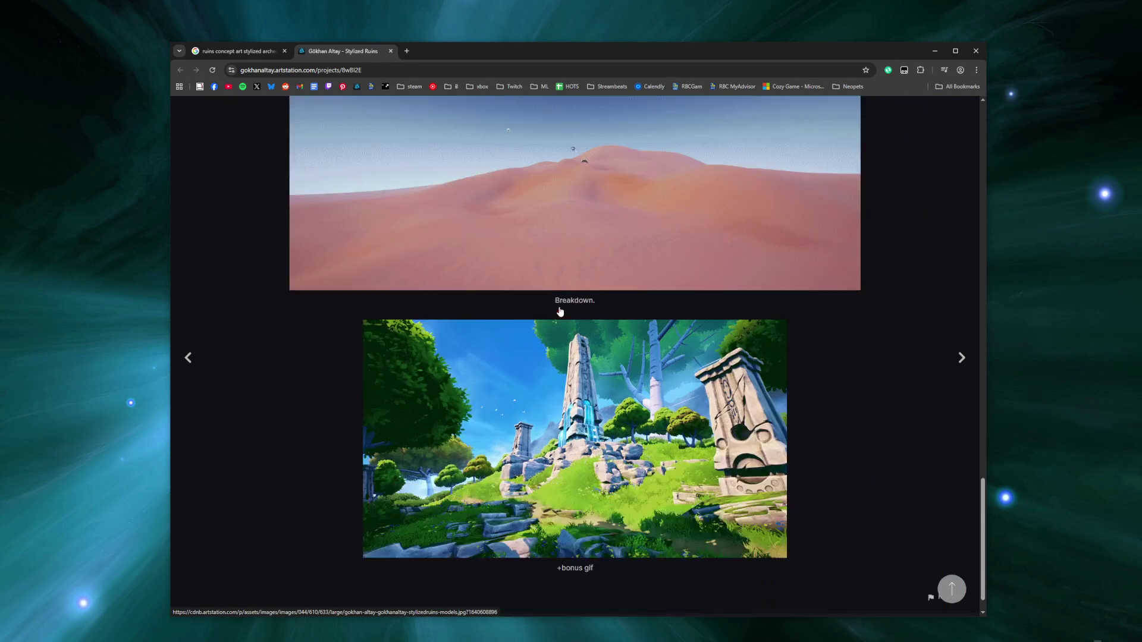
{"action": "scroll", "coordinate": [662, 387], "scroll_direction": "up", "scroll_amount": 20}
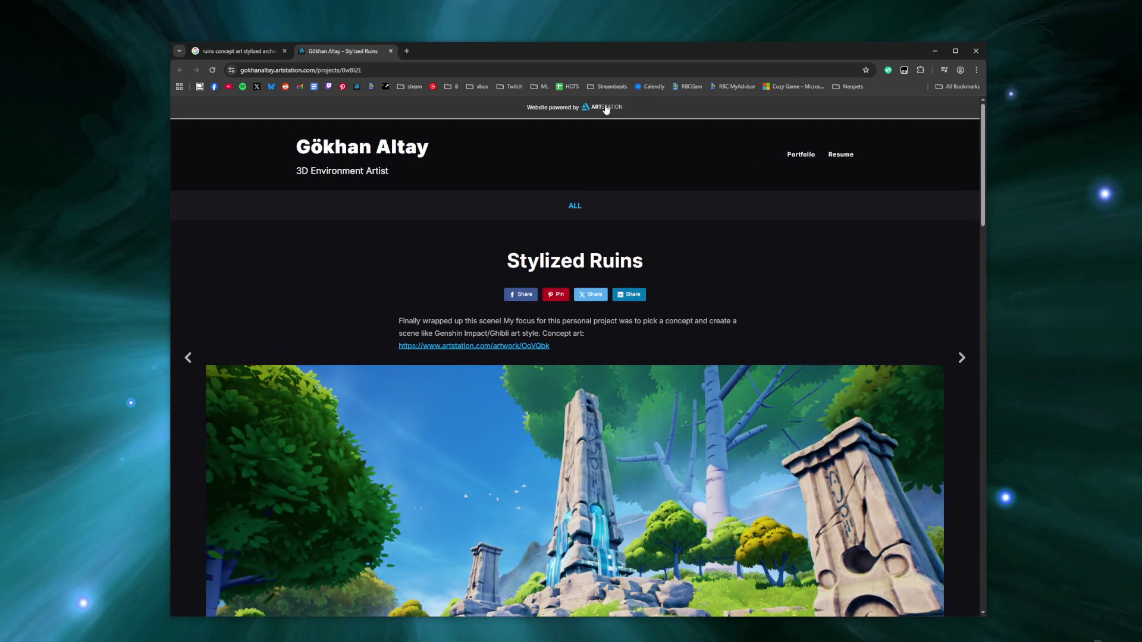
{"action": "left_click", "coordinate": [602, 104]}
Step: Search ArtStation for 'stylized ruins' and open the ruins arch artwork in a background tab
{"action": "left_click", "coordinate": [568, 116]}
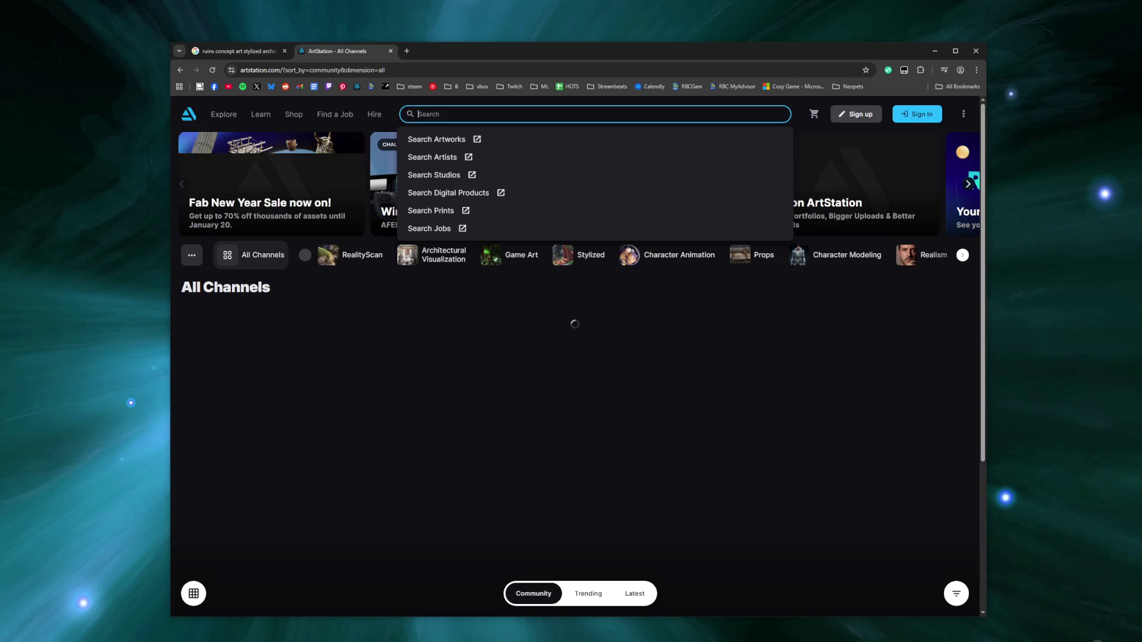
{"action": "type", "text": "stylized ruins"}
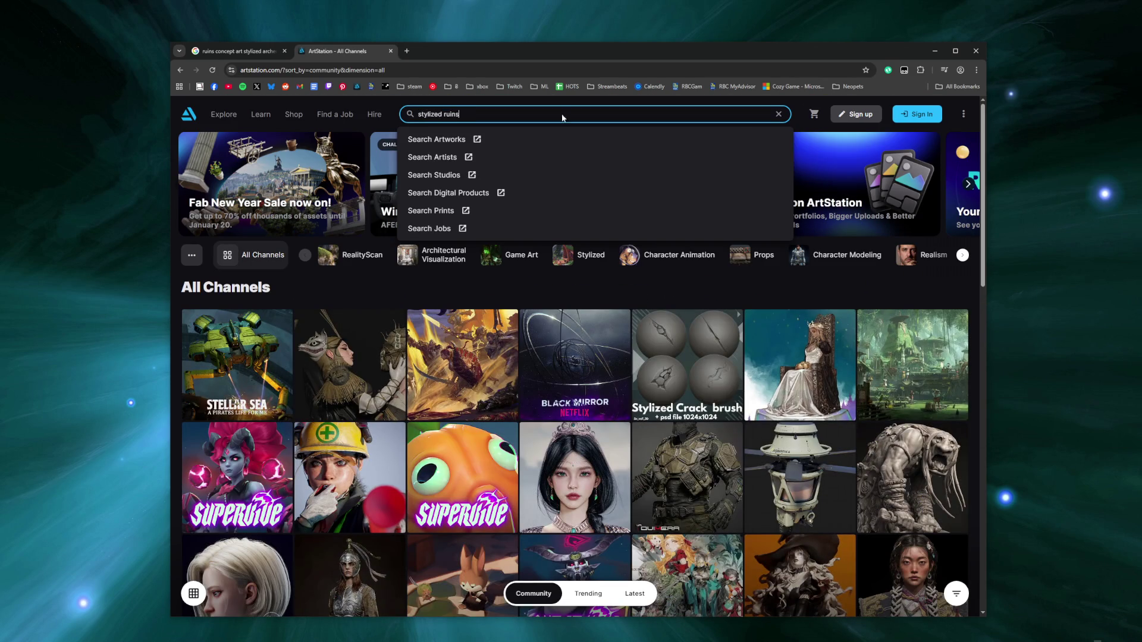
{"action": "key", "text": "Return"}
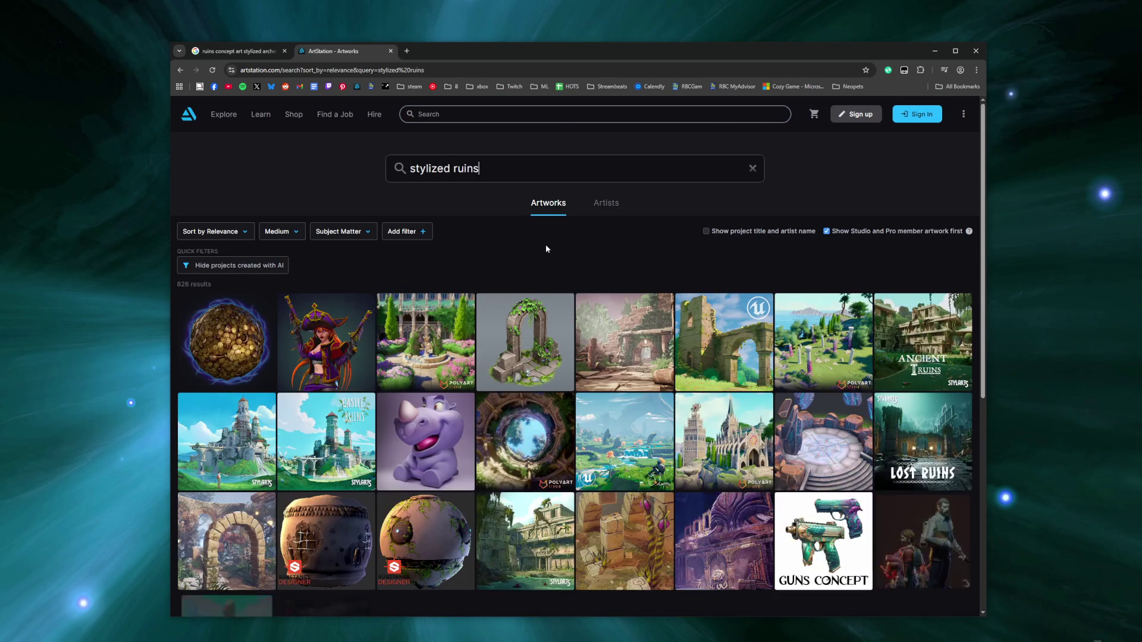
{"action": "right_click", "coordinate": [442, 347]}
{"action": "left_click", "coordinate": [470, 355]}
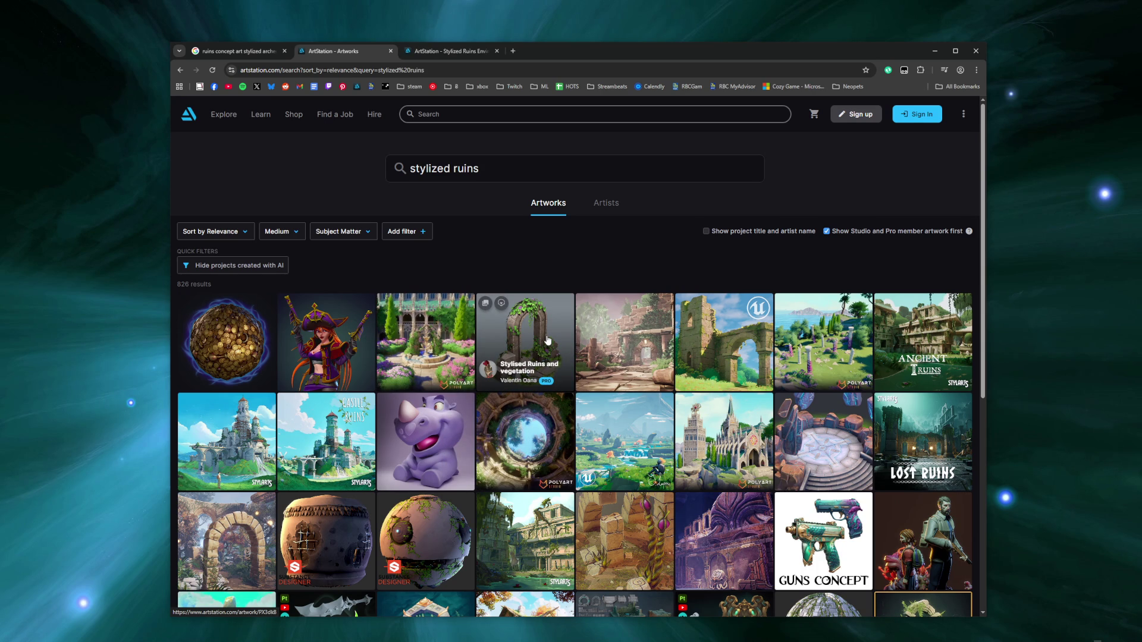
Step: Scroll the 826 results, then switch to the Stylized Ruins Environment - Foliage tab
{"action": "scroll", "coordinate": [548, 340], "scroll_direction": "down", "scroll_amount": 3}
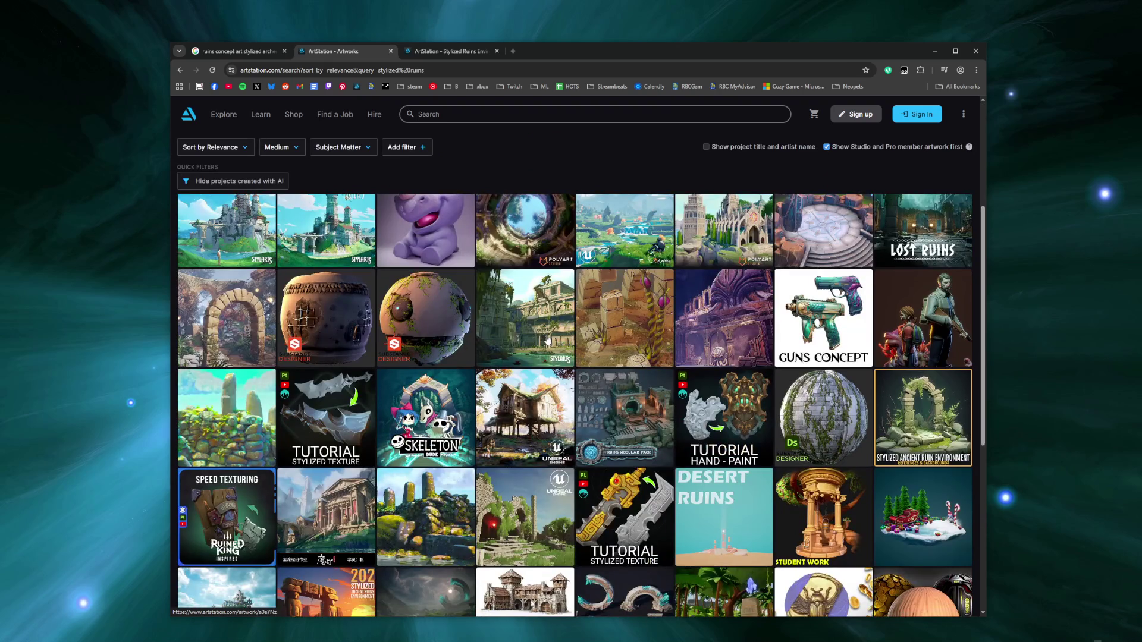
{"action": "scroll", "coordinate": [548, 339], "scroll_direction": "down", "scroll_amount": 4}
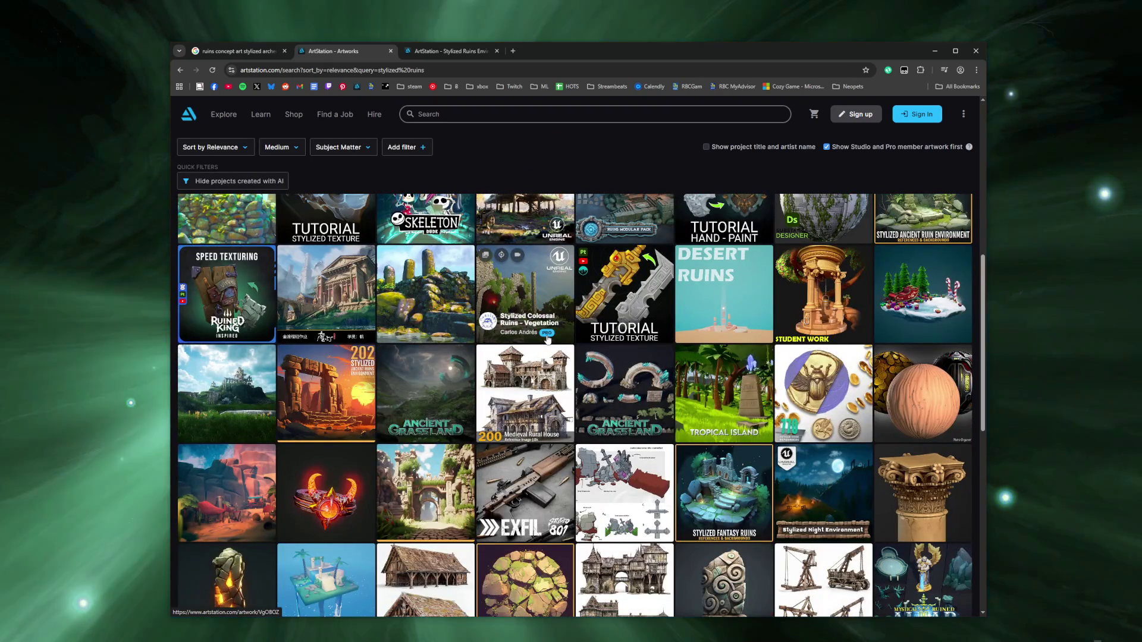
{"action": "scroll", "coordinate": [548, 340], "scroll_direction": "down", "scroll_amount": 3}
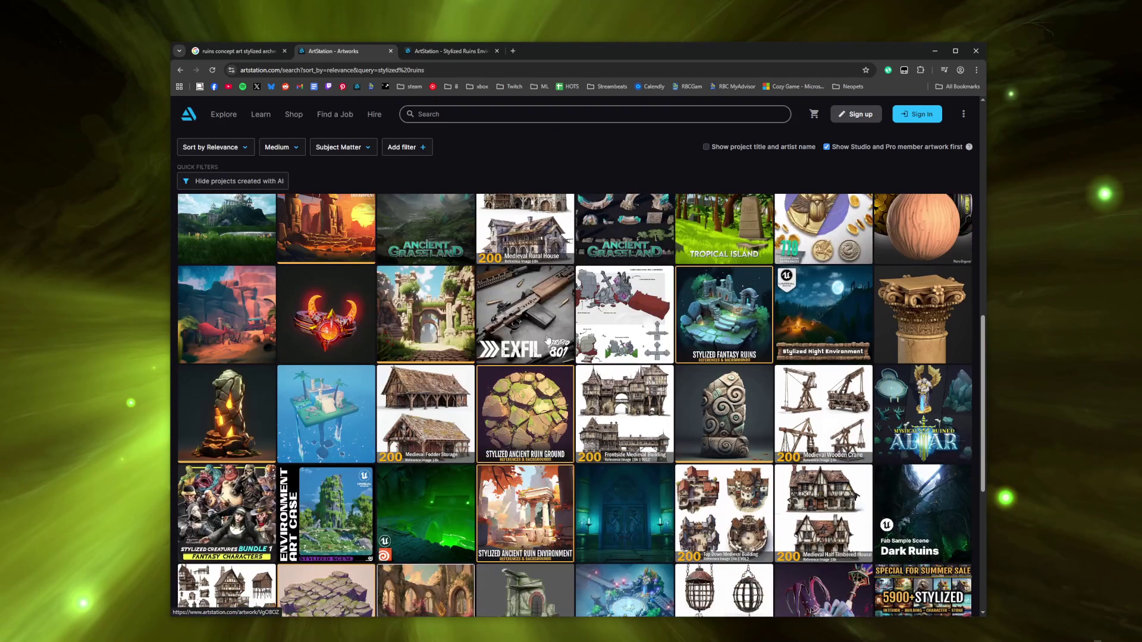
{"action": "scroll", "coordinate": [548, 340], "scroll_direction": "down", "scroll_amount": 3}
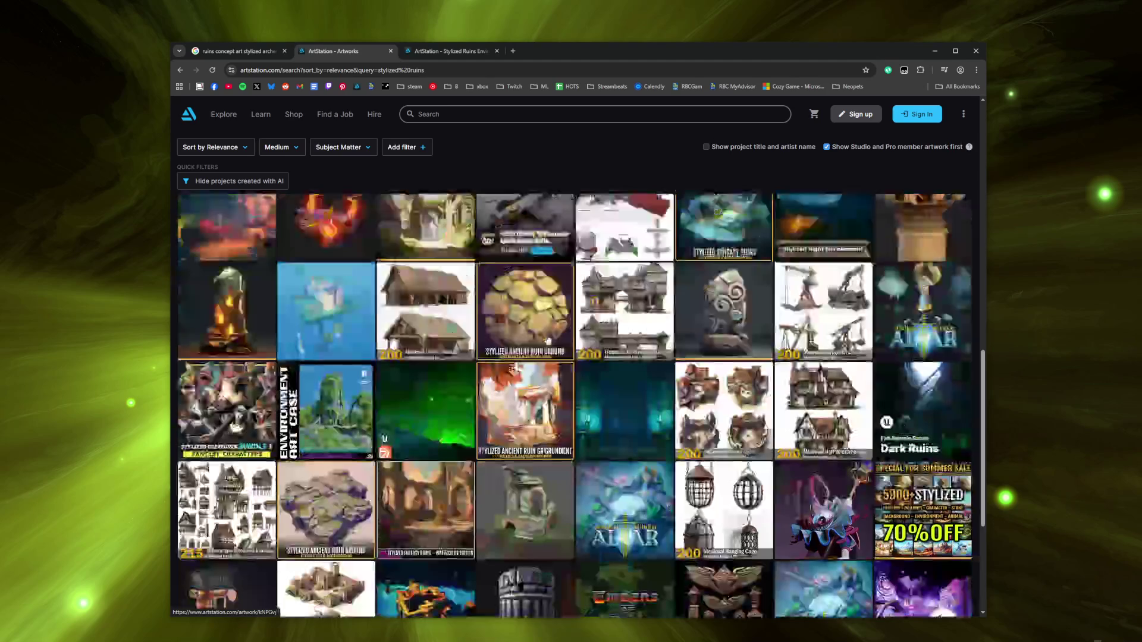
{"action": "scroll", "coordinate": [548, 339], "scroll_direction": "down", "scroll_amount": 3}
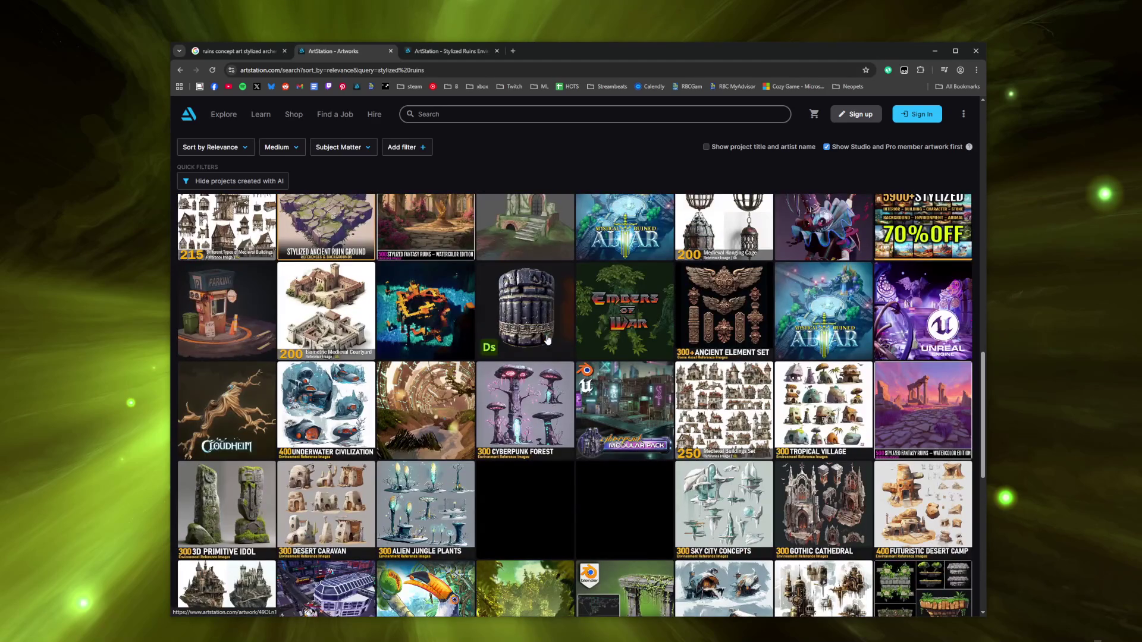
{"action": "key", "text": "ctrl+Tab"}
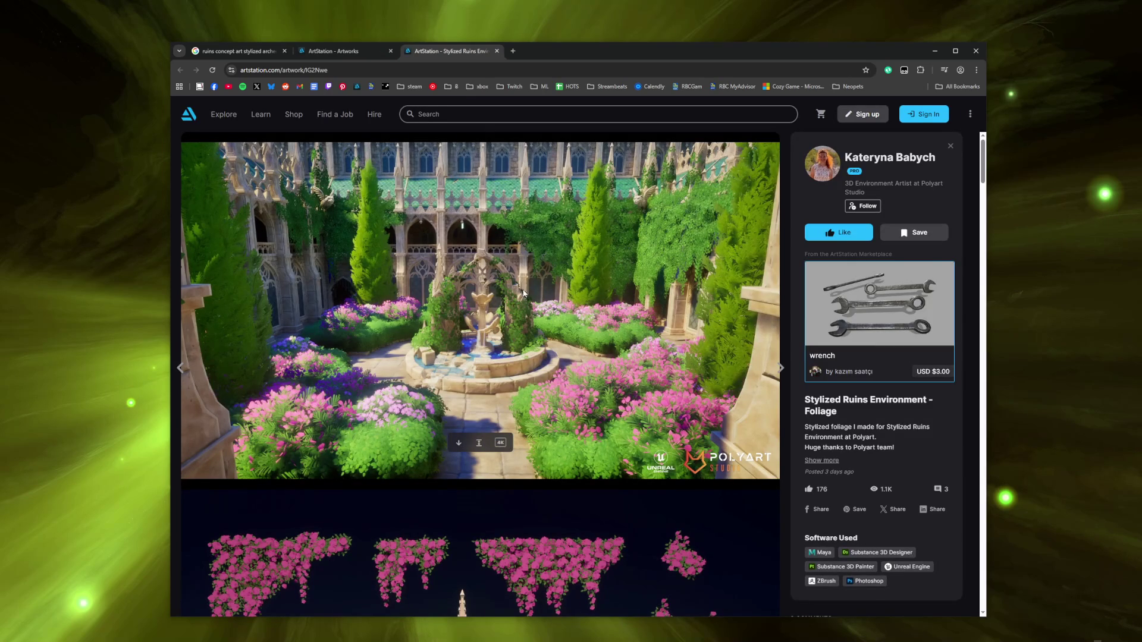
Step: Maximize the browser, expand the Foliage artwork's description and open its Fab listing
{"action": "double_click", "coordinate": [602, 49]}
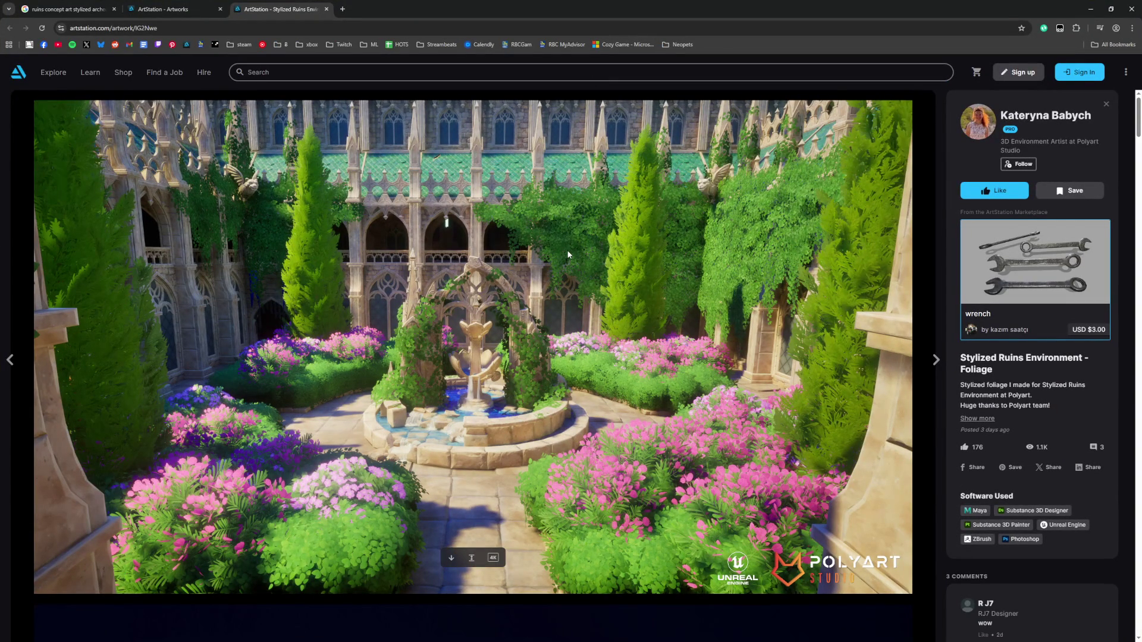
{"action": "scroll", "coordinate": [568, 255], "scroll_direction": "down", "scroll_amount": 7}
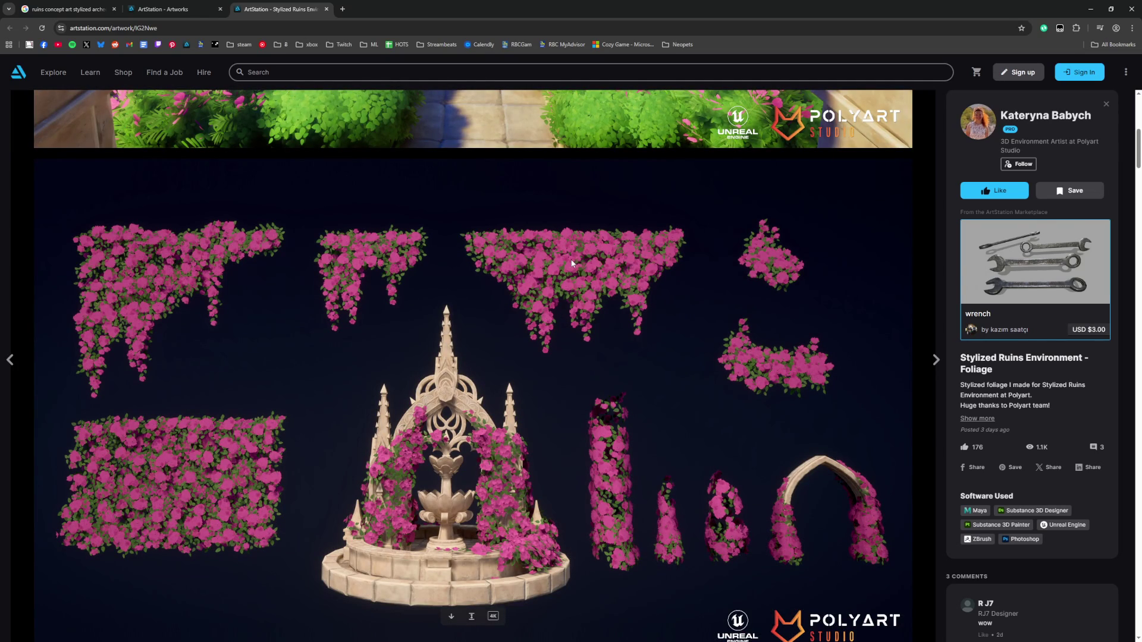
{"action": "scroll", "coordinate": [571, 264], "scroll_direction": "down", "scroll_amount": 9}
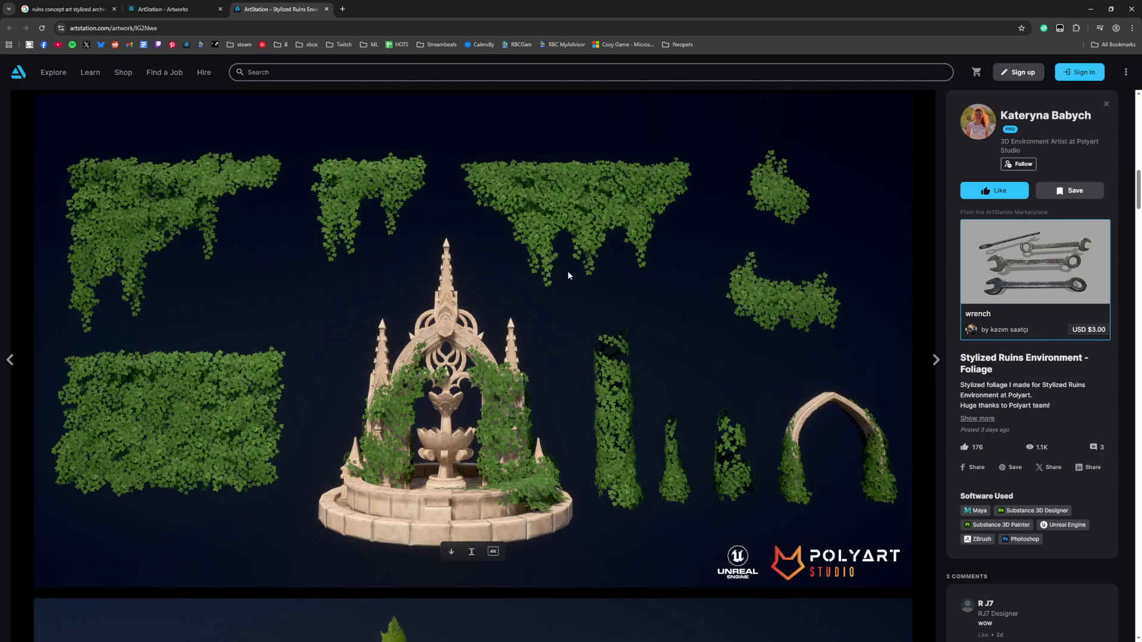
{"action": "scroll", "coordinate": [568, 276], "scroll_direction": "down", "scroll_amount": 4}
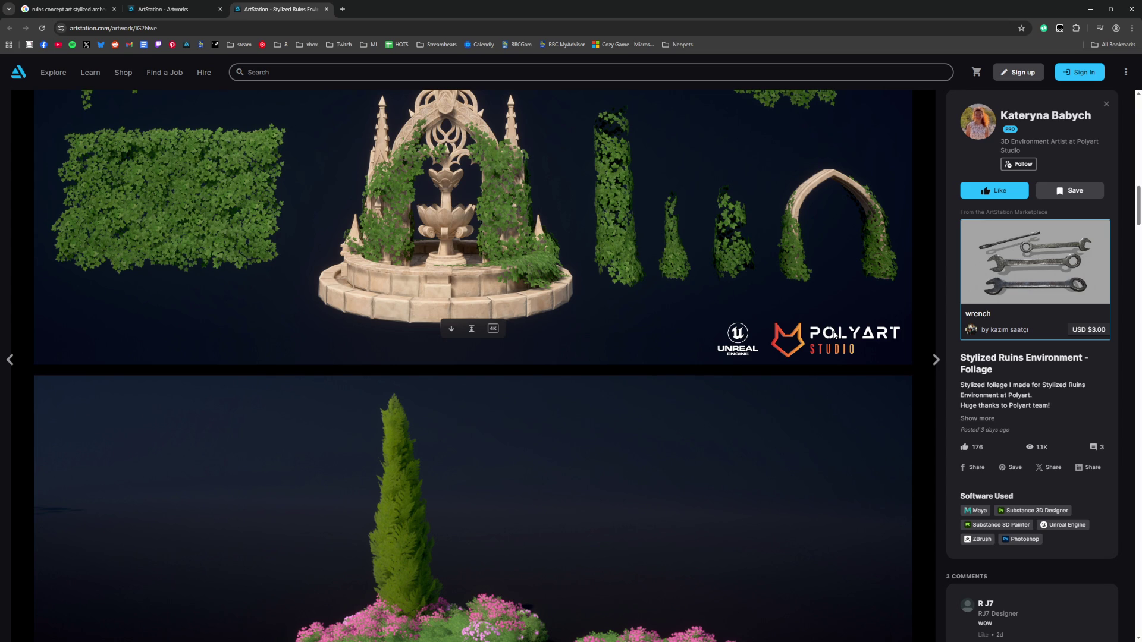
{"action": "left_click", "coordinate": [977, 418]}
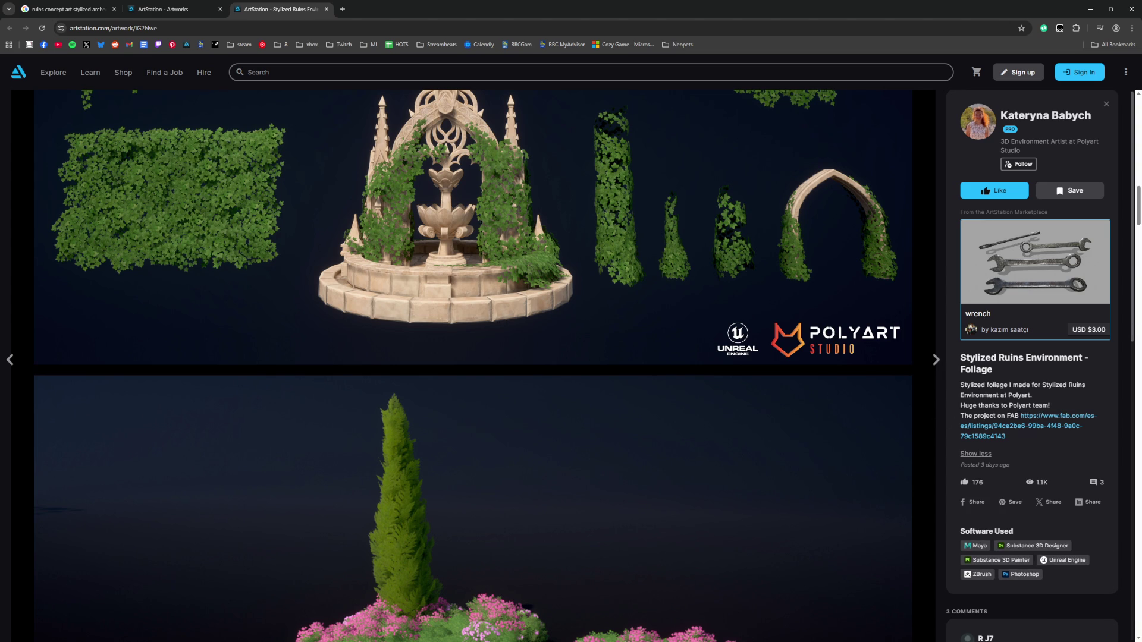
{"action": "left_click", "coordinate": [1041, 421]}
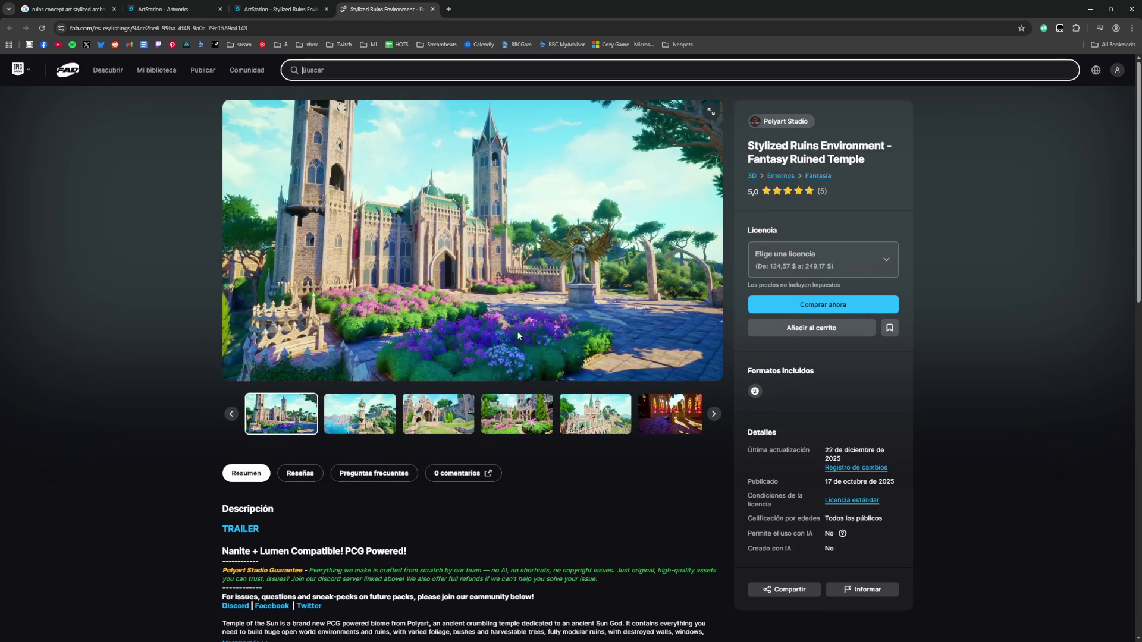
Step: Browse the gallery's garden, castle, stained-glass, beach tree, statue and cliff pictures
{"action": "left_click", "coordinate": [374, 419]}
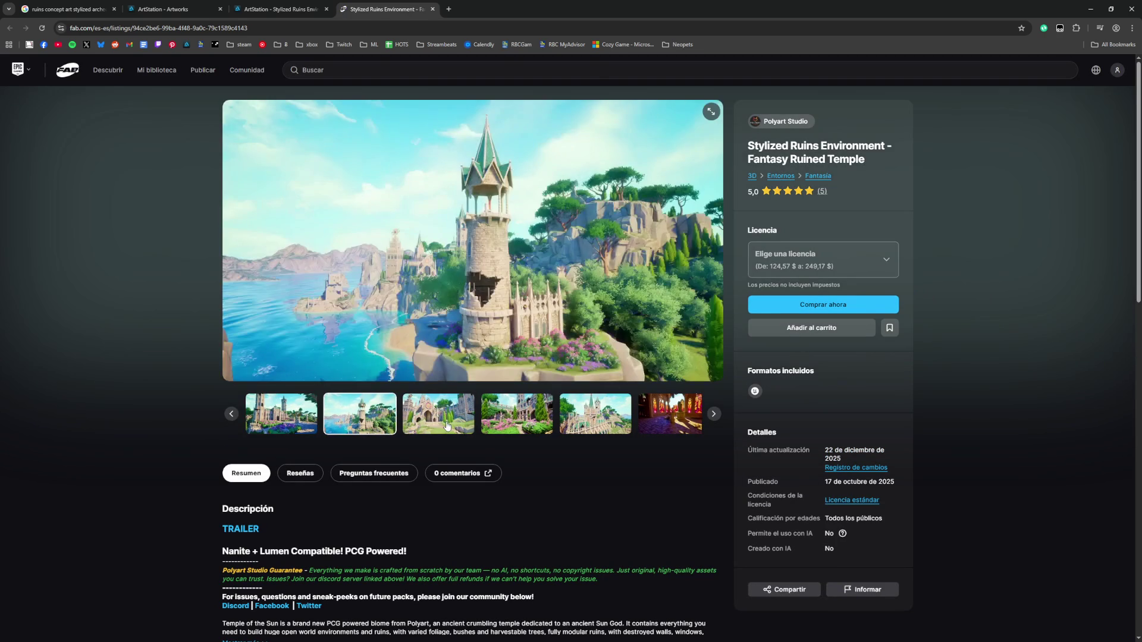
{"action": "left_click", "coordinate": [473, 423]}
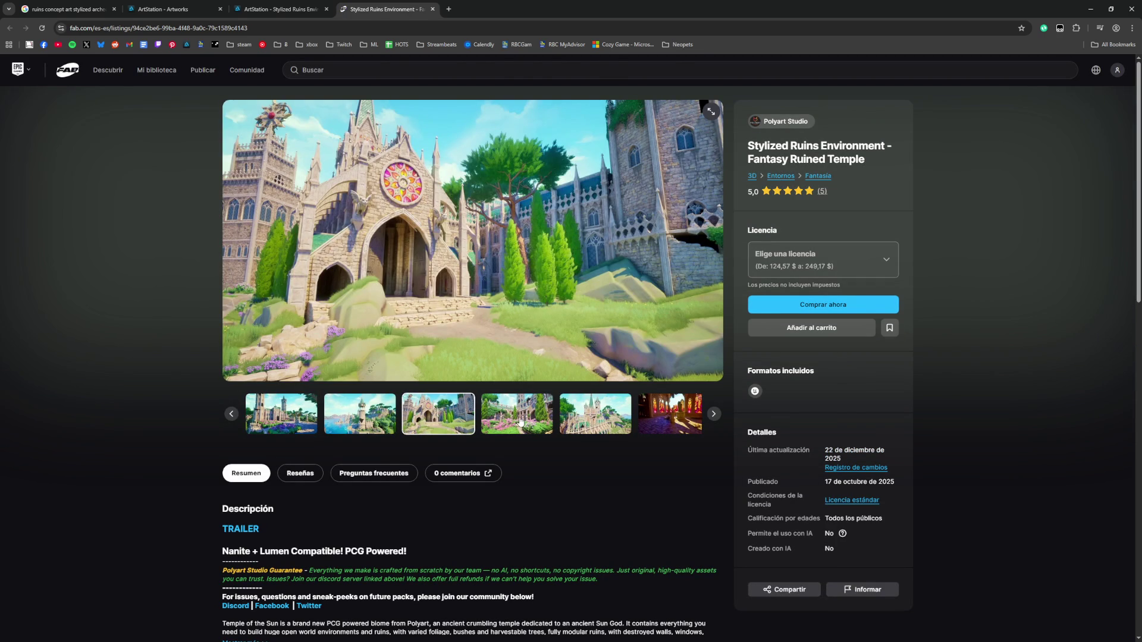
{"action": "left_click", "coordinate": [520, 421]}
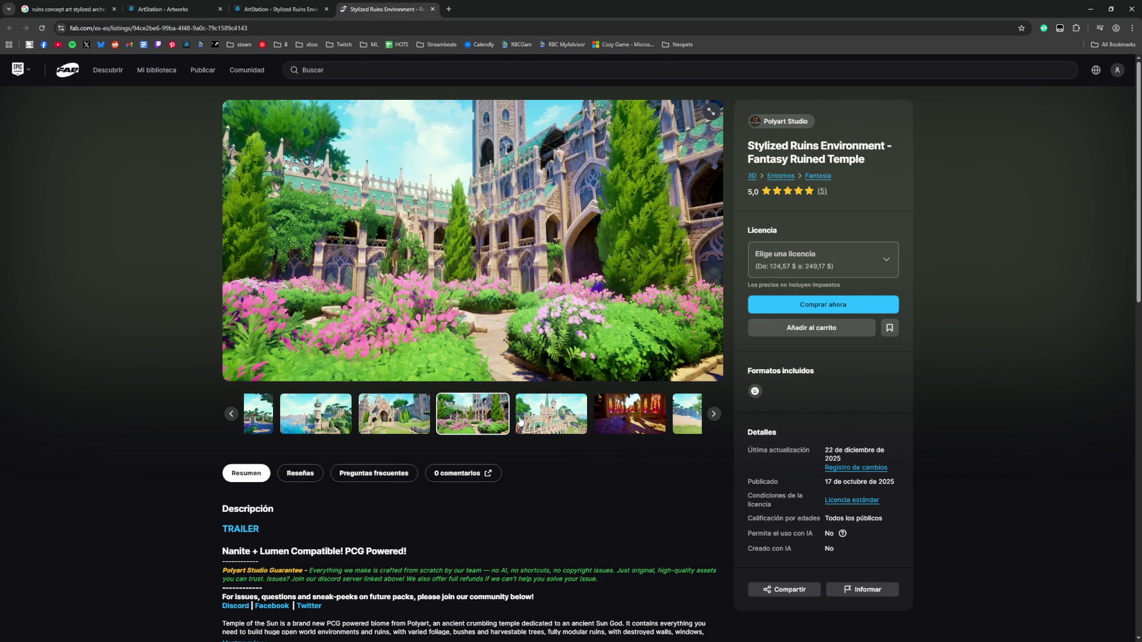
{"action": "left_click", "coordinate": [542, 417]}
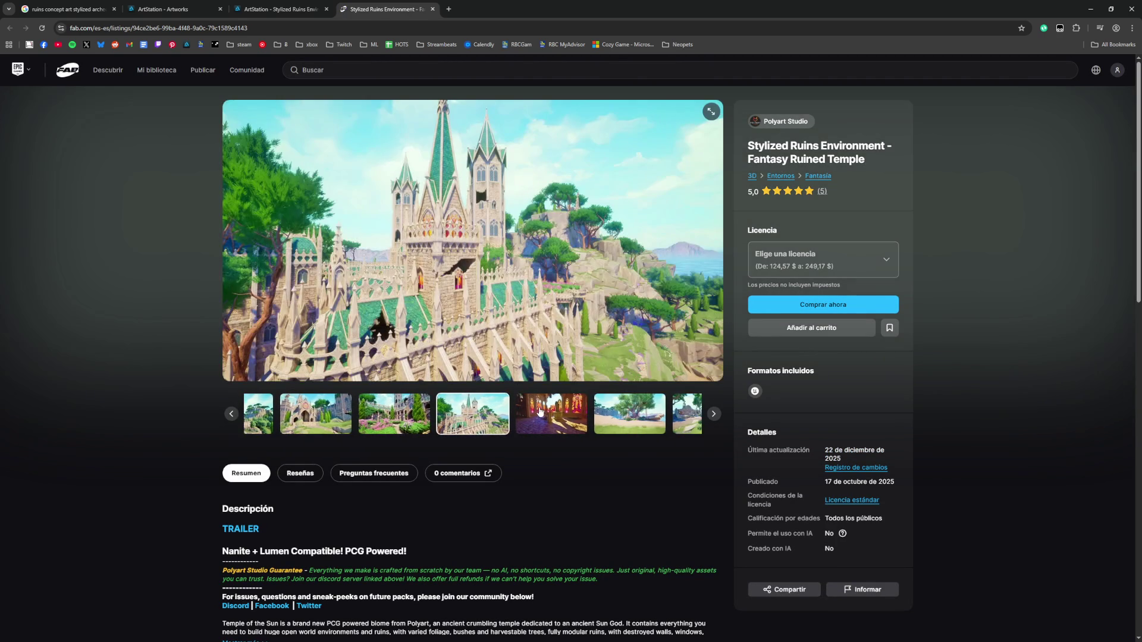
{"action": "left_click", "coordinate": [603, 414]}
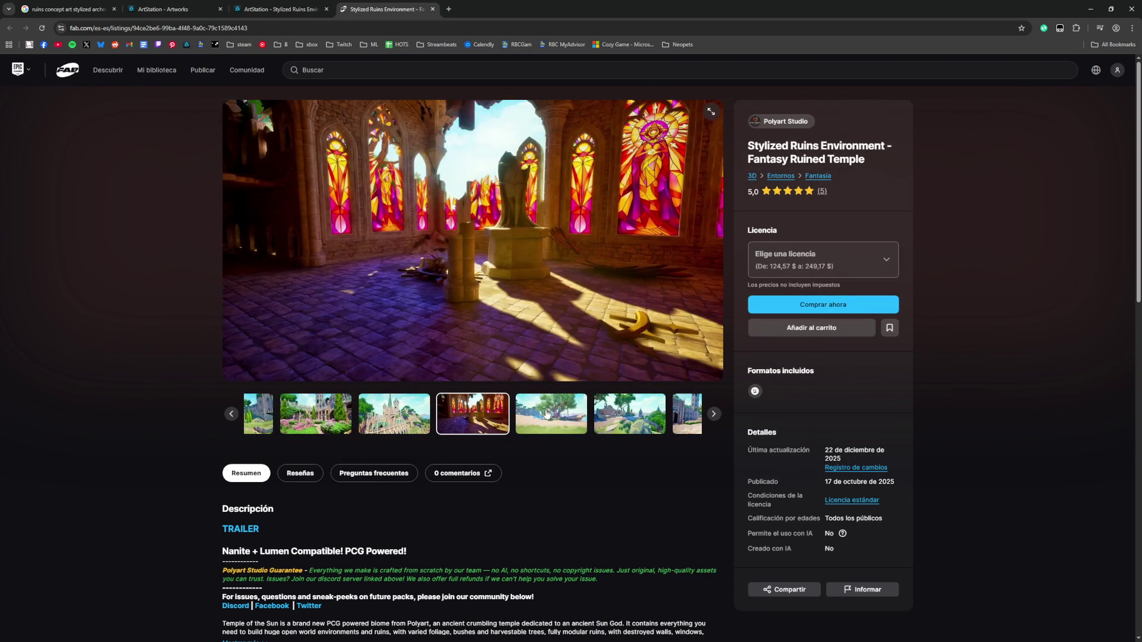
{"action": "left_click", "coordinate": [586, 416]}
{"action": "left_click", "coordinate": [568, 417]}
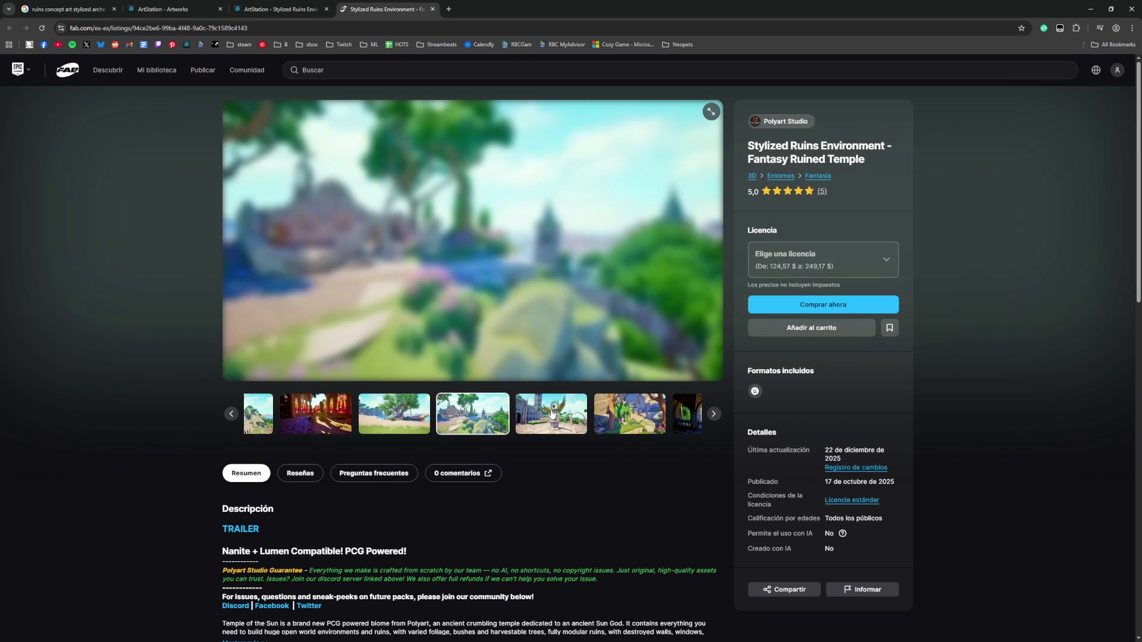
{"action": "left_click", "coordinate": [568, 416]}
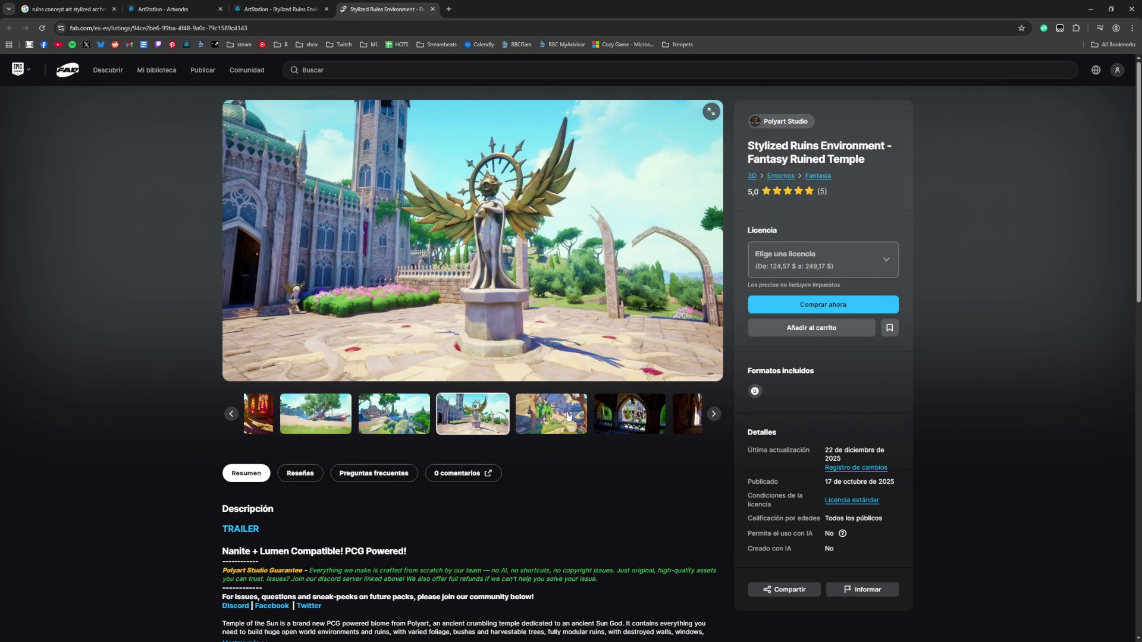
{"action": "left_click", "coordinate": [568, 416]}
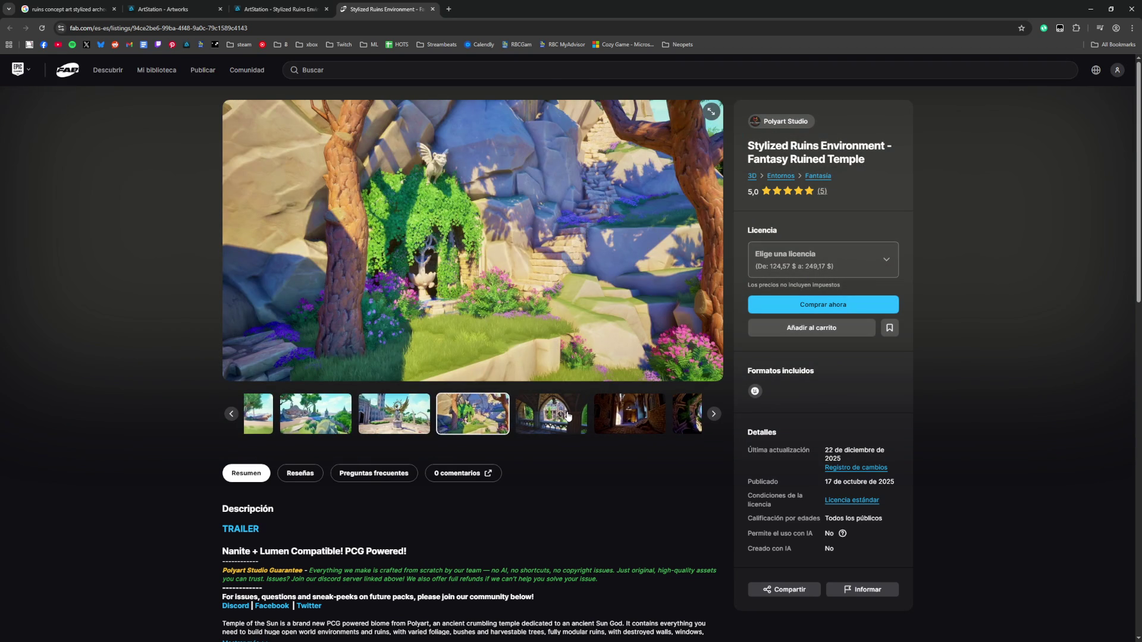
Step: View the arched-window, hall, circular ruin, corridor and sunlit arches pictures, then open Polyart Studio
{"action": "left_click", "coordinate": [568, 416]}
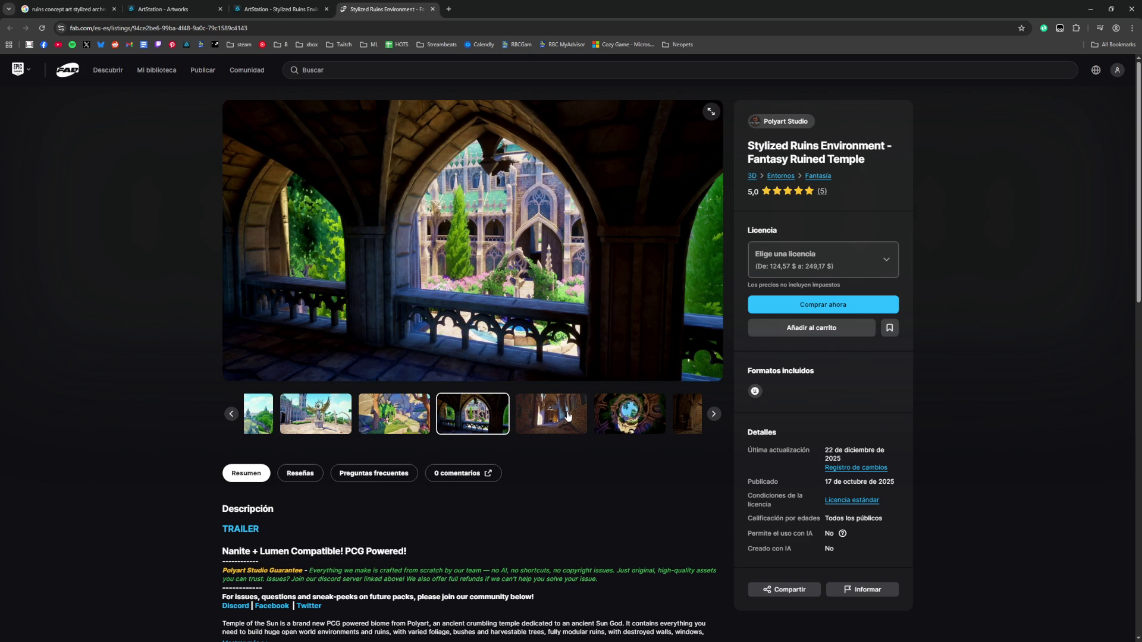
{"action": "left_click", "coordinate": [568, 416]}
{"action": "left_click", "coordinate": [568, 415]}
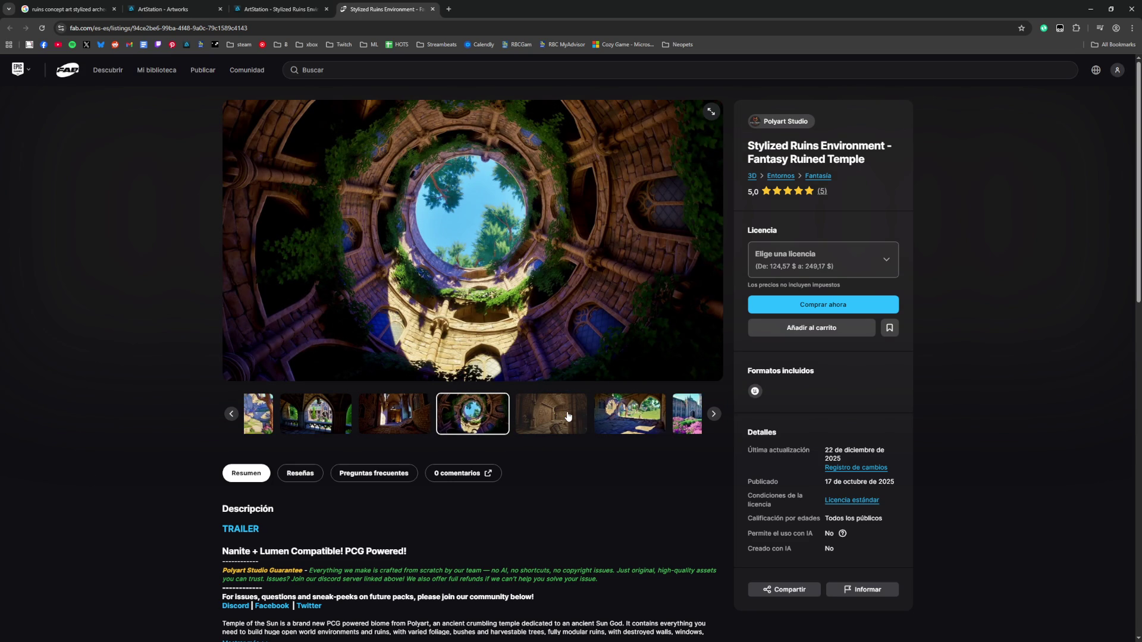
{"action": "left_click", "coordinate": [568, 415]}
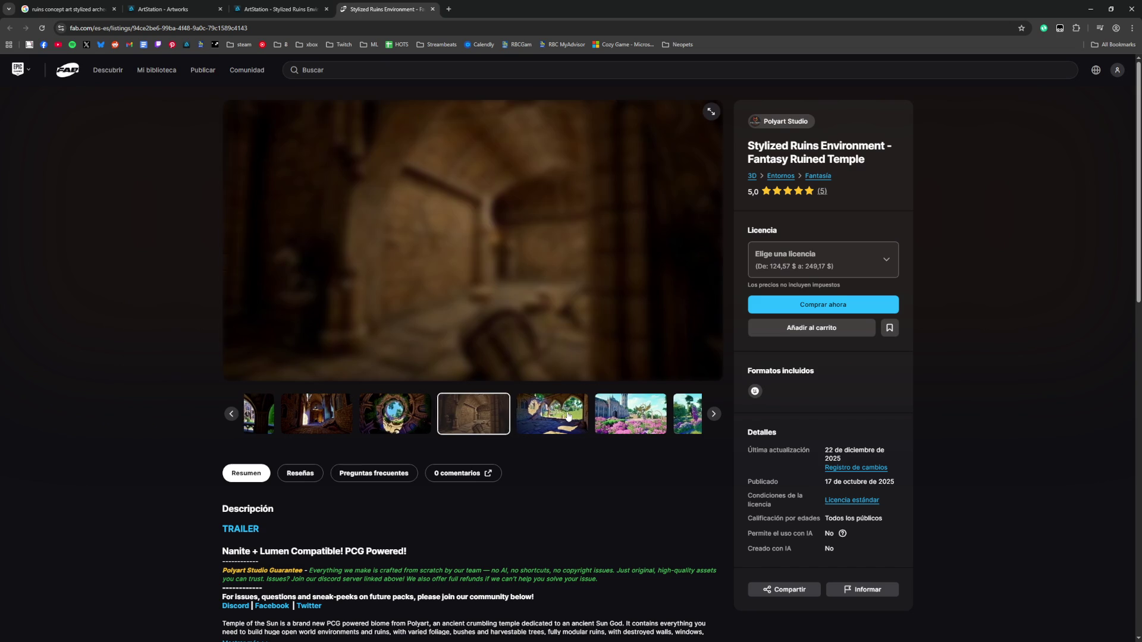
{"action": "left_click", "coordinate": [390, 413]}
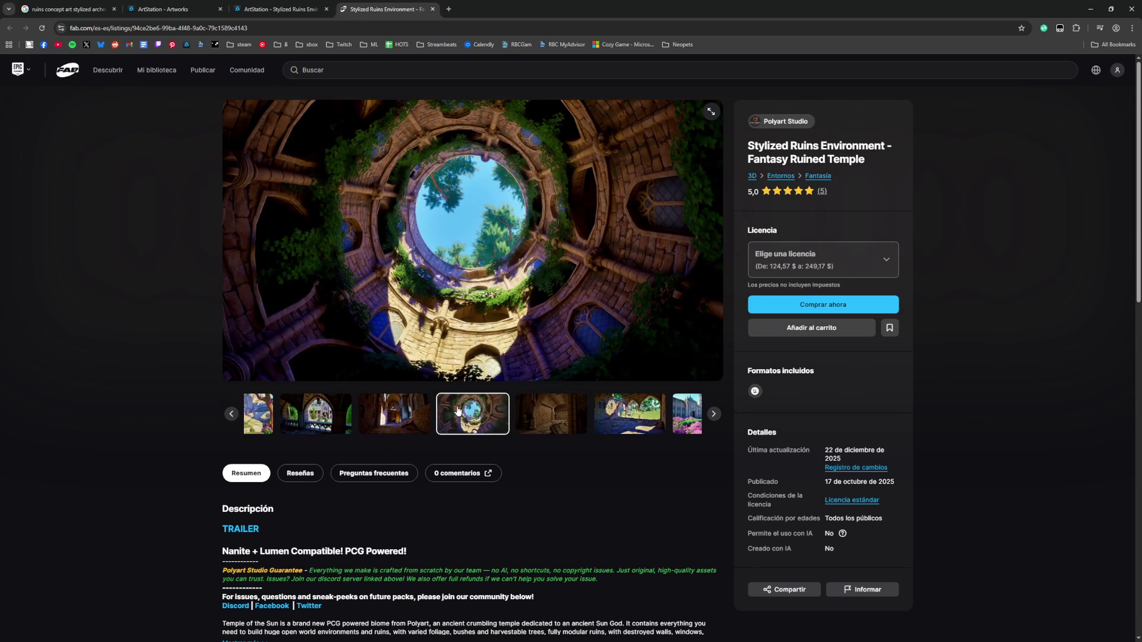
{"action": "left_click", "coordinate": [580, 416]}
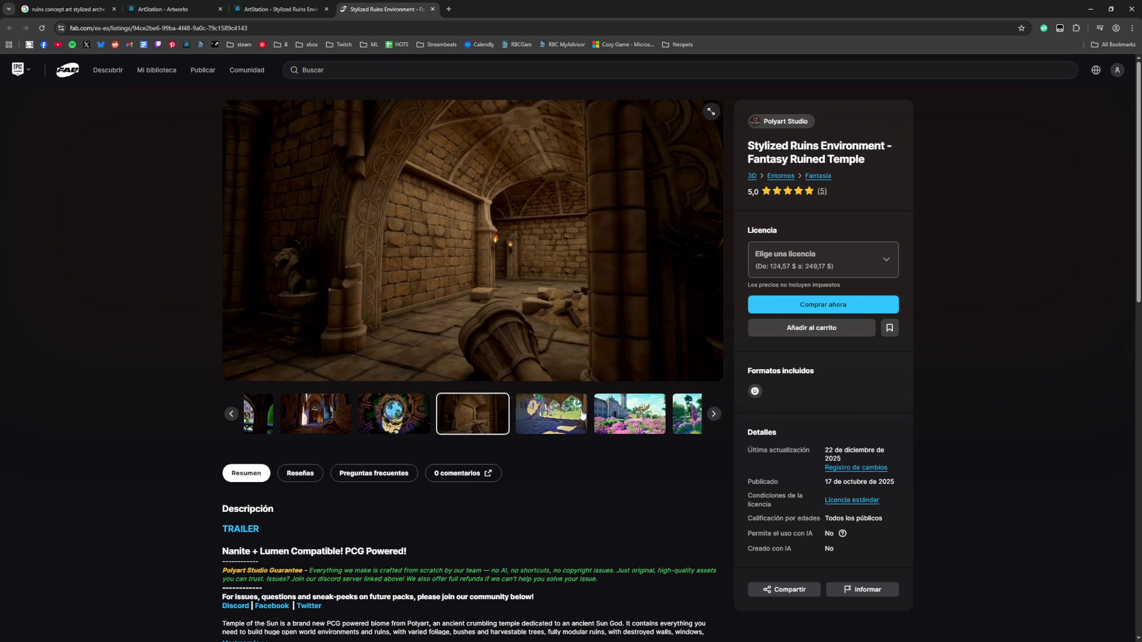
{"action": "left_click", "coordinate": [582, 414]}
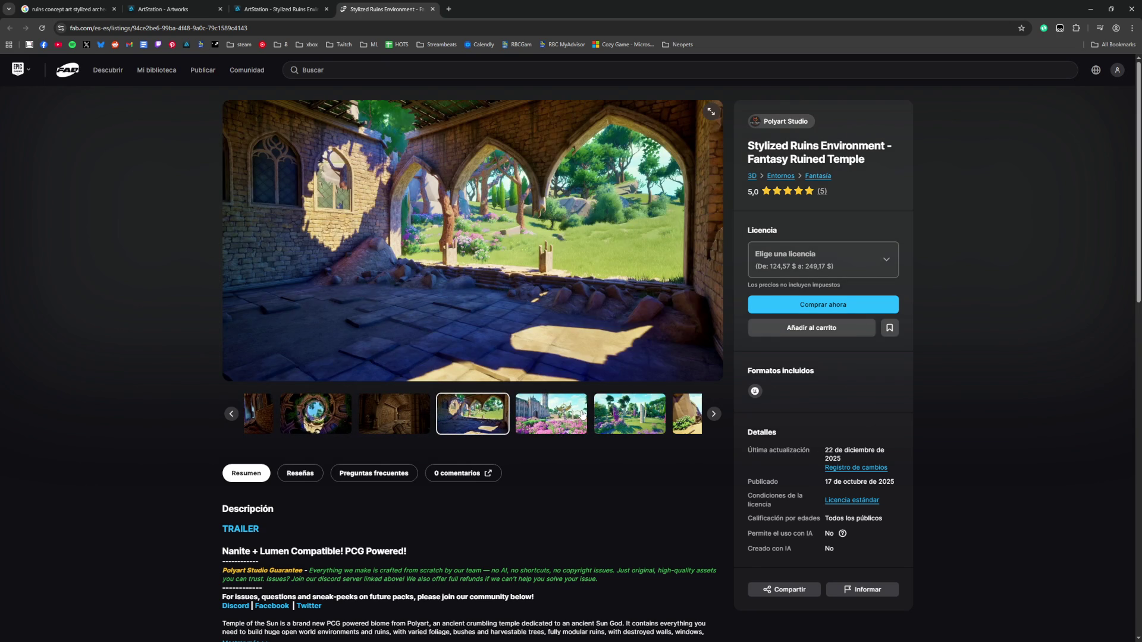
{"action": "left_click", "coordinate": [582, 415]}
{"action": "left_click", "coordinate": [785, 122]}
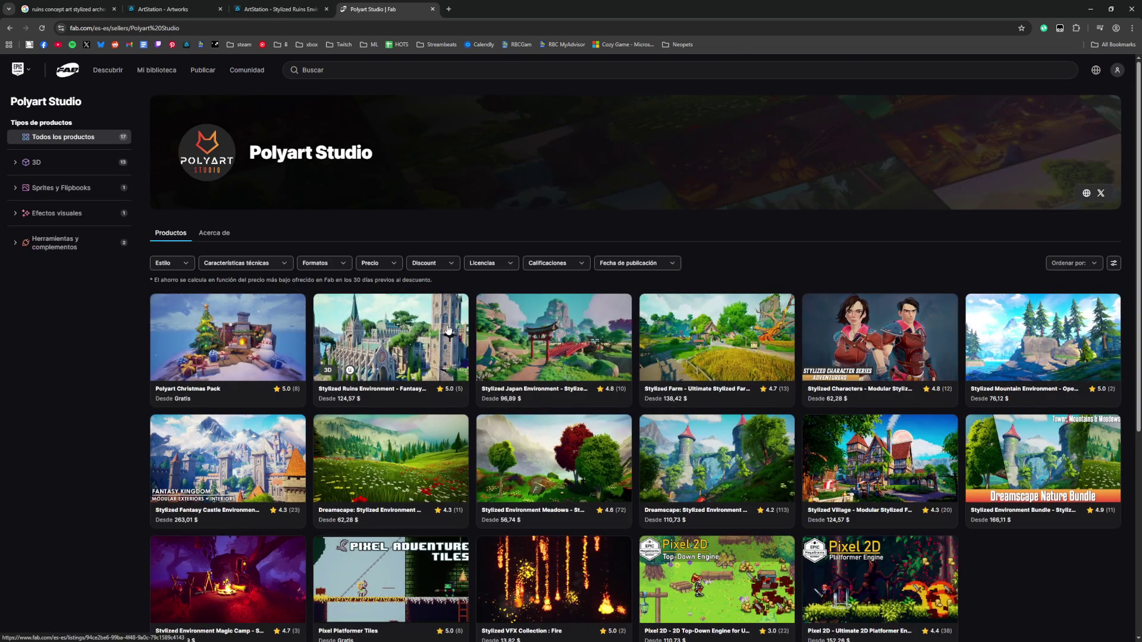
Step: Open the Stylized Fantasy Castle Environment listing in a new tab and switch to it
{"action": "scroll", "coordinate": [448, 331], "scroll_direction": "down", "scroll_amount": 2}
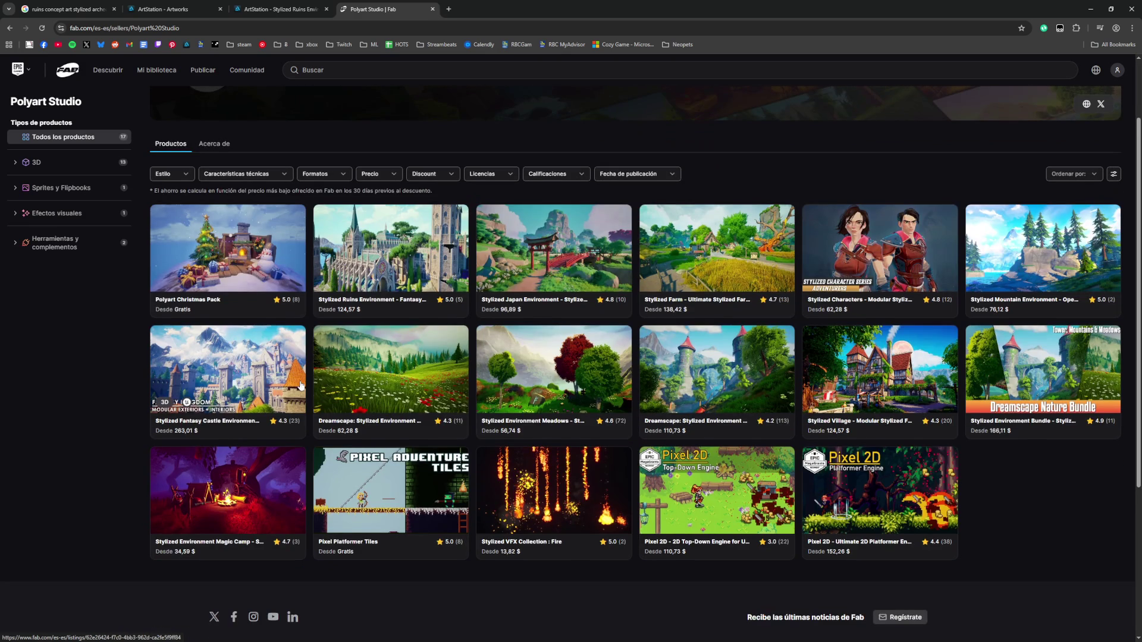
{"action": "right_click", "coordinate": [236, 368]}
{"action": "left_click", "coordinate": [264, 379]}
{"action": "left_click", "coordinate": [493, 9]}
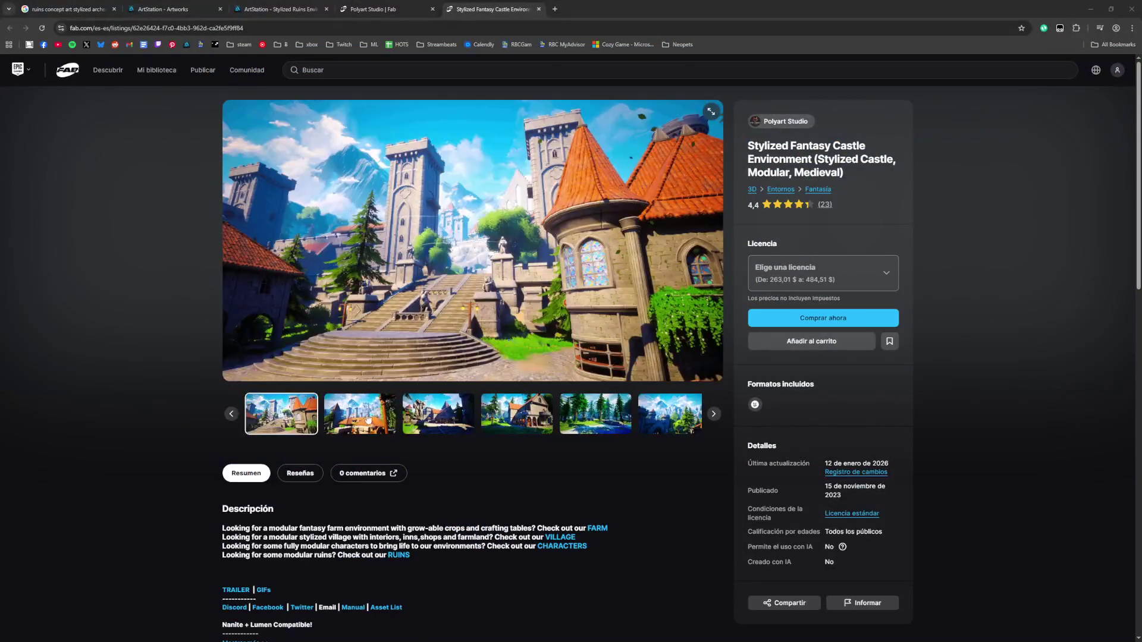
{"action": "left_click", "coordinate": [367, 419]}
Step: Step through the castle gallery's house, forest, wooden fort, castle, statue and church pictures
{"action": "left_click", "coordinate": [438, 419]}
{"action": "left_click", "coordinate": [516, 420]}
{"action": "left_click", "coordinate": [585, 420]}
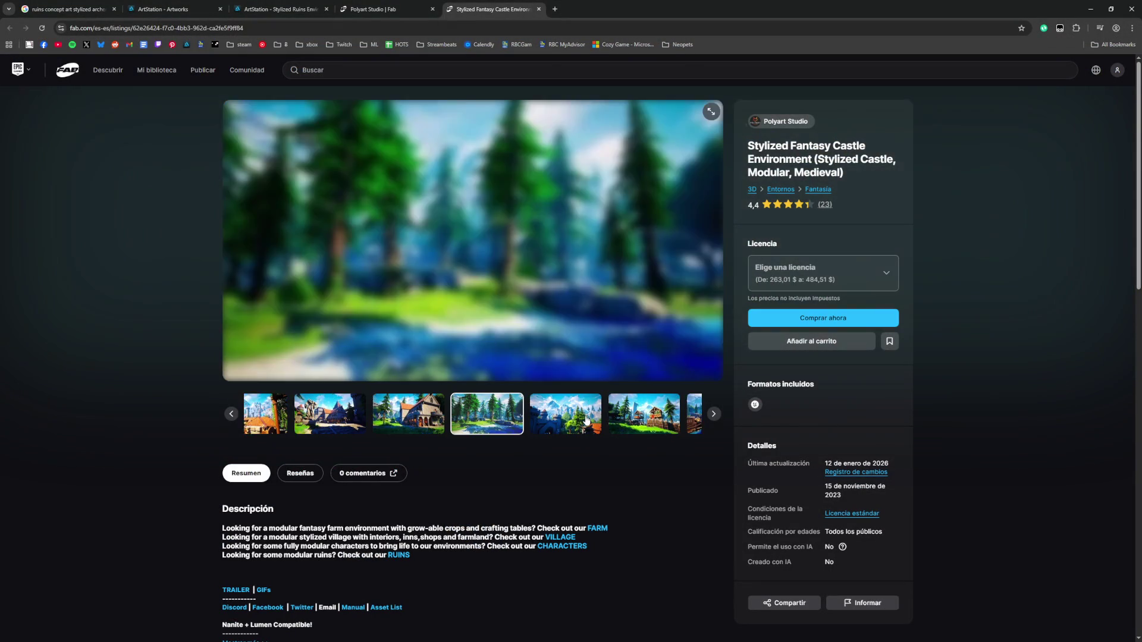
{"action": "left_click", "coordinate": [656, 415]}
{"action": "left_click", "coordinate": [657, 414]}
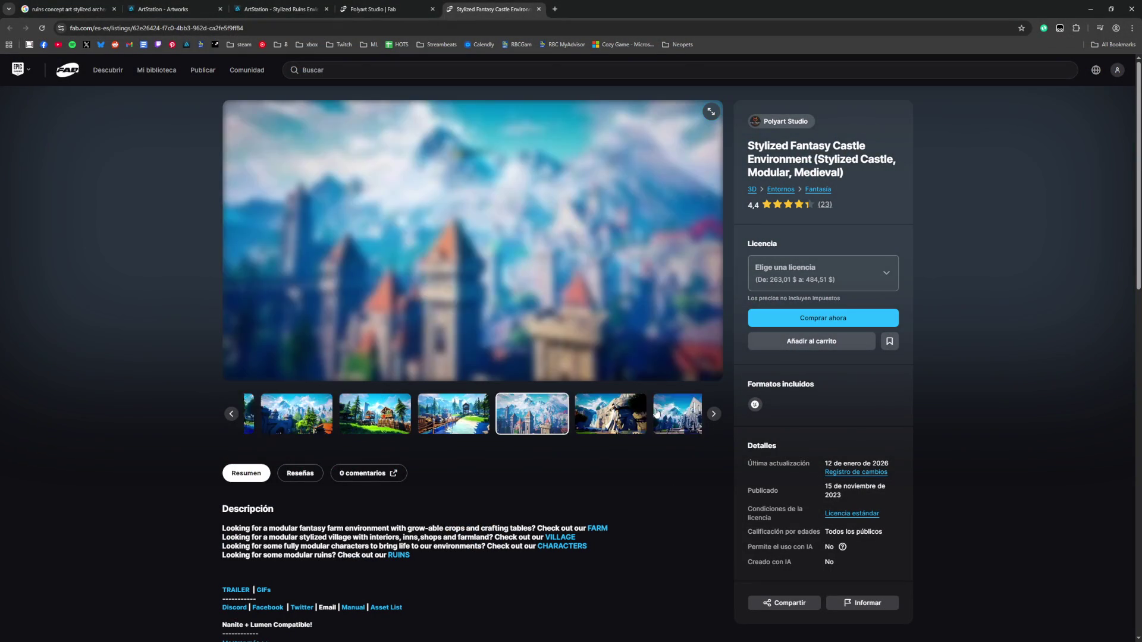
{"action": "left_click", "coordinate": [714, 415]}
{"action": "left_click", "coordinate": [715, 414]}
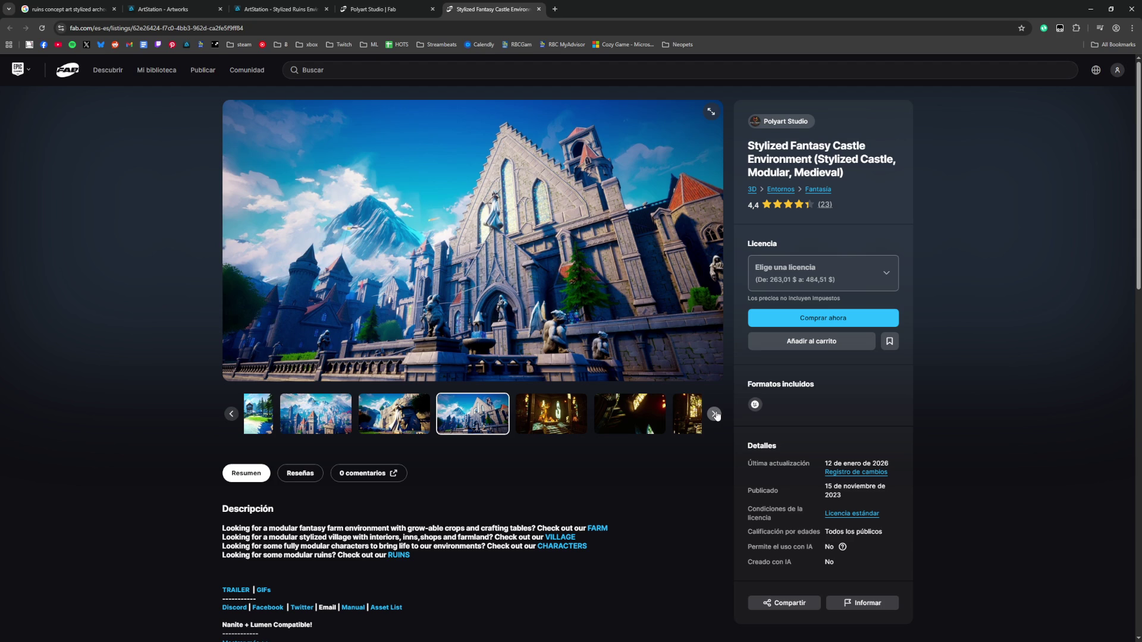
{"action": "left_click", "coordinate": [715, 414]}
Step: View the stained-glass, clock-tower, graveyard and waterfall images, then close the listing tab
{"action": "left_click", "coordinate": [715, 414]}
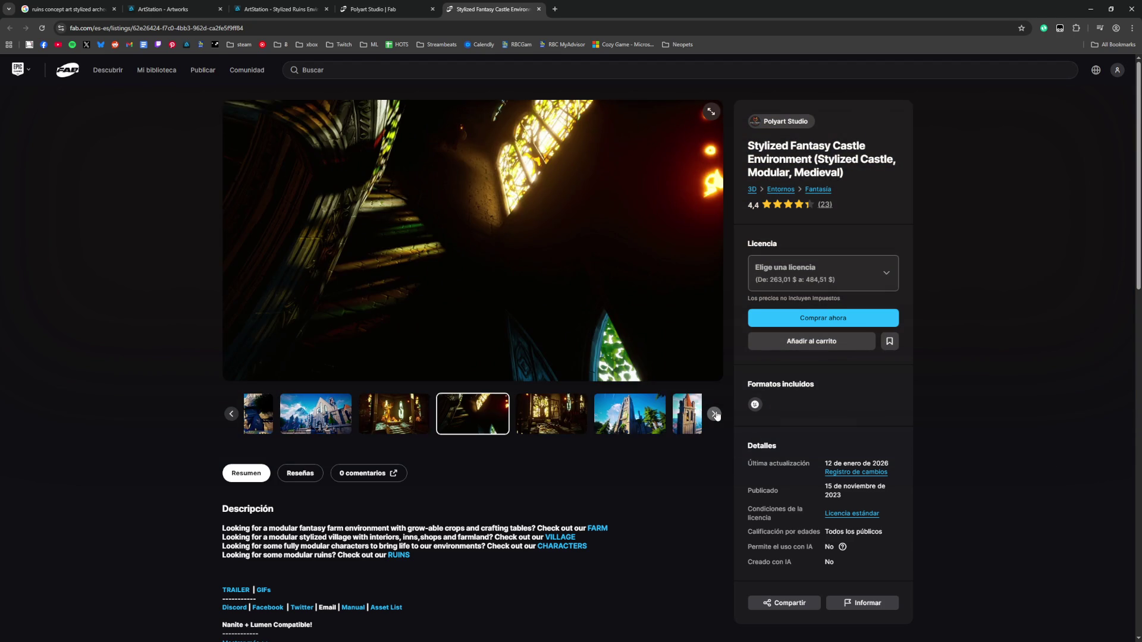
{"action": "left_click", "coordinate": [714, 415]}
{"action": "left_click", "coordinate": [714, 415]}
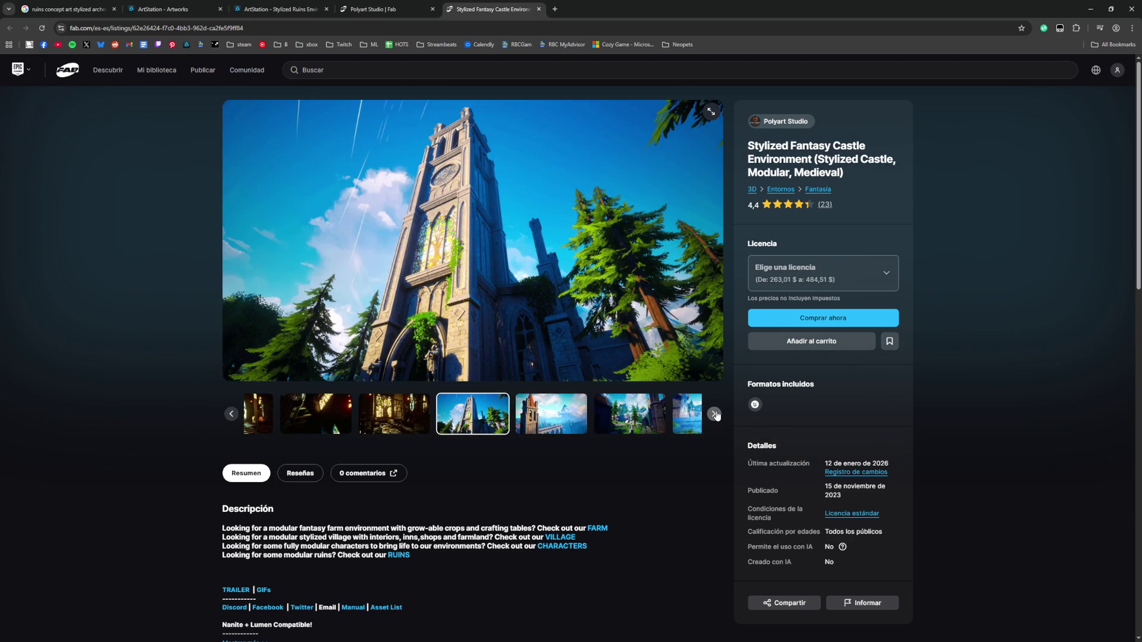
{"action": "left_click", "coordinate": [714, 415]}
{"action": "left_click", "coordinate": [715, 415]}
{"action": "left_click", "coordinate": [714, 414]}
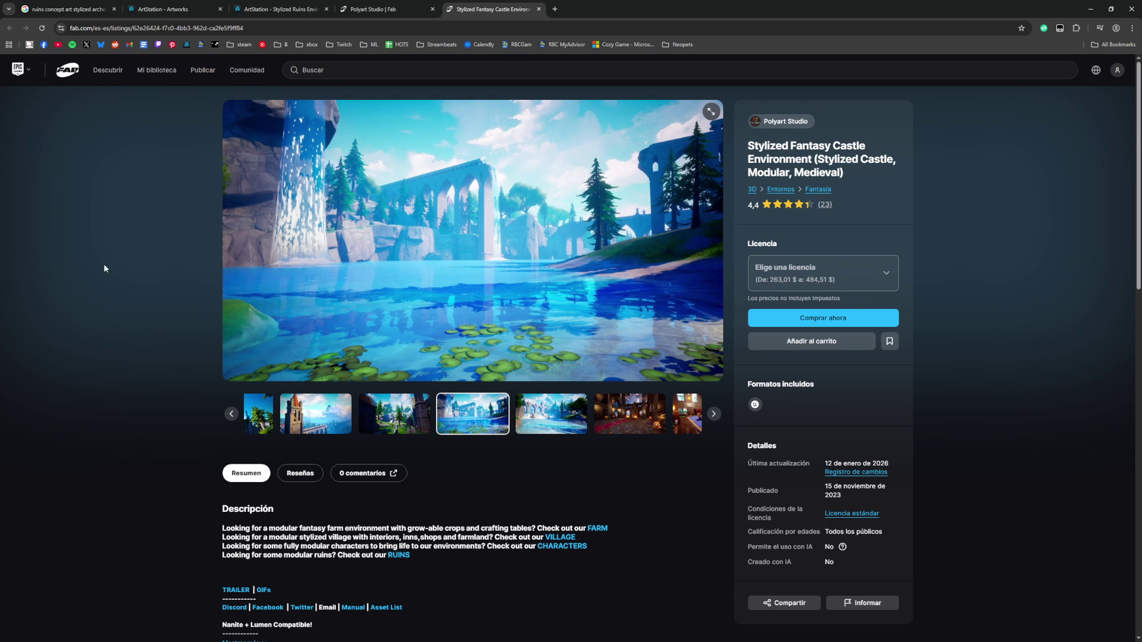
{"action": "key", "text": "ctrl+w"}
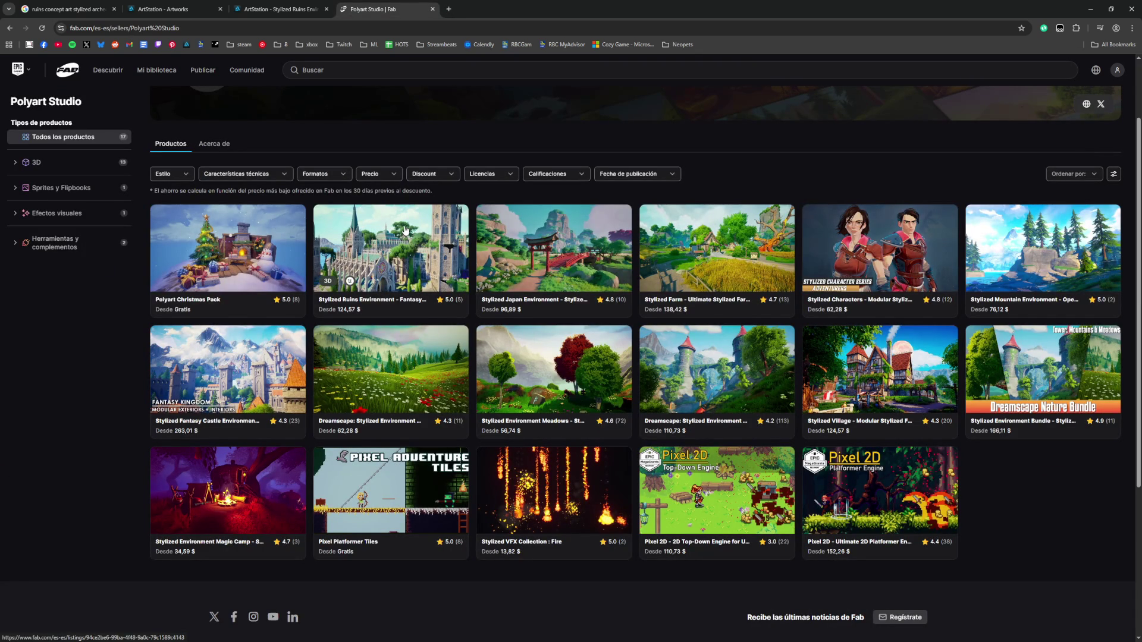
Step: Open the Stylized Ruins Environment - Fantasy Ruined Temple listing and check its licence prices
{"action": "left_click", "coordinate": [398, 251]}
{"action": "left_click", "coordinate": [424, 420]}
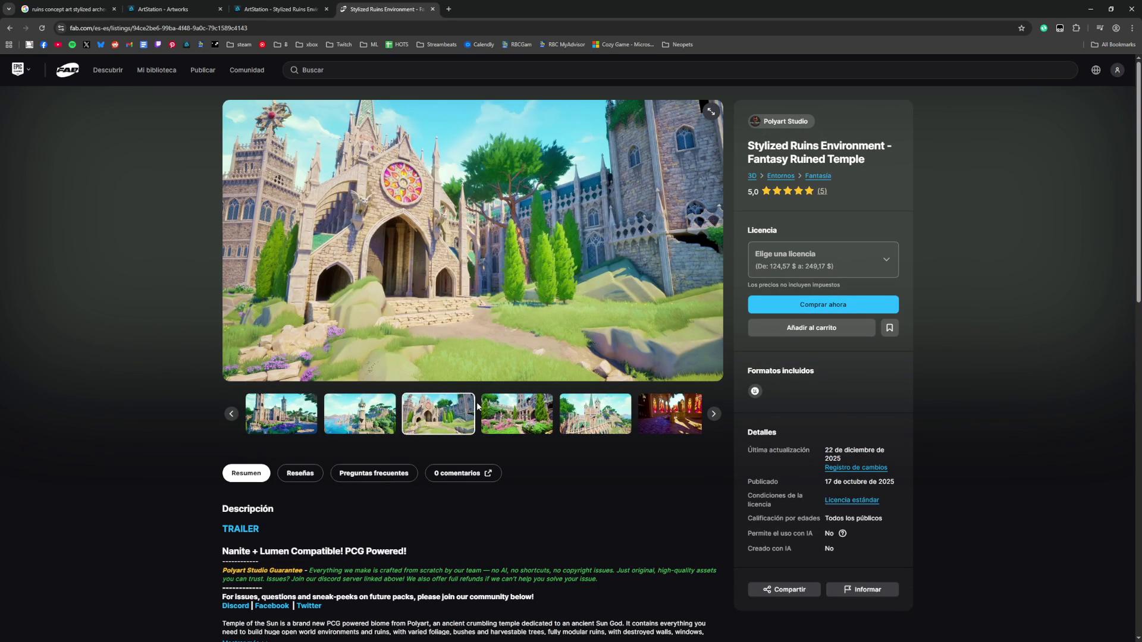
{"action": "left_click", "coordinate": [781, 258]}
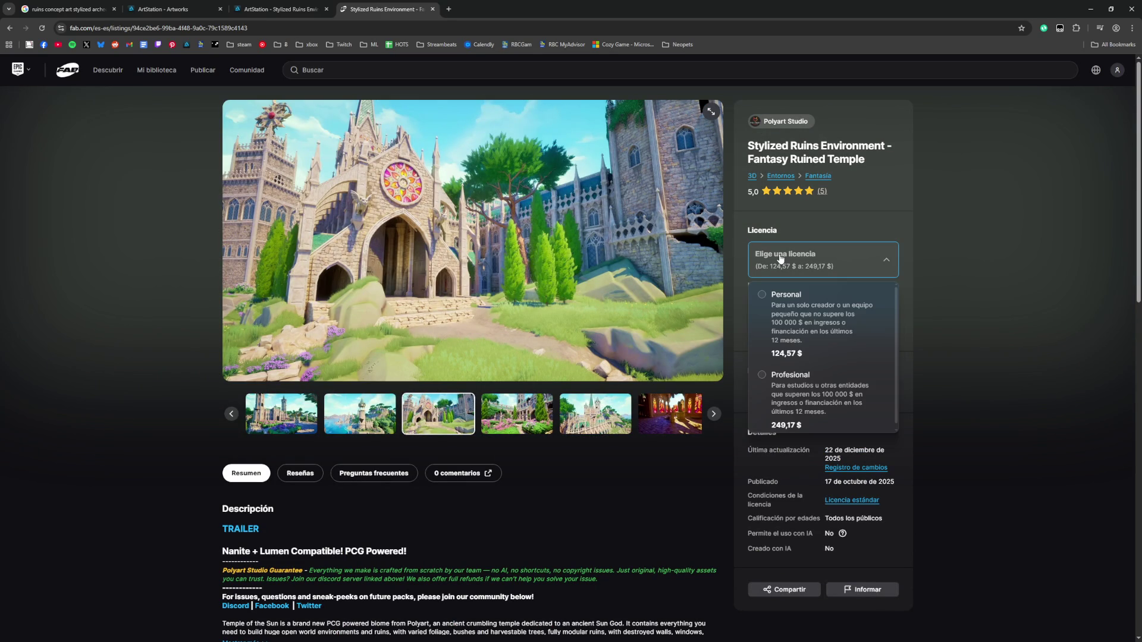
Step: Browse the ruins gallery from the first image through to the cathedral flower scene
{"action": "left_click", "coordinate": [271, 412]}
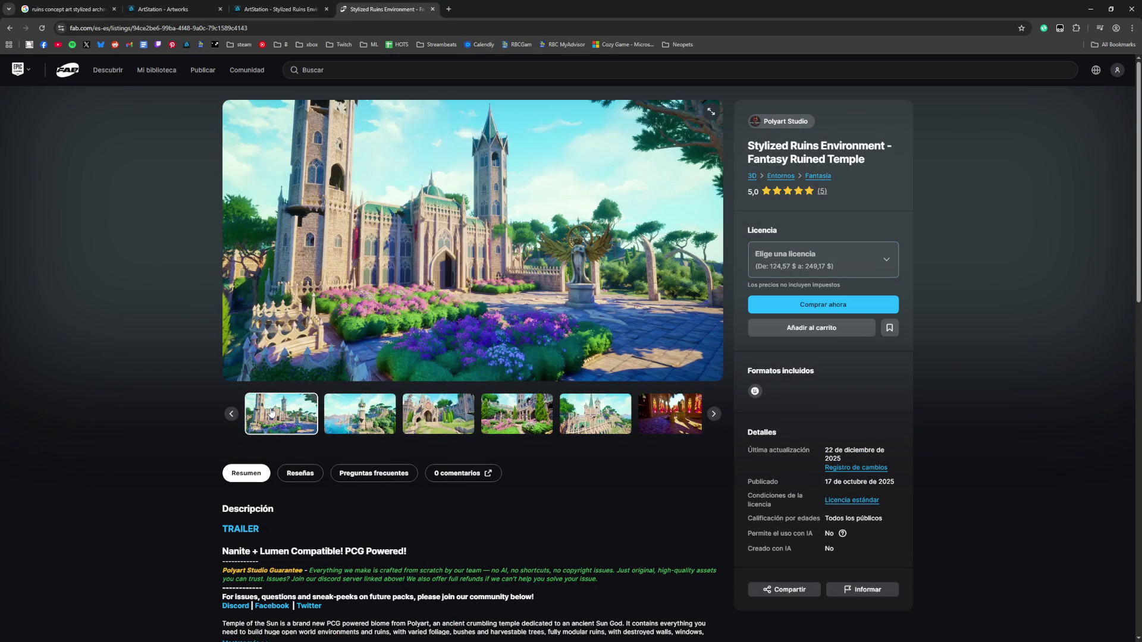
{"action": "left_click", "coordinate": [360, 424]}
{"action": "left_click", "coordinate": [415, 418]}
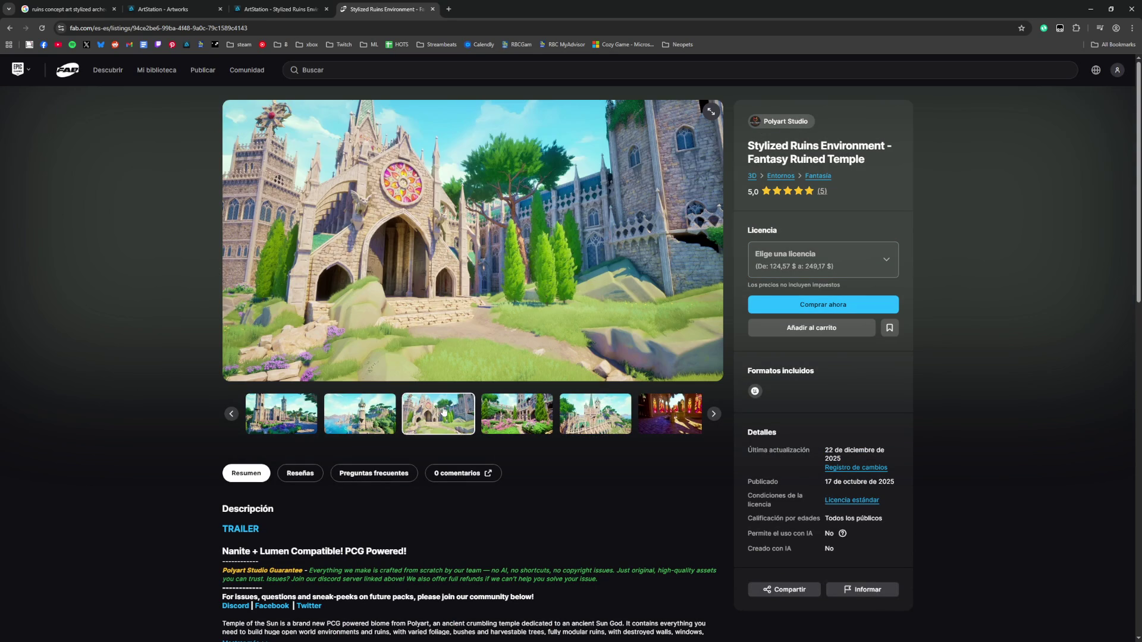
{"action": "left_click", "coordinate": [510, 422]}
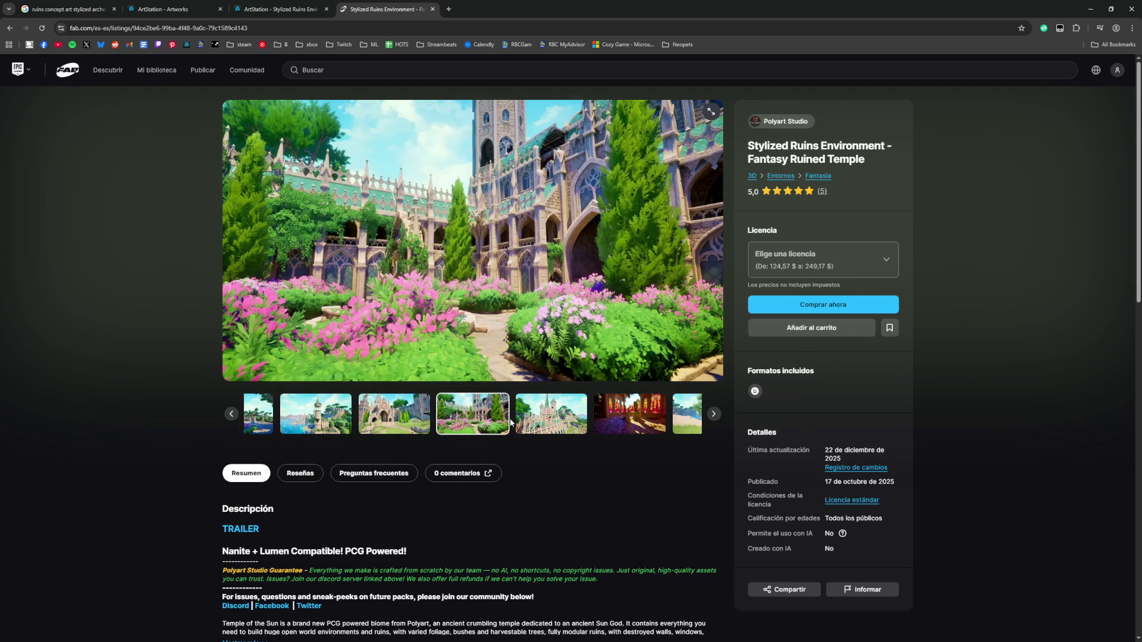
{"action": "left_click", "coordinate": [554, 423]}
{"action": "left_click", "coordinate": [544, 422]}
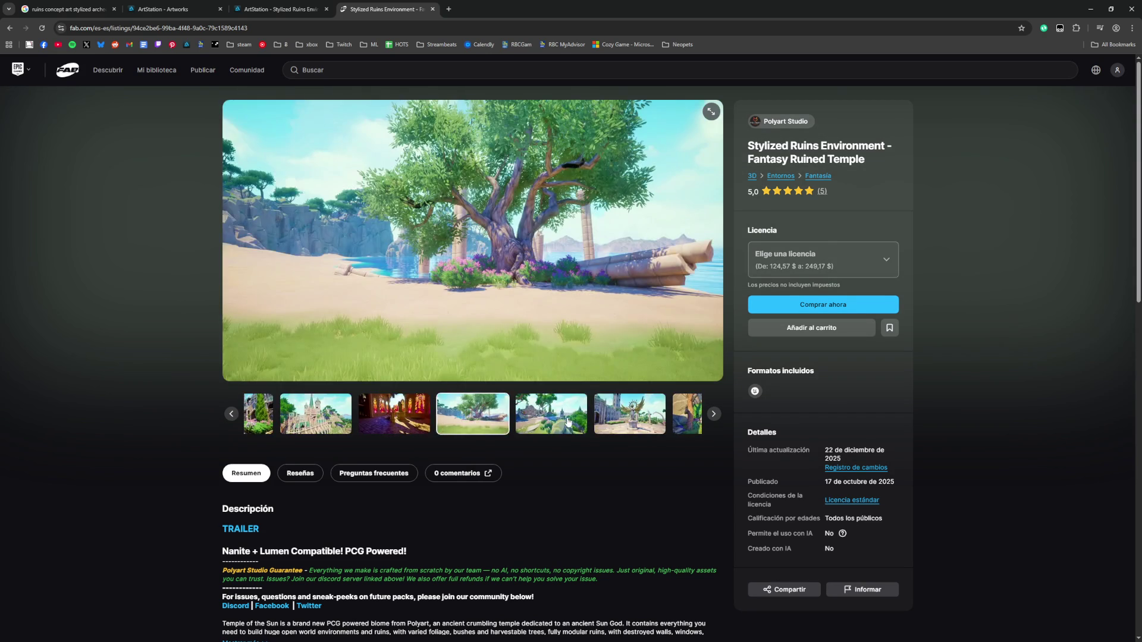
{"action": "left_click", "coordinate": [538, 421]}
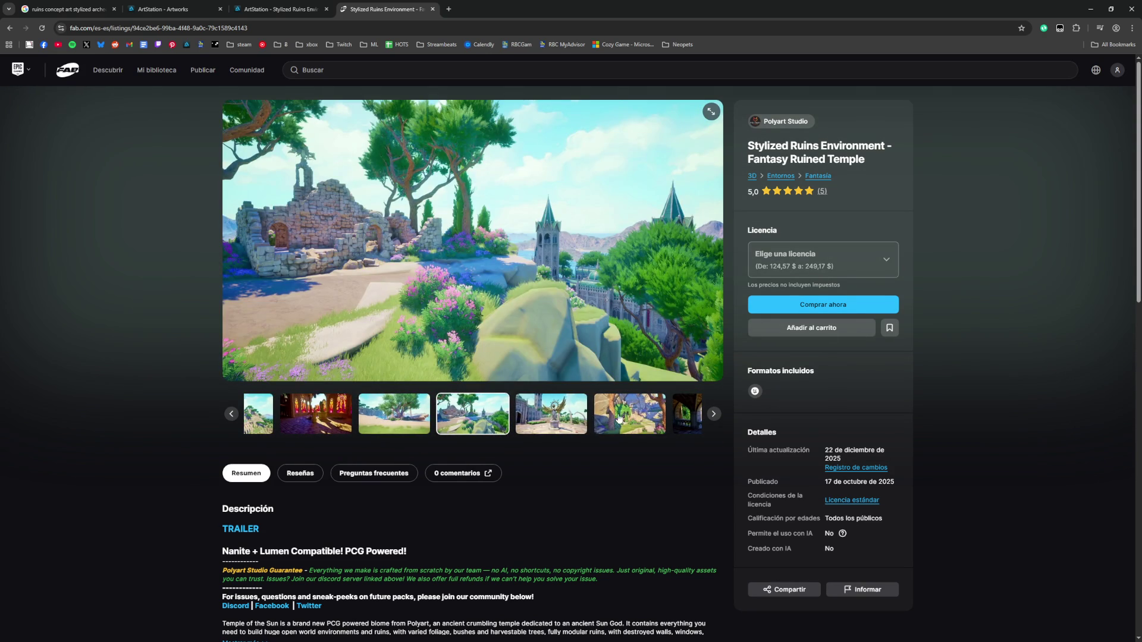
{"action": "left_click", "coordinate": [718, 415]}
{"action": "left_click", "coordinate": [718, 416]}
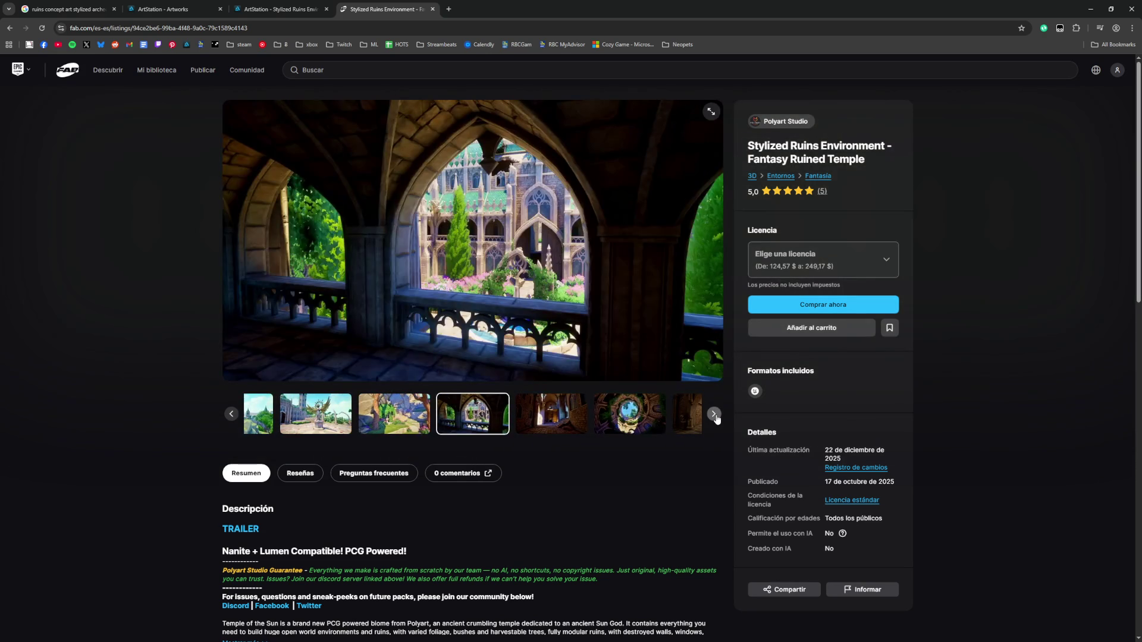
{"action": "left_click", "coordinate": [716, 416]}
{"action": "left_click", "coordinate": [716, 417]}
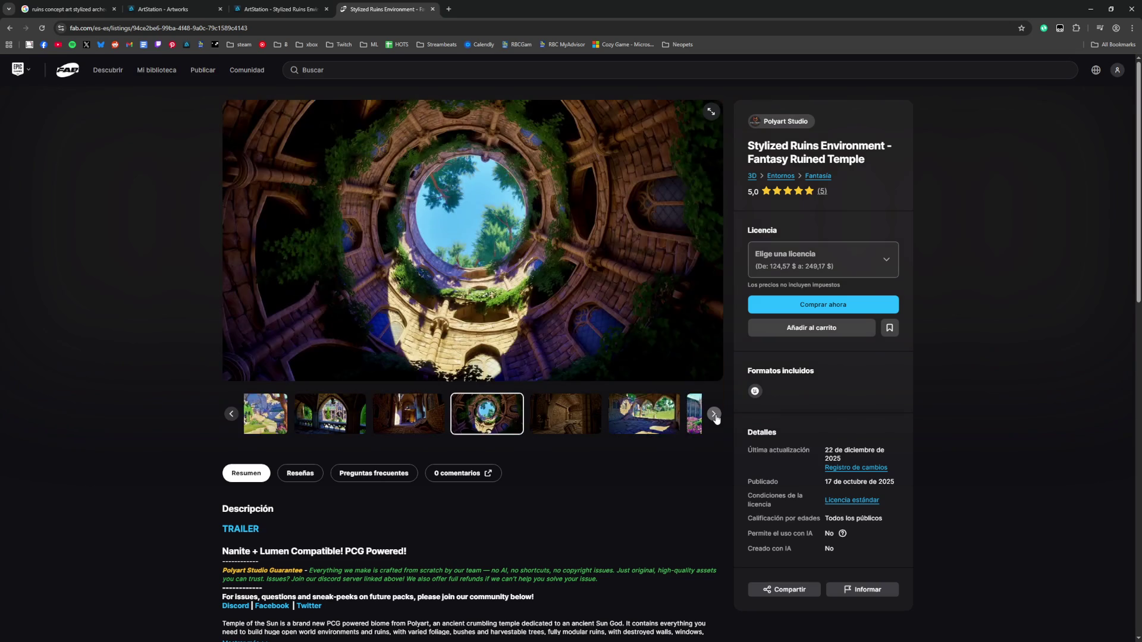
{"action": "left_click", "coordinate": [716, 416]}
{"action": "left_click", "coordinate": [716, 416]}
{"action": "left_click", "coordinate": [716, 416]}
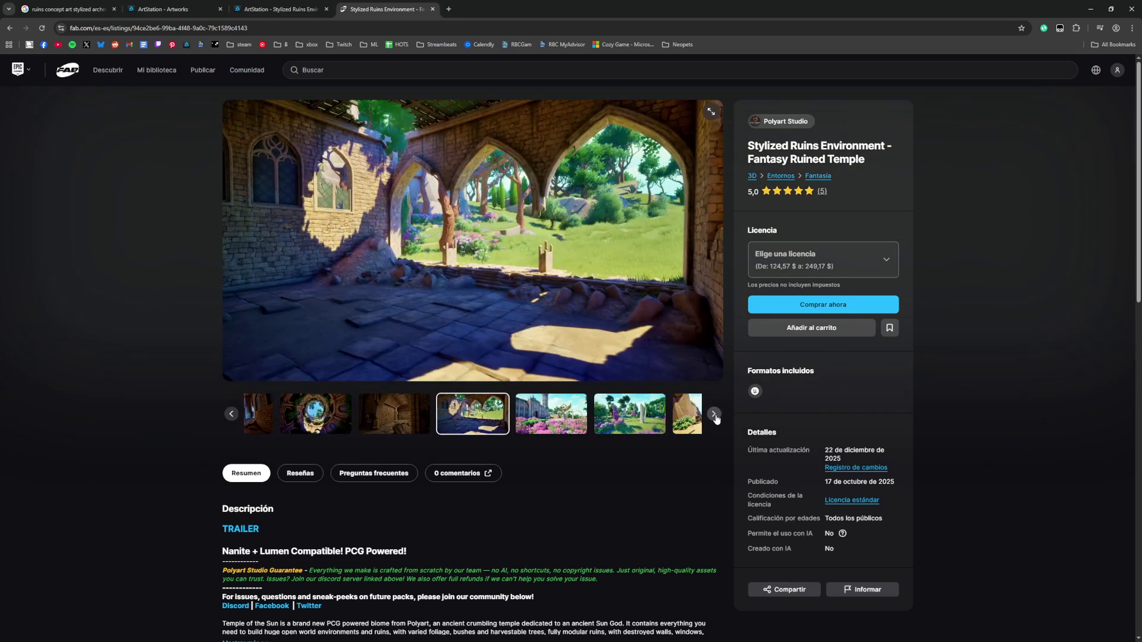
Step: View the remaining gallery images up to the cliff-tower shot, then close the listing
{"action": "left_click", "coordinate": [426, 422]}
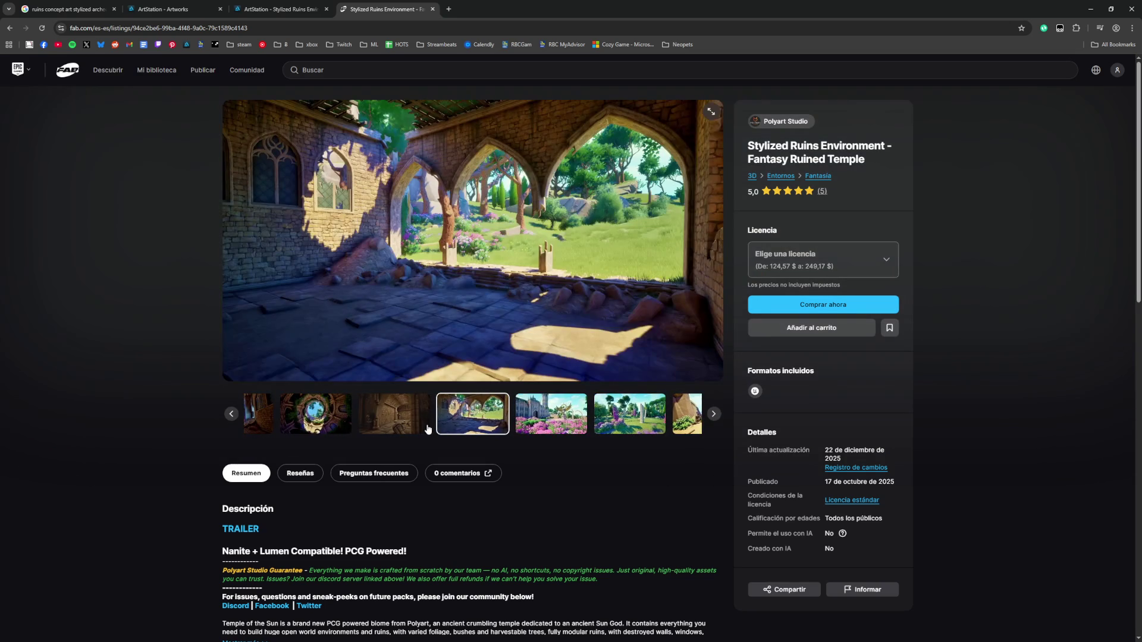
{"action": "left_click", "coordinate": [713, 413]}
{"action": "left_click", "coordinate": [714, 413]}
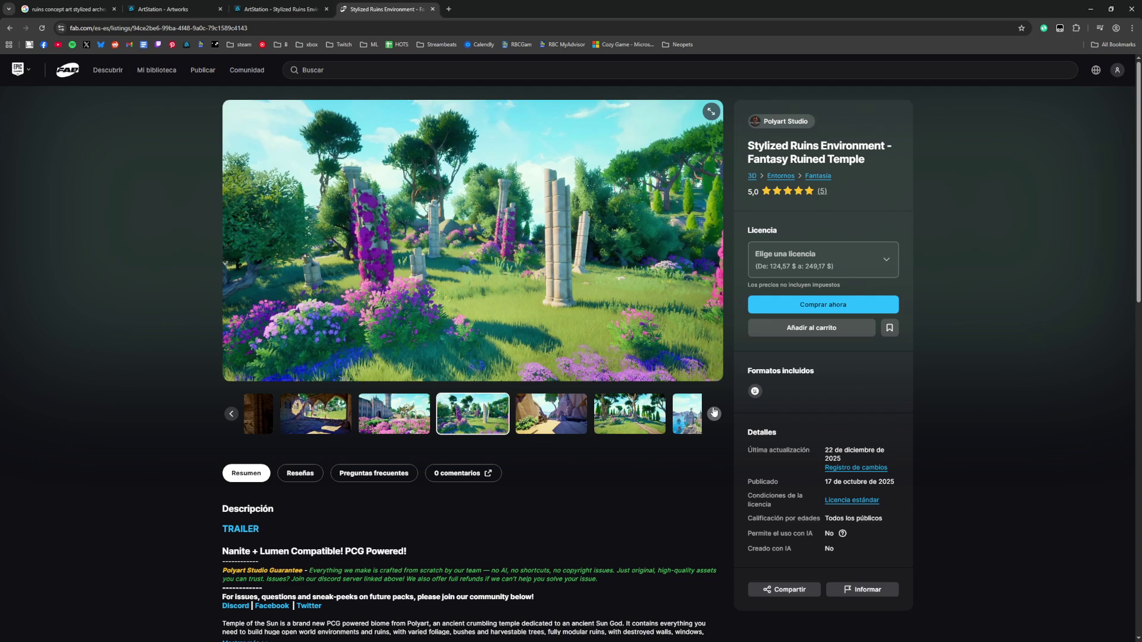
{"action": "left_click", "coordinate": [714, 413]}
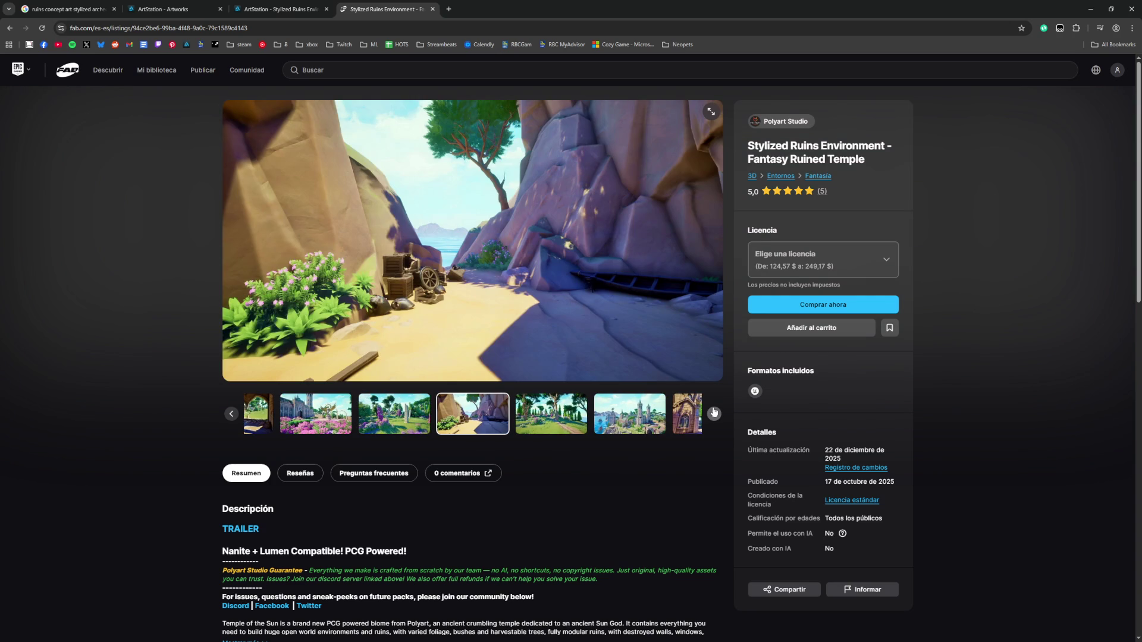
{"action": "left_click", "coordinate": [713, 414]}
{"action": "left_click", "coordinate": [713, 413]}
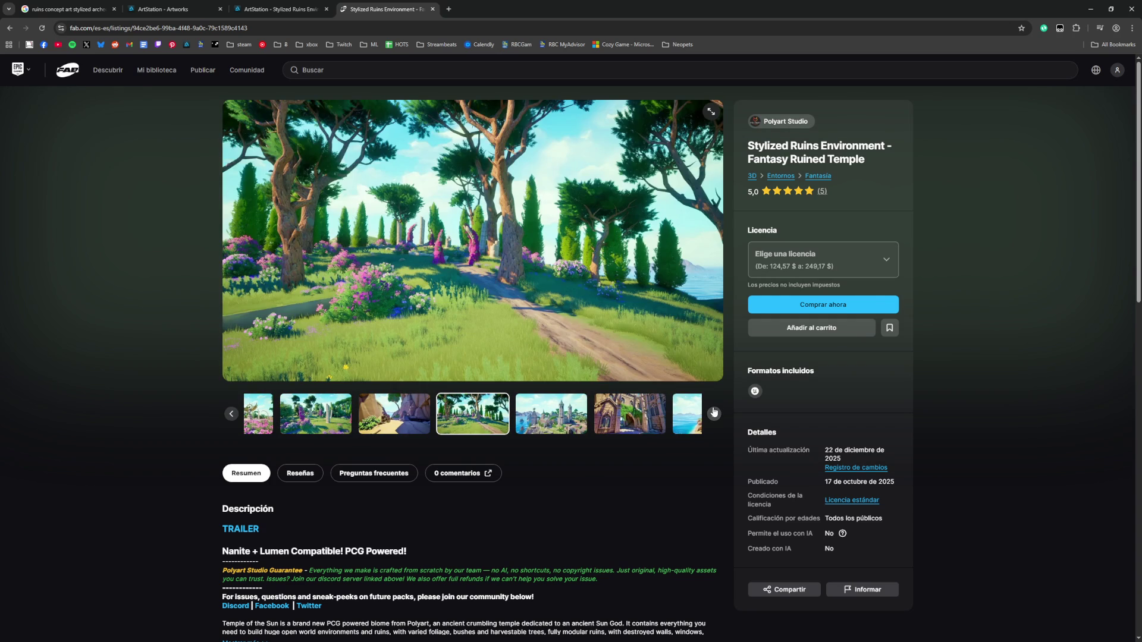
{"action": "left_click", "coordinate": [714, 413]}
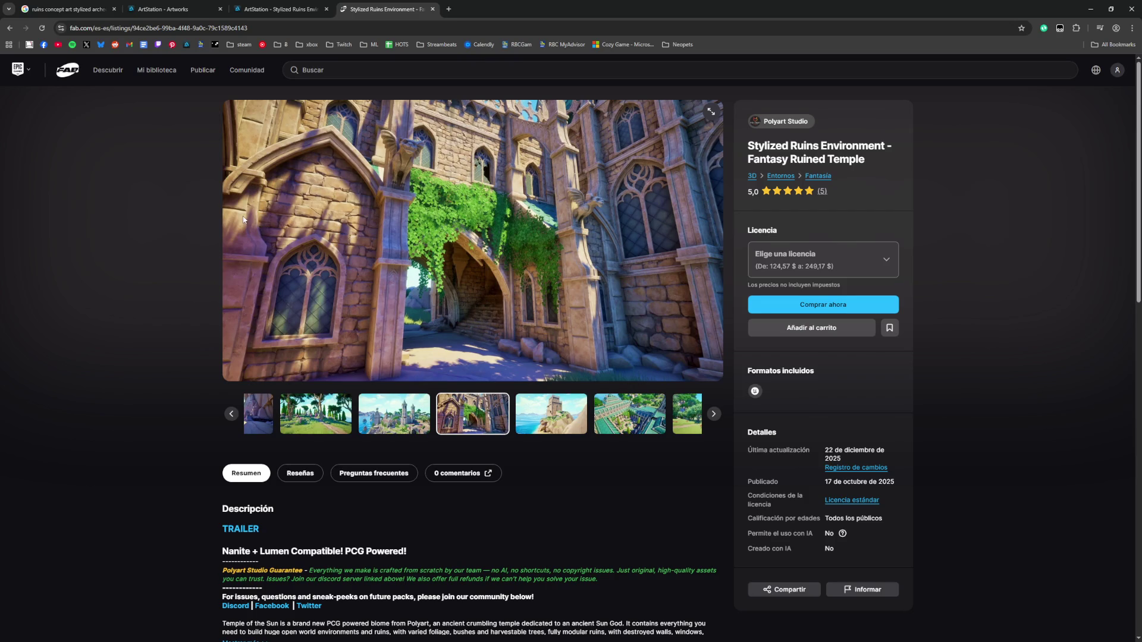
{"action": "key", "text": "Right"}
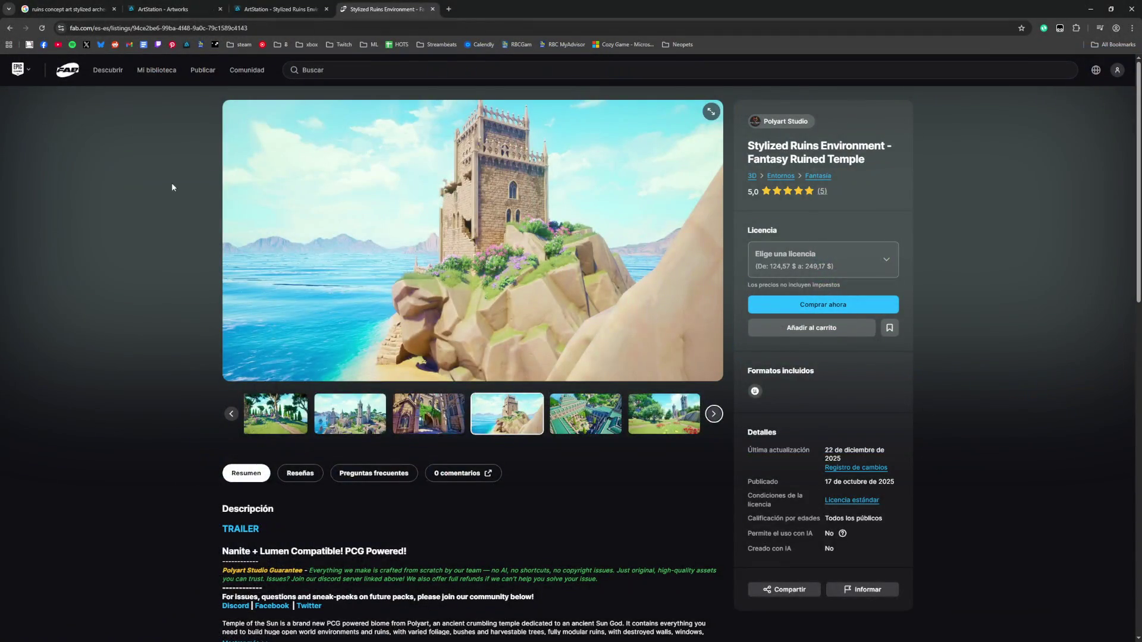
{"action": "key", "text": "ctrl+w"}
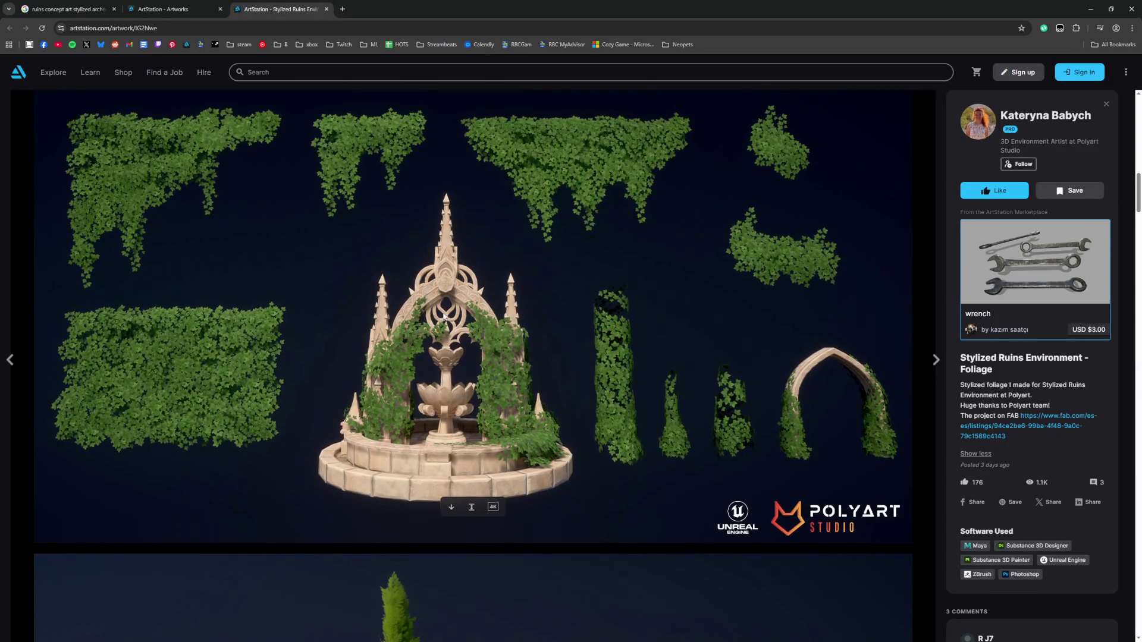
Step: Scroll through the Stylized Ruins Environment - Foliage images, then close that artwork tab
{"action": "scroll", "coordinate": [576, 323], "scroll_direction": "down", "scroll_amount": 1}
{"action": "scroll", "coordinate": [587, 319], "scroll_direction": "up", "scroll_amount": 2}
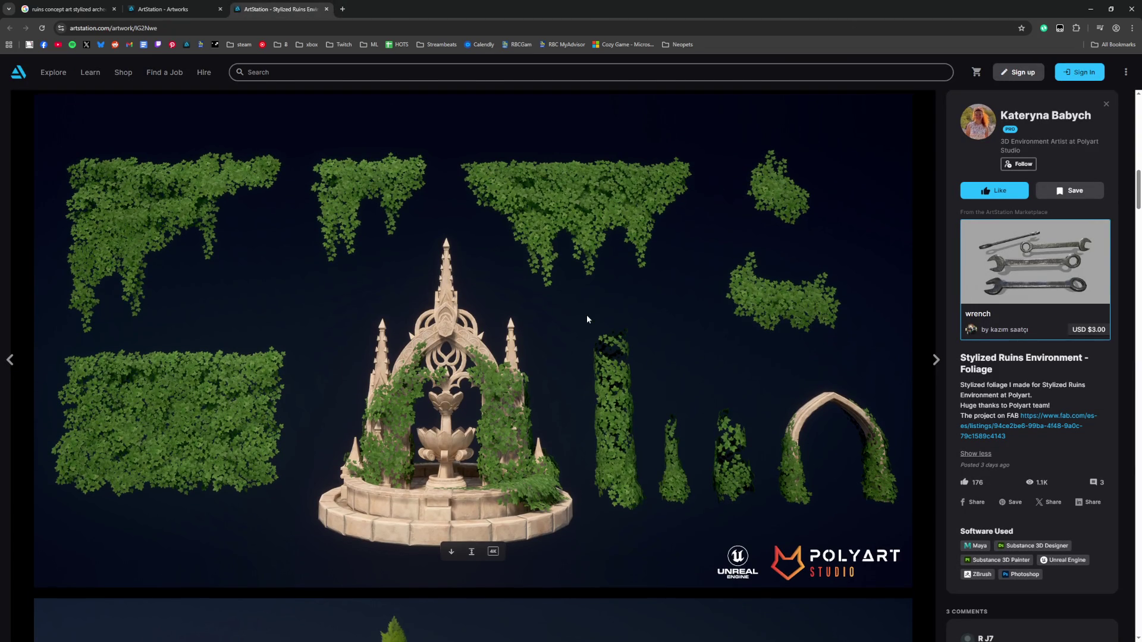
{"action": "scroll", "coordinate": [587, 319], "scroll_direction": "down", "scroll_amount": 15}
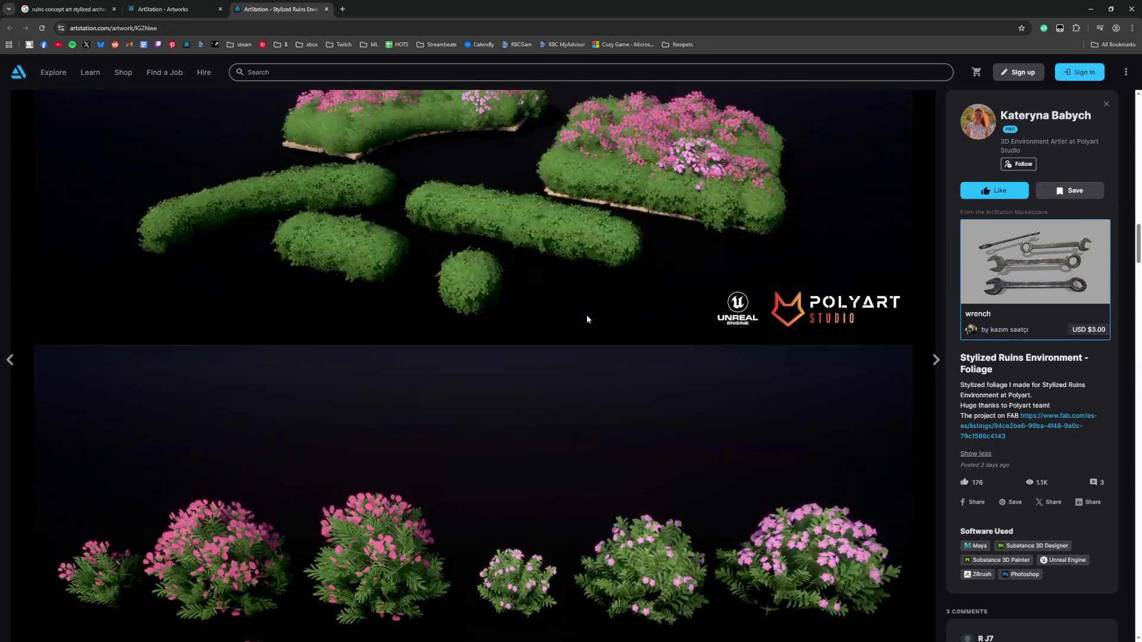
{"action": "scroll", "coordinate": [575, 334], "scroll_direction": "down", "scroll_amount": 20}
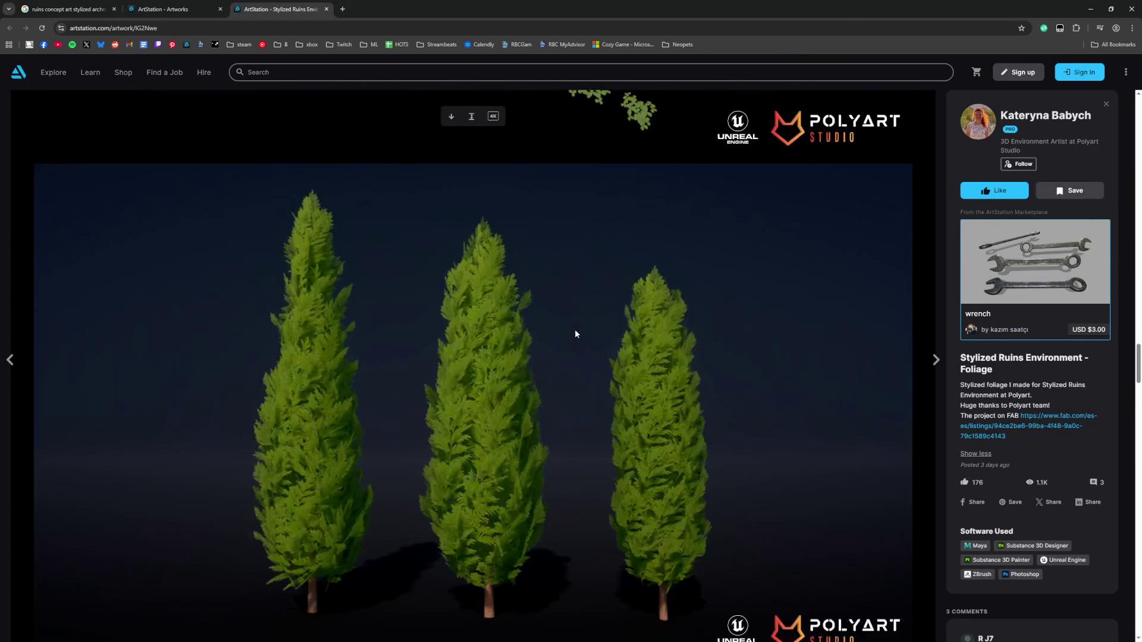
{"action": "scroll", "coordinate": [575, 334], "scroll_direction": "down", "scroll_amount": 10}
{"action": "scroll", "coordinate": [575, 333], "scroll_direction": "down", "scroll_amount": 10}
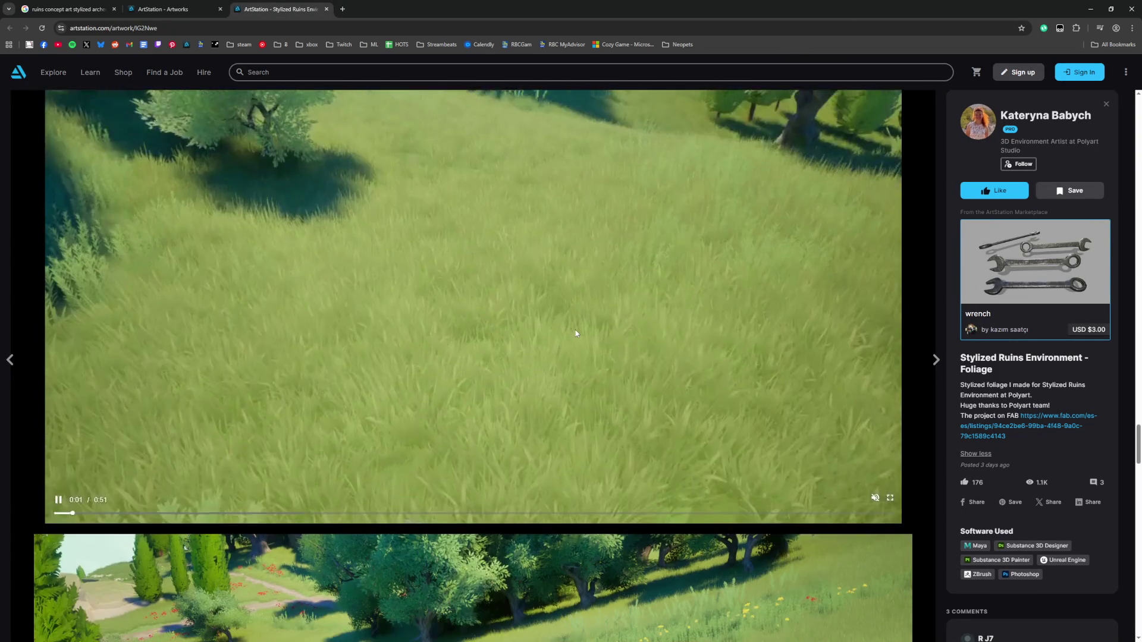
{"action": "scroll", "coordinate": [576, 334], "scroll_direction": "down", "scroll_amount": 13}
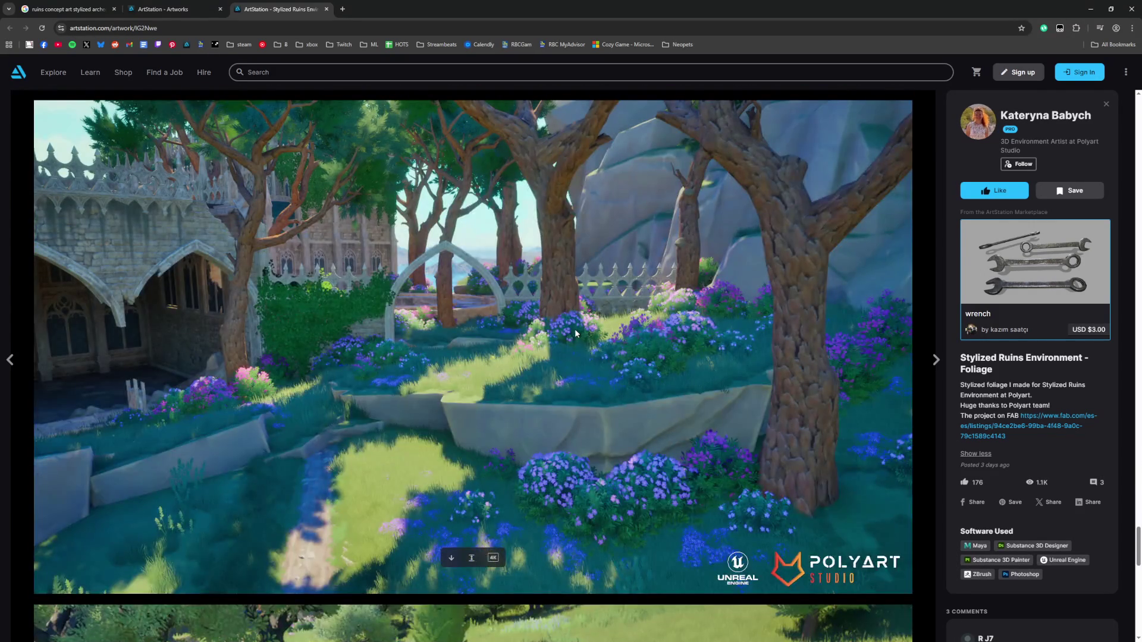
{"action": "scroll", "coordinate": [575, 334], "scroll_direction": "up", "scroll_amount": 2}
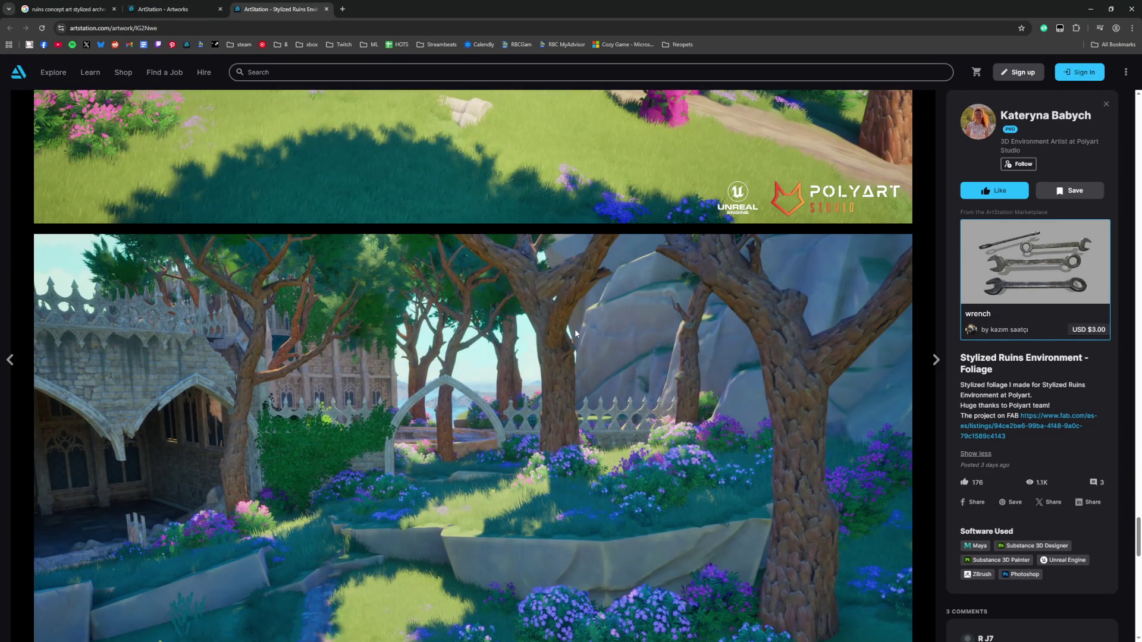
{"action": "scroll", "coordinate": [576, 334], "scroll_direction": "down", "scroll_amount": 8}
{"action": "scroll", "coordinate": [575, 333], "scroll_direction": "down", "scroll_amount": 7}
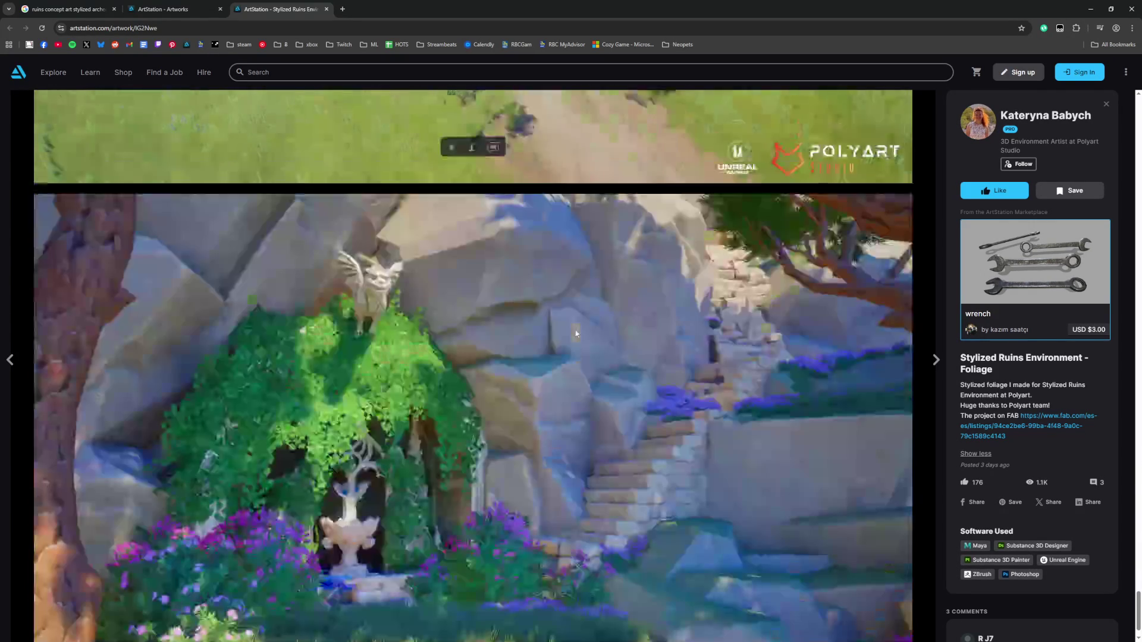
{"action": "scroll", "coordinate": [575, 334], "scroll_direction": "up", "scroll_amount": 1}
{"action": "scroll", "coordinate": [575, 333], "scroll_direction": "down", "scroll_amount": 2}
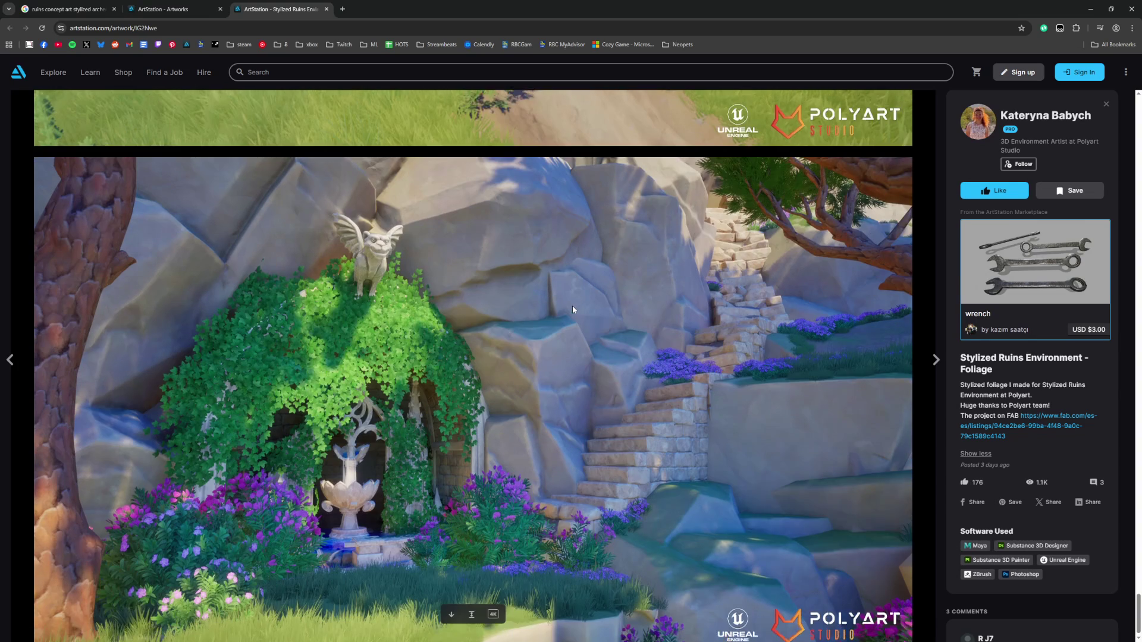
{"action": "key", "text": "ctrl+w"}
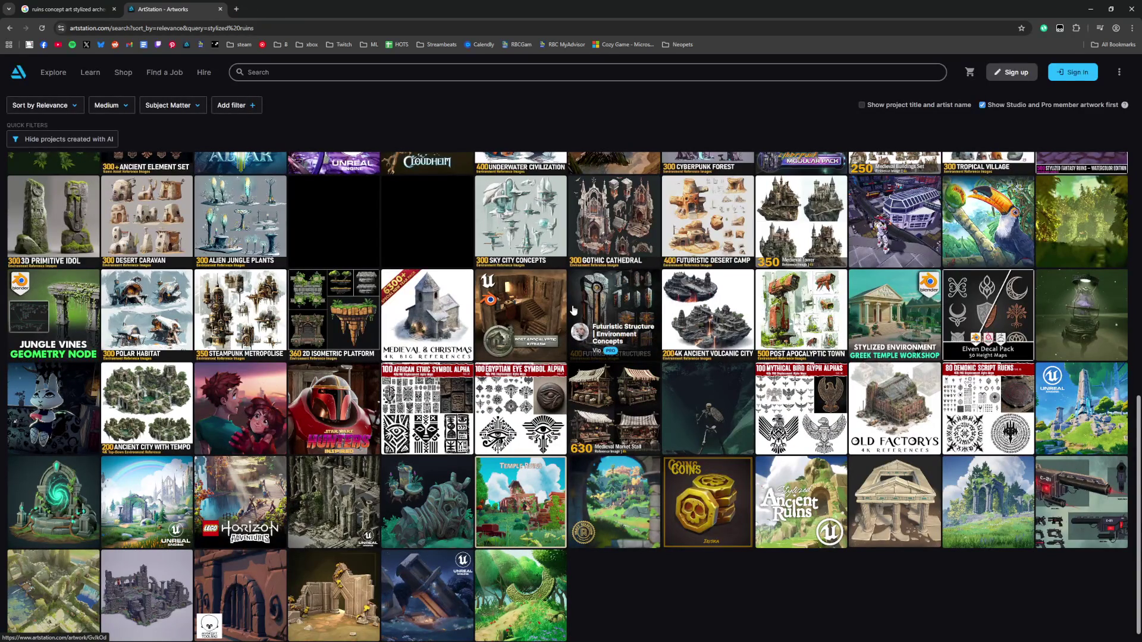
Step: Open the Stylized Ancient Ruins artwork, scroll through its images, and close it
{"action": "left_click", "coordinate": [523, 353]}
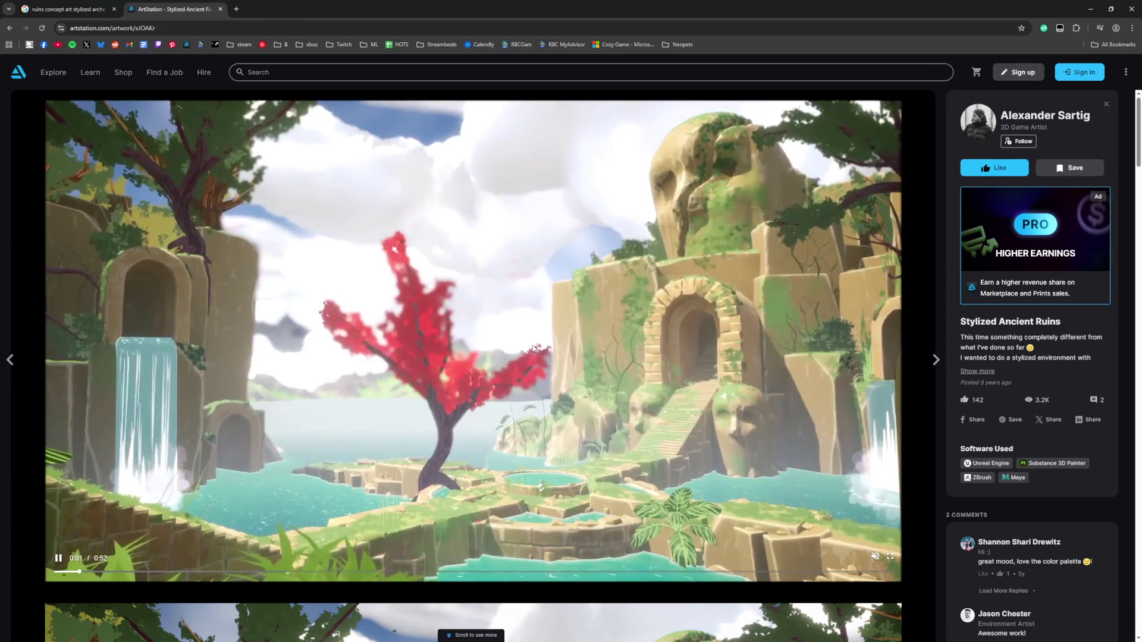
{"action": "scroll", "coordinate": [531, 345], "scroll_direction": "down", "scroll_amount": 6}
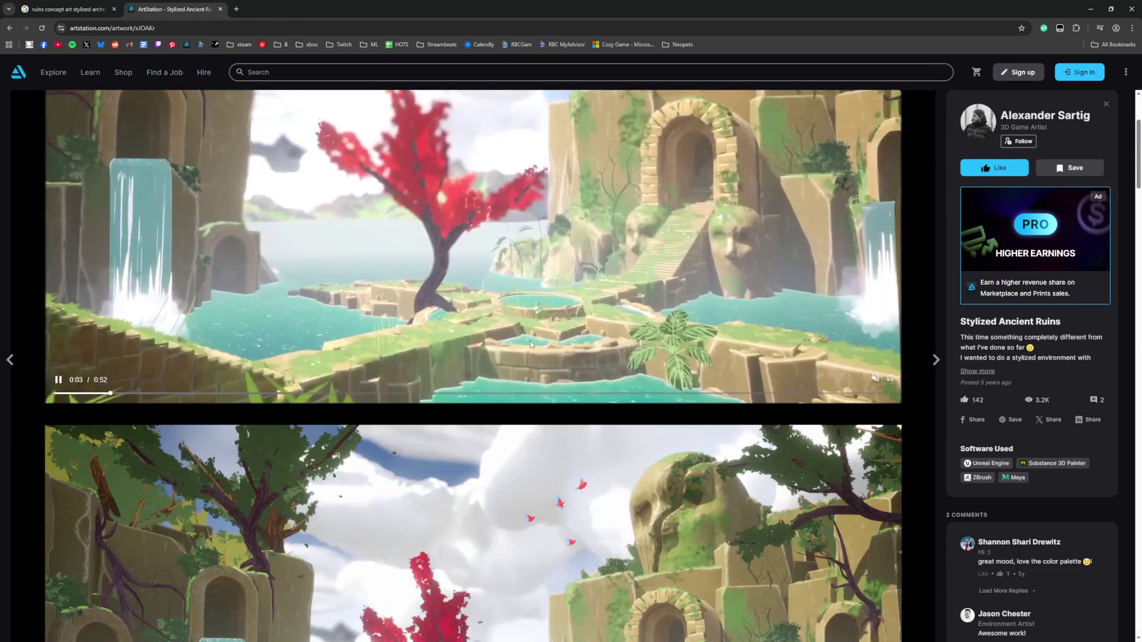
{"action": "scroll", "coordinate": [530, 340], "scroll_direction": "down", "scroll_amount": 7}
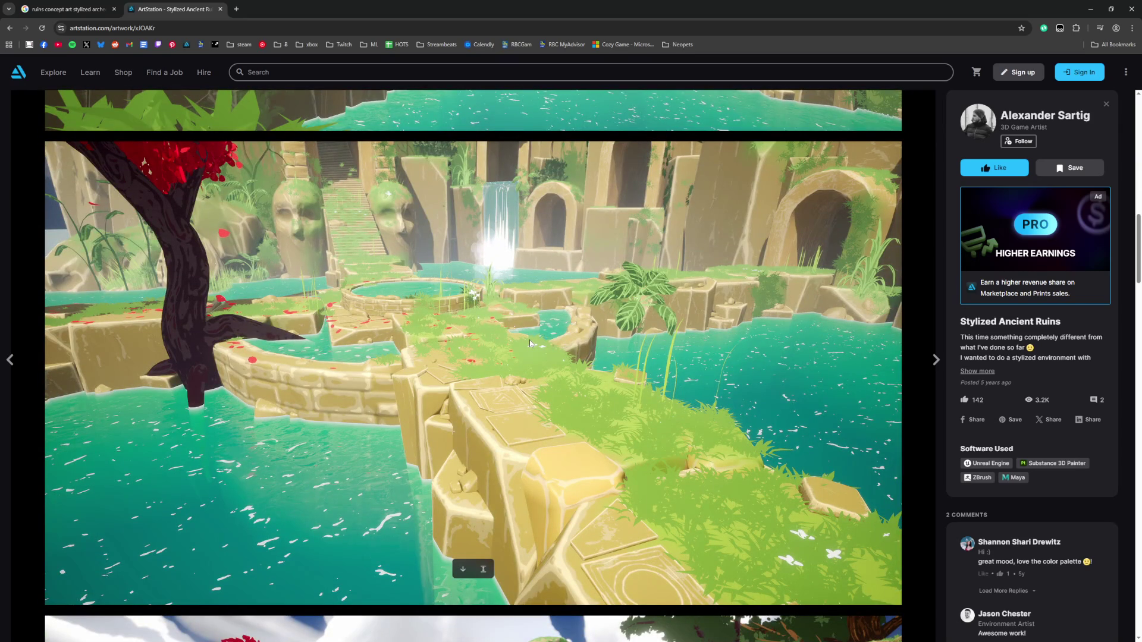
{"action": "scroll", "coordinate": [529, 343], "scroll_direction": "up", "scroll_amount": 3}
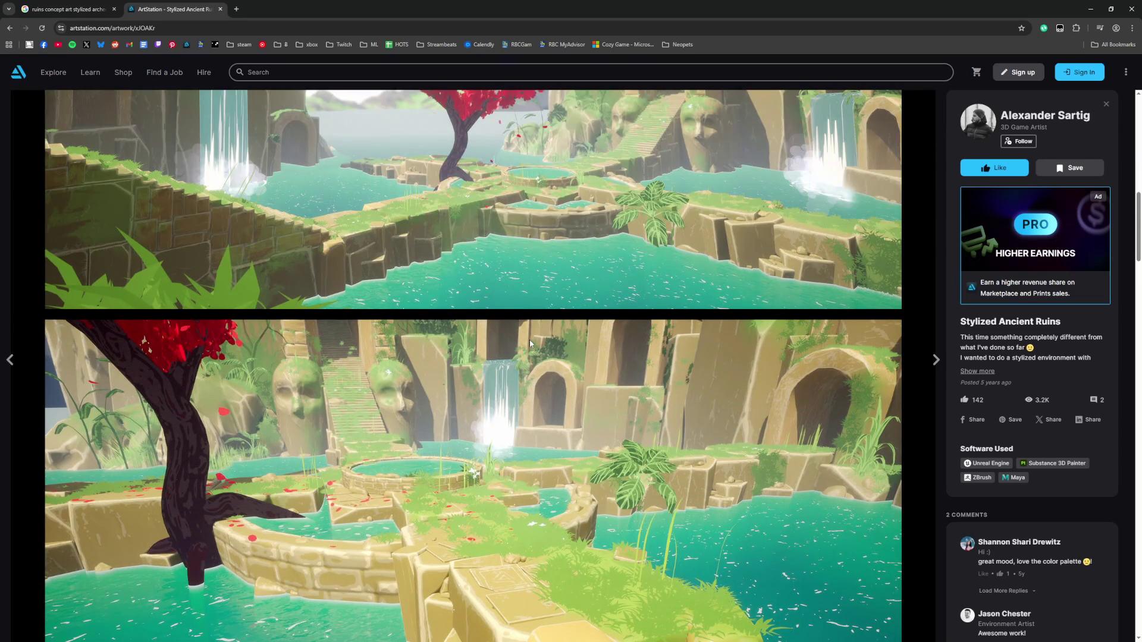
{"action": "scroll", "coordinate": [530, 343], "scroll_direction": "down", "scroll_amount": 3}
{"action": "scroll", "coordinate": [529, 343], "scroll_direction": "down", "scroll_amount": 8}
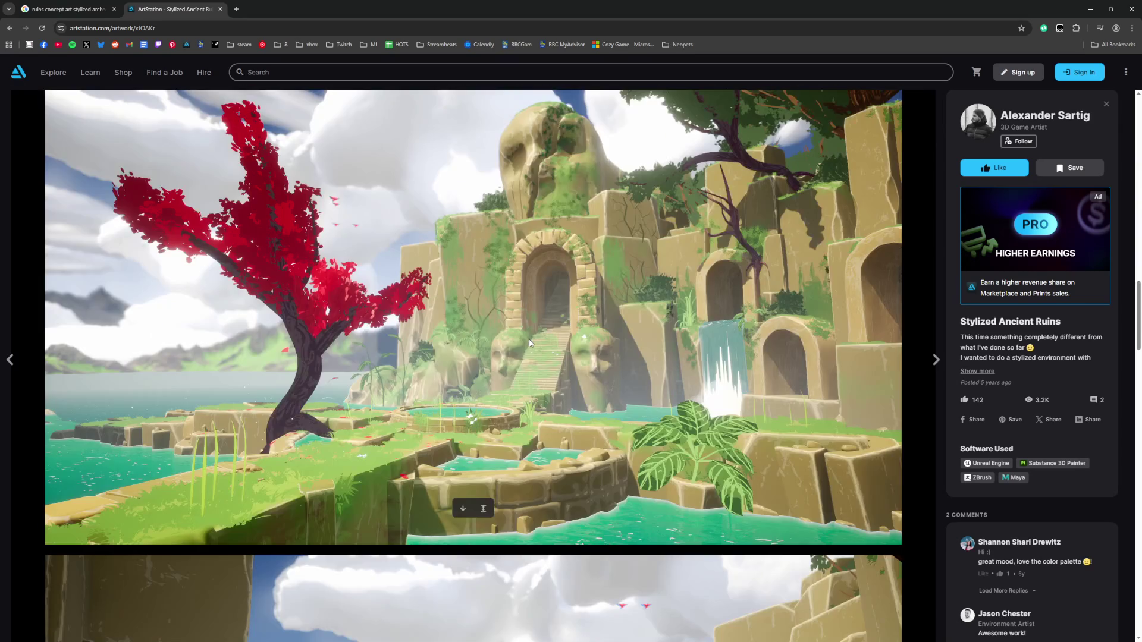
{"action": "scroll", "coordinate": [529, 343], "scroll_direction": "down", "scroll_amount": 17}
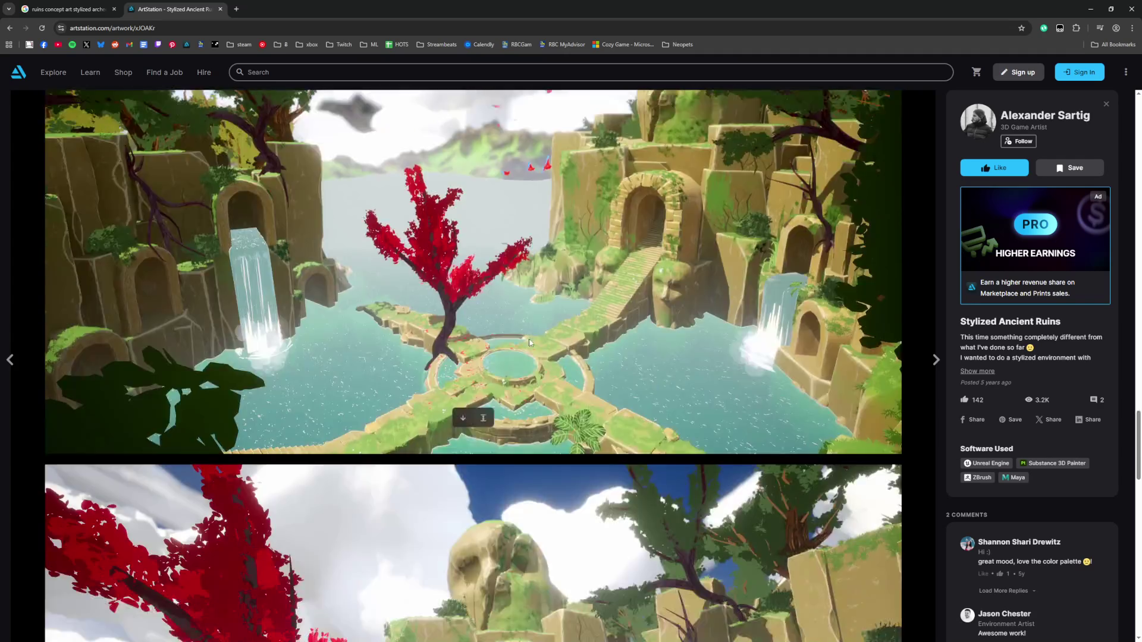
{"action": "scroll", "coordinate": [529, 343], "scroll_direction": "down", "scroll_amount": 7}
{"action": "scroll", "coordinate": [529, 343], "scroll_direction": "down", "scroll_amount": 8}
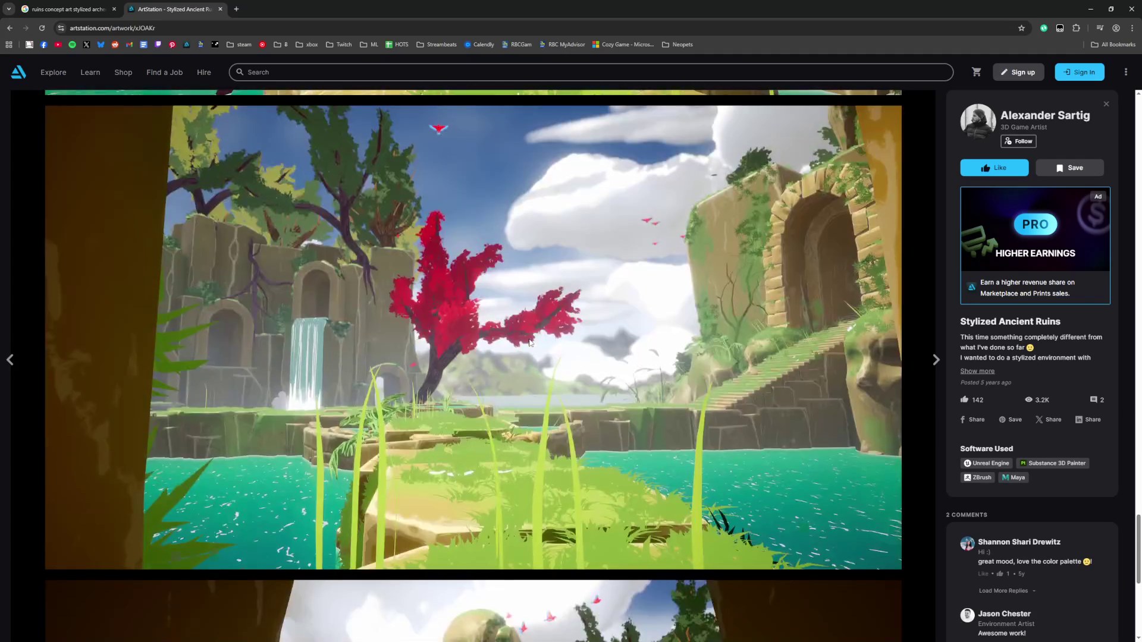
{"action": "scroll", "coordinate": [529, 342], "scroll_direction": "down", "scroll_amount": 7}
{"action": "key", "text": "ctrl+w"}
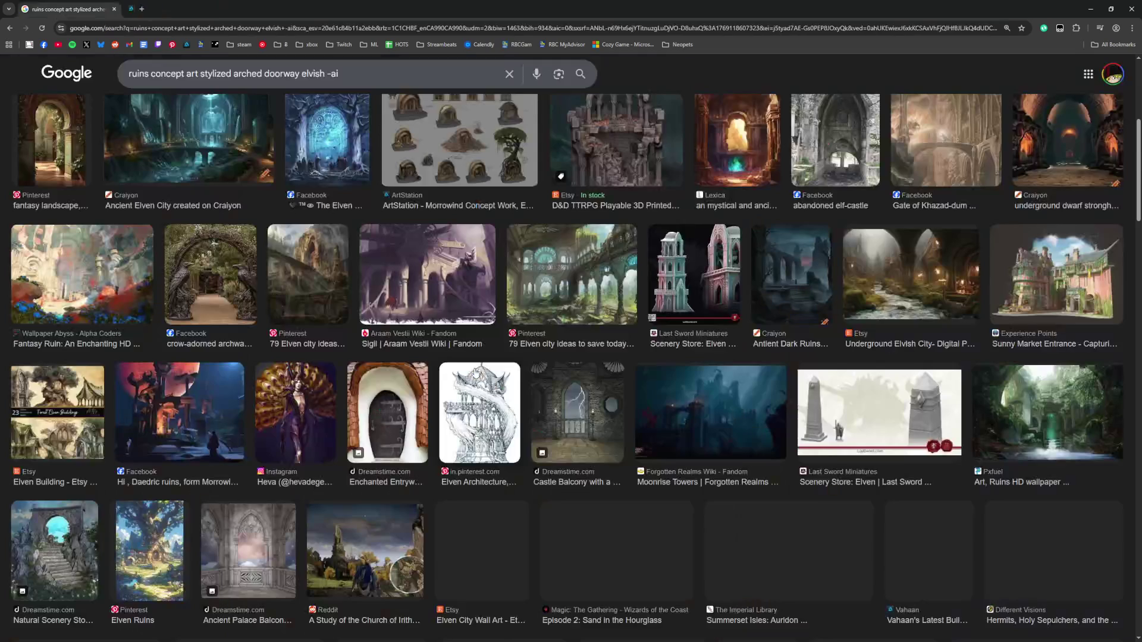
{"action": "scroll", "coordinate": [475, 372], "scroll_direction": "up", "scroll_amount": 5}
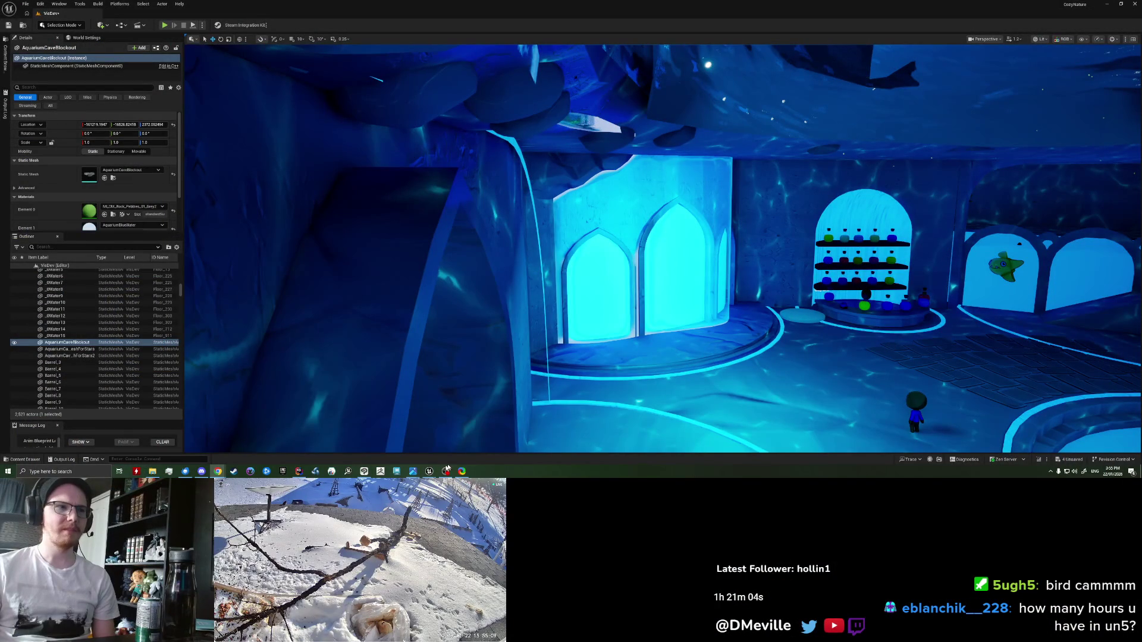
Step: Bring the viewer window with the aquarium cave level capture to the front
{"action": "left_click", "coordinate": [364, 471]}
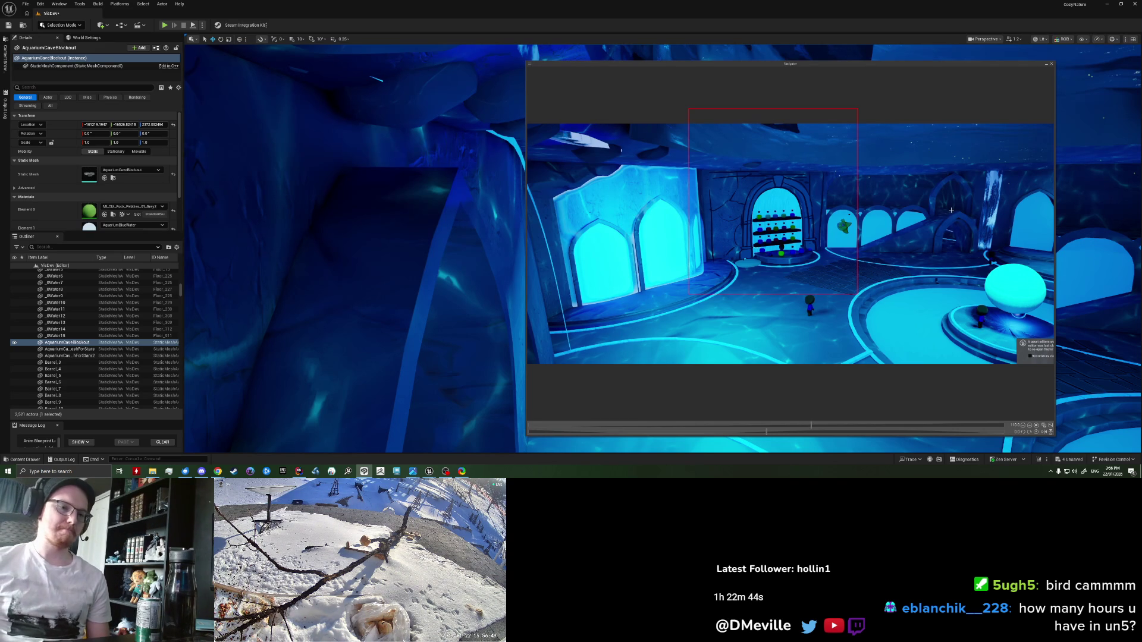
{"action": "scroll", "coordinate": [951, 210], "scroll_direction": "up", "scroll_amount": 1}
{"action": "scroll", "coordinate": [951, 209], "scroll_direction": "down", "scroll_amount": 2}
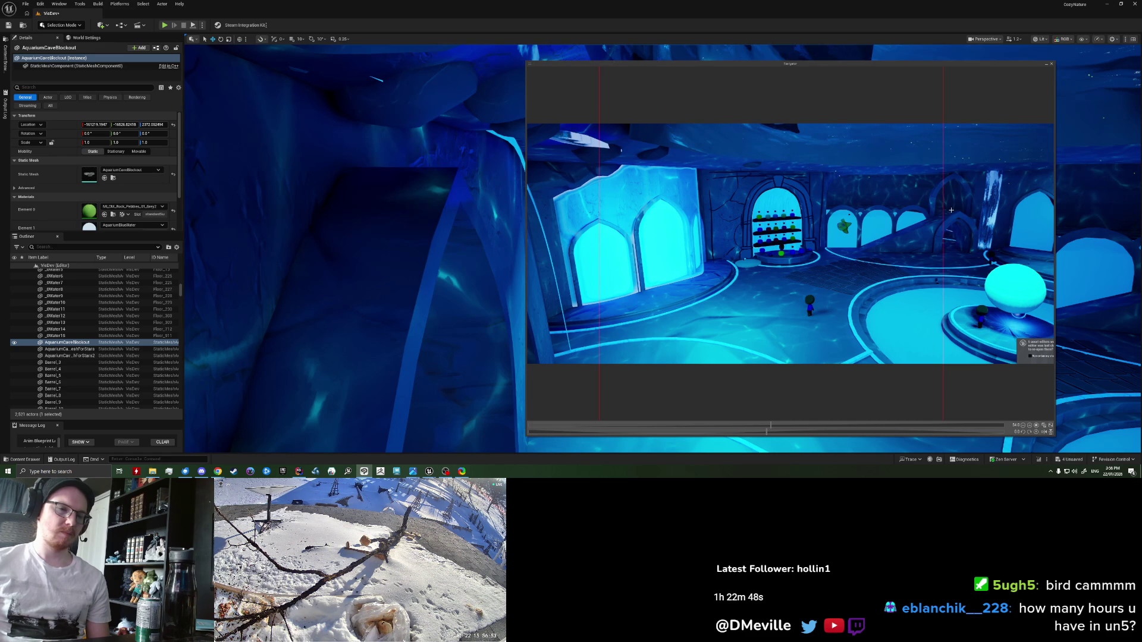
{"action": "scroll", "coordinate": [951, 210], "scroll_direction": "up", "scroll_amount": 1}
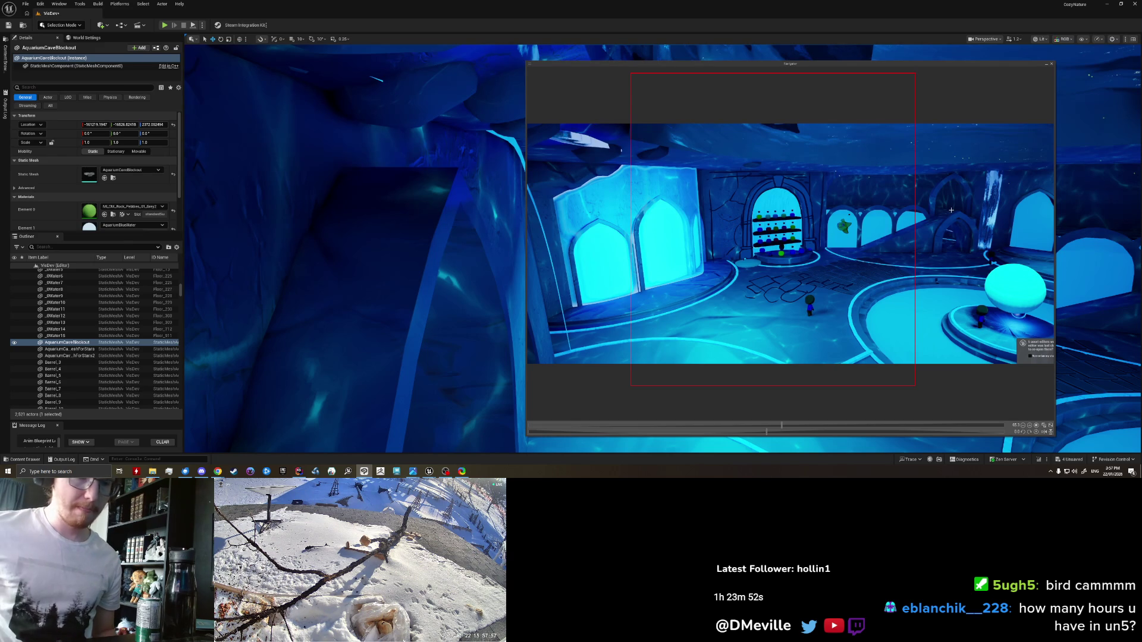
Step: Draw three small pen strokes over the floor area of the captured cave hall
{"action": "scroll", "coordinate": [951, 210], "scroll_direction": "down", "scroll_amount": 3}
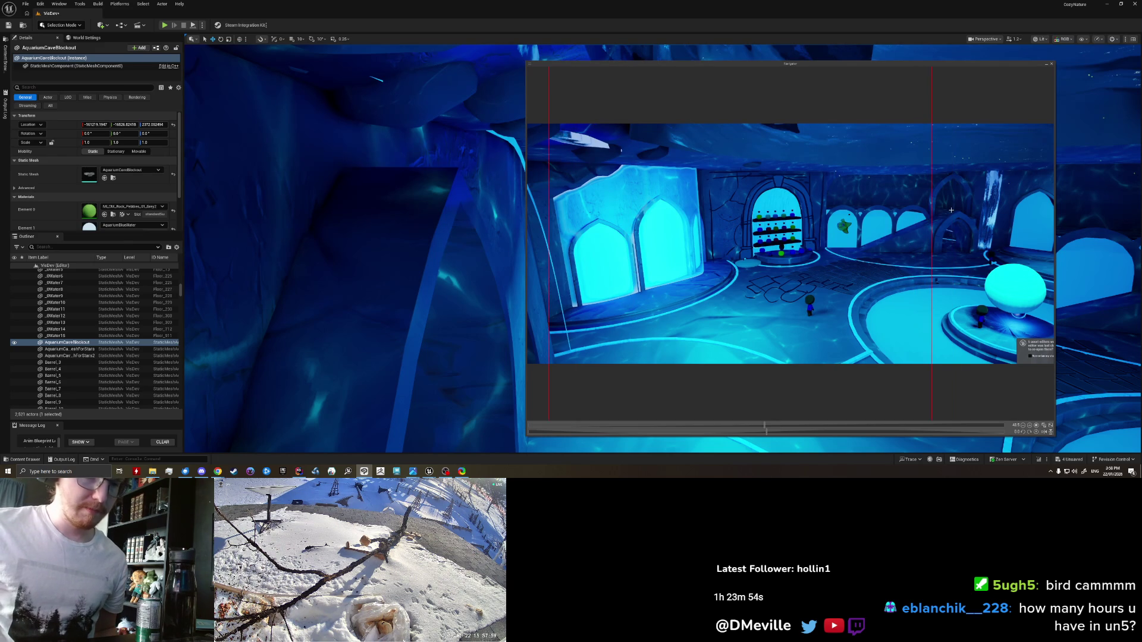
{"action": "scroll", "coordinate": [951, 210], "scroll_direction": "up", "scroll_amount": 2}
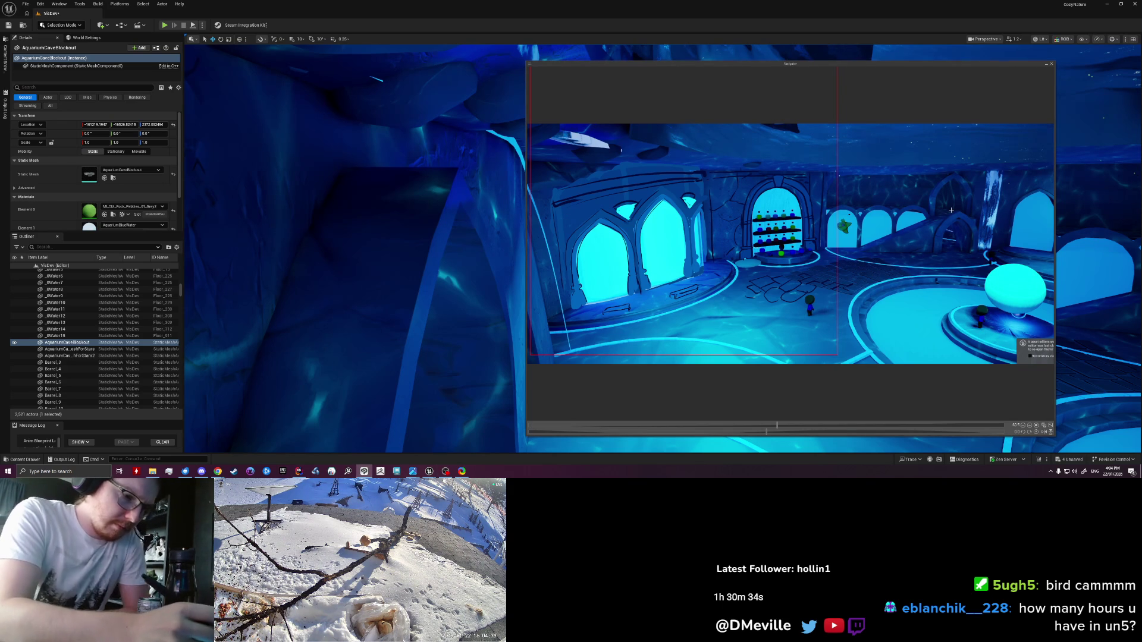
{"action": "mouse_move", "coordinate": [562, 218]}
{"action": "left_mouse_down"}
{"action": "mouse_move", "coordinate": [574, 219]}
{"action": "mouse_move", "coordinate": [571, 232]}
{"action": "left_mouse_up"}
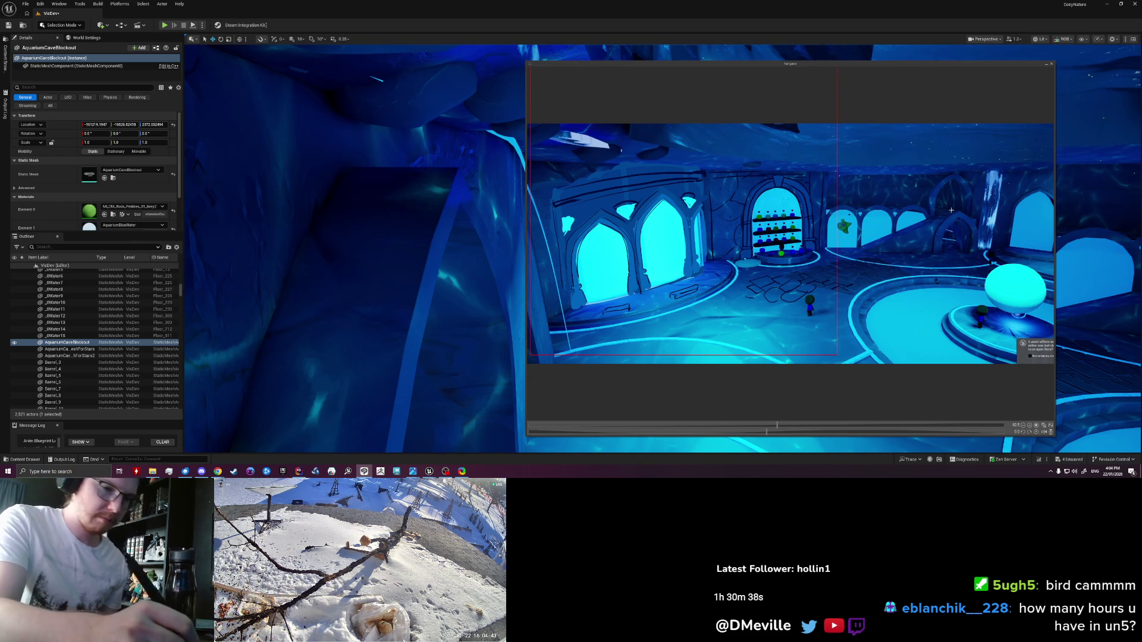
{"action": "left_click_drag", "start_coordinate": [700, 197], "coordinate": [706, 205]}
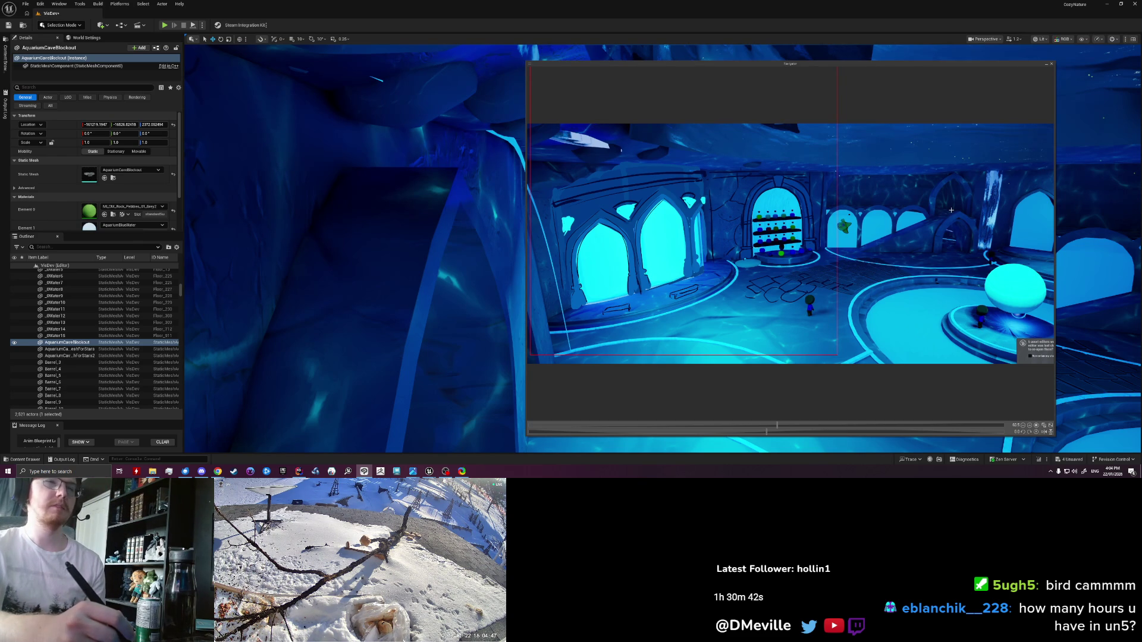
{"action": "left_click_drag", "start_coordinate": [562, 216], "coordinate": [573, 237]}
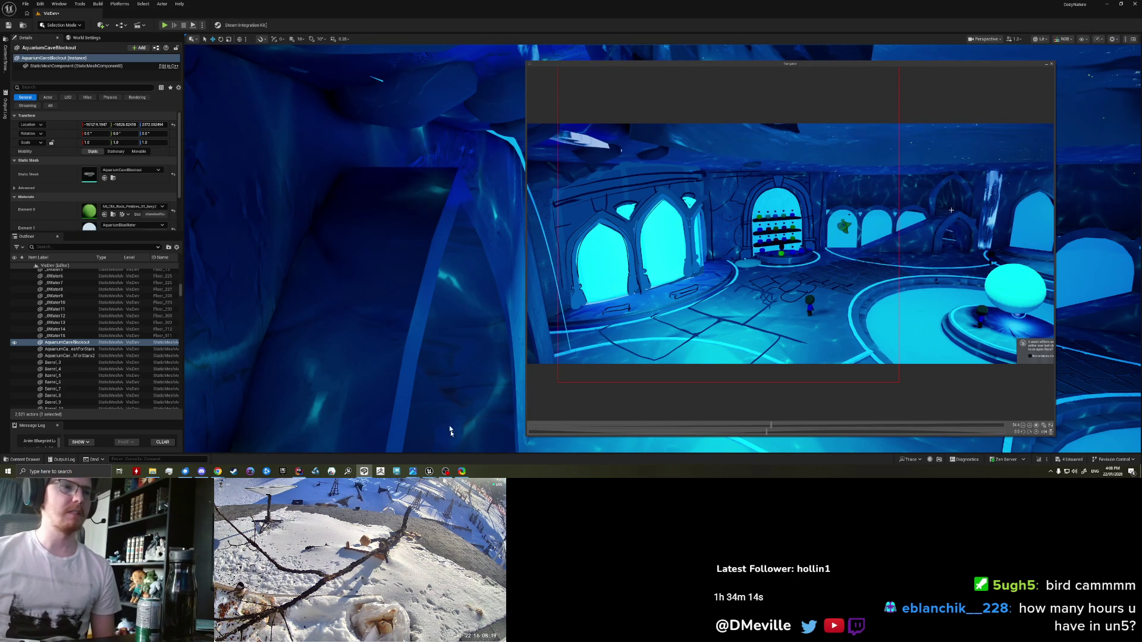
Step: Switch away from the Unreal cave level and launch Autodesk Maya 2024
{"action": "mouse_move", "coordinate": [412, 471]}
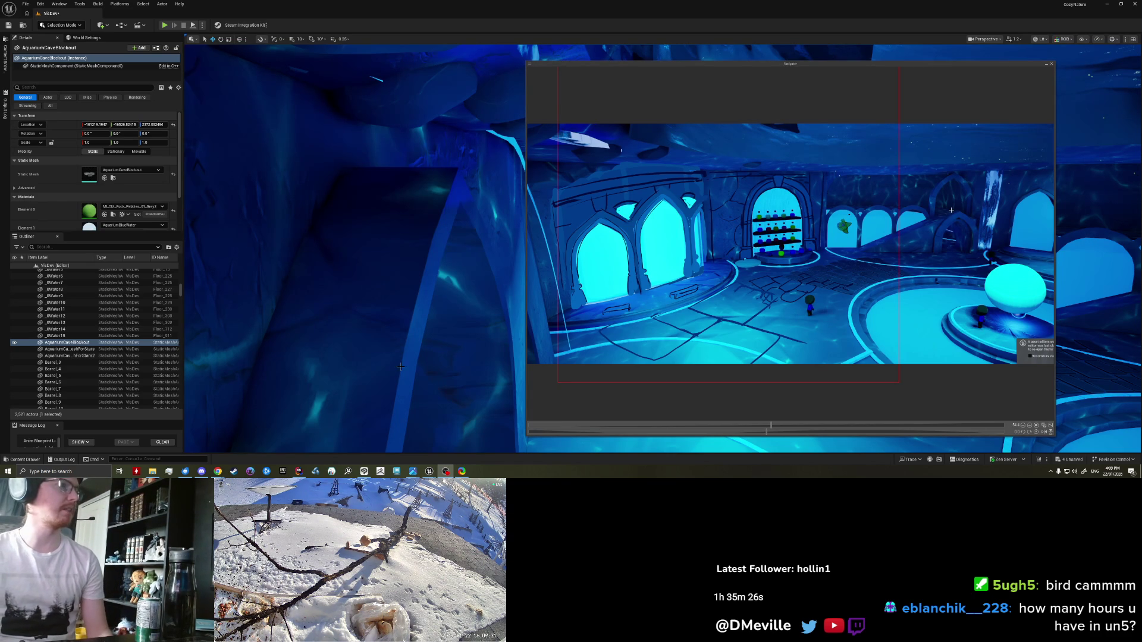
{"action": "left_click", "coordinate": [951, 210]}
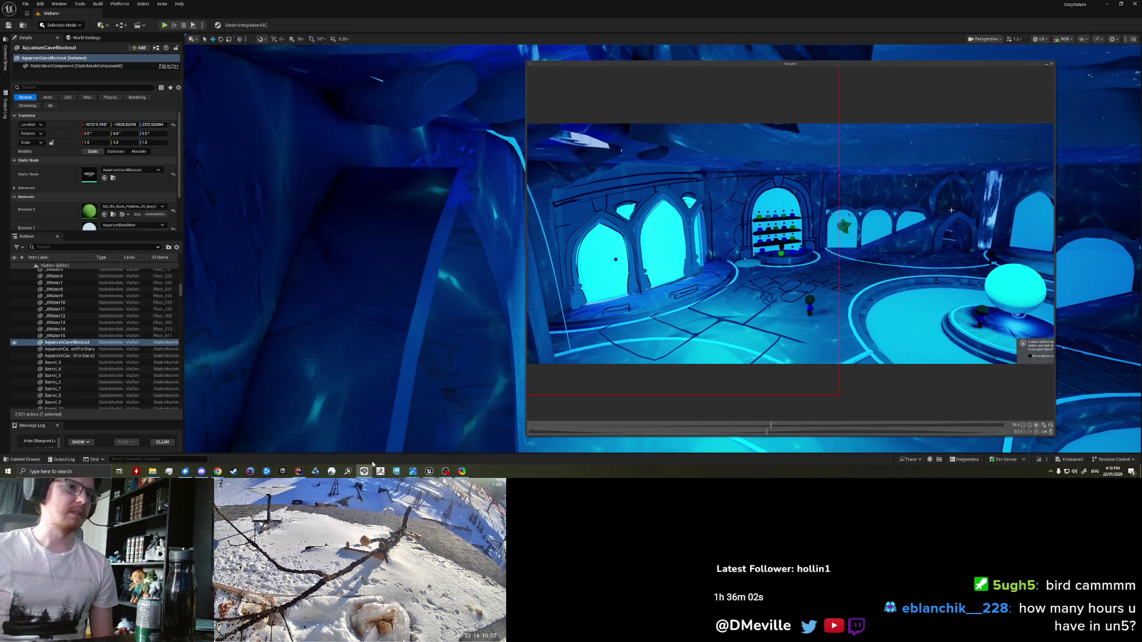
{"action": "left_click", "coordinate": [397, 471]}
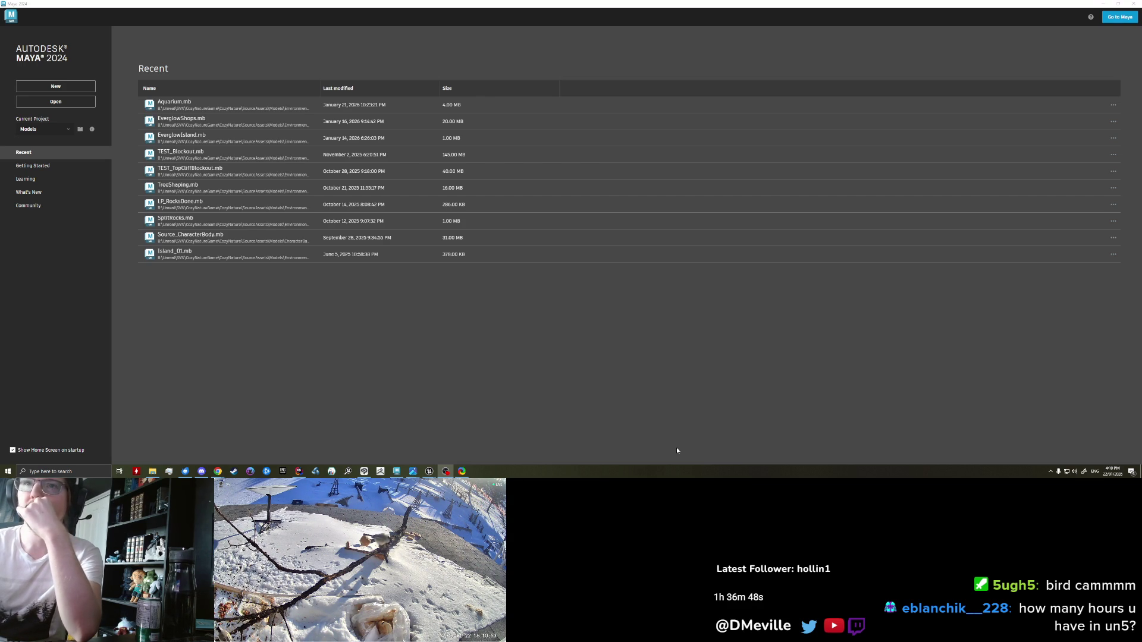
Step: Bring Maya to the front and open the recent Aquarium.mb scene
{"action": "left_click", "coordinate": [272, 119]}
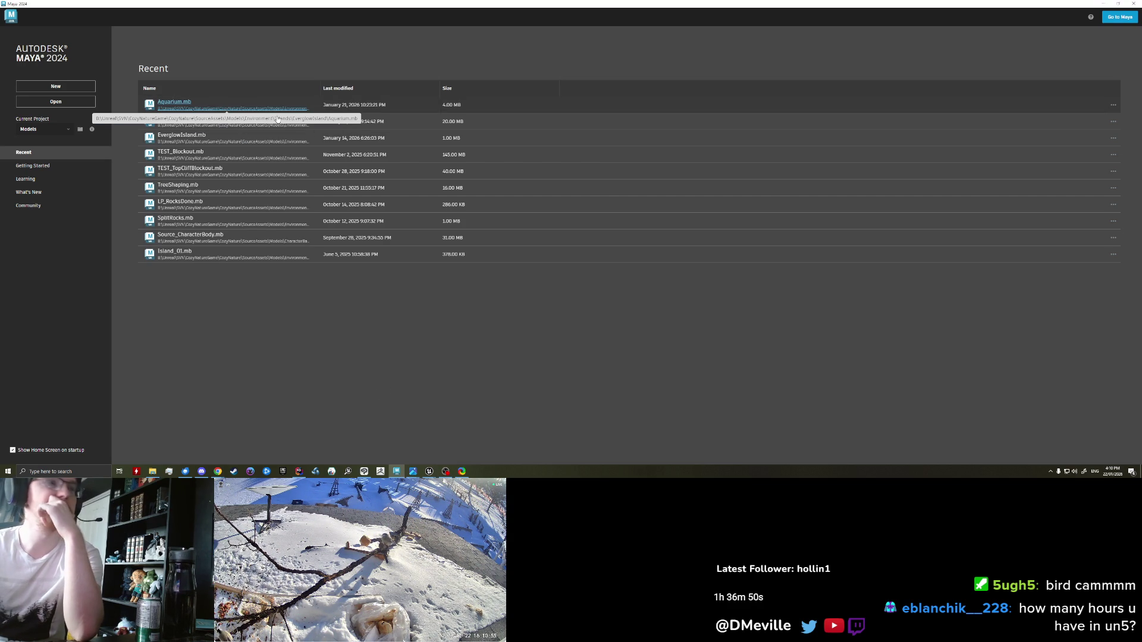
{"action": "left_click", "coordinate": [272, 119]}
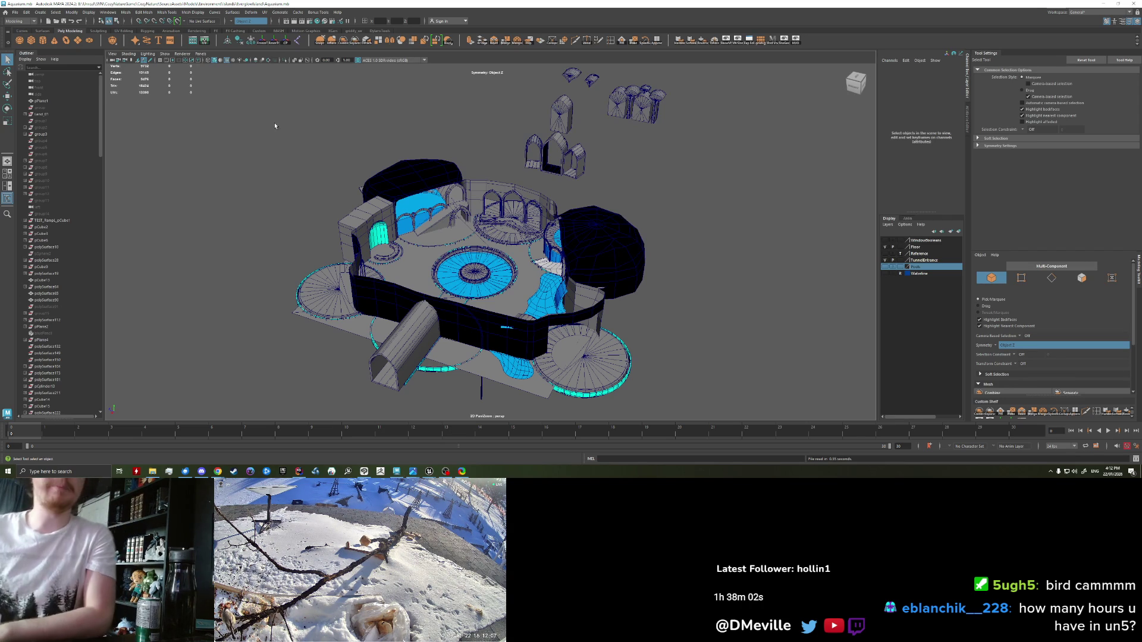
{"action": "scroll", "coordinate": [532, 213], "scroll_direction": "up", "scroll_amount": 10}
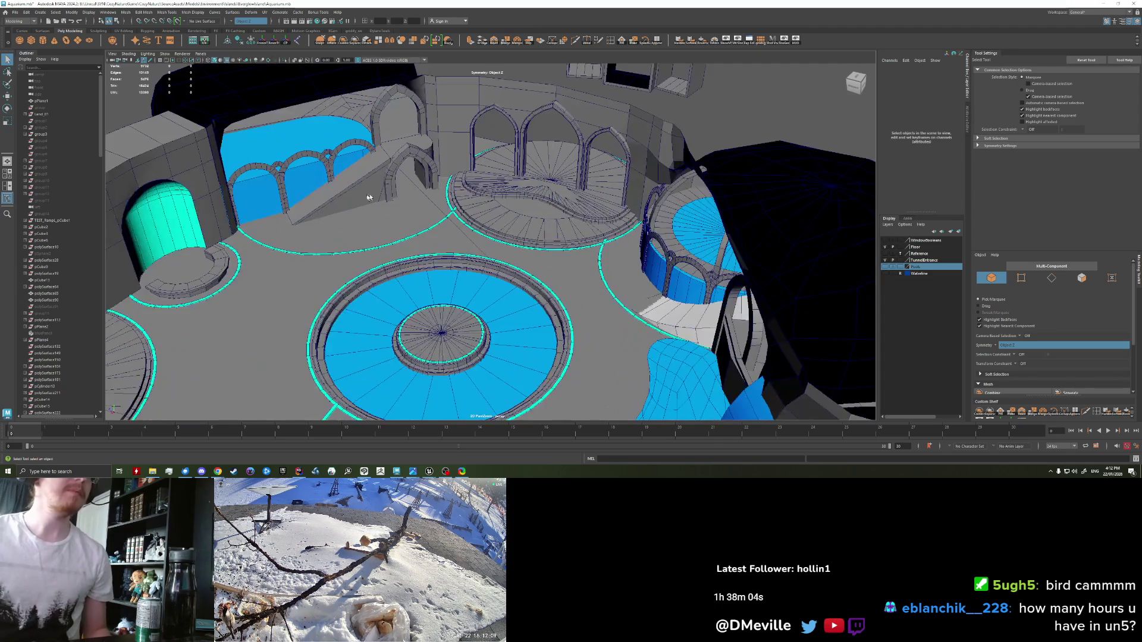
{"action": "scroll", "coordinate": [505, 165], "scroll_direction": "up", "scroll_amount": 10}
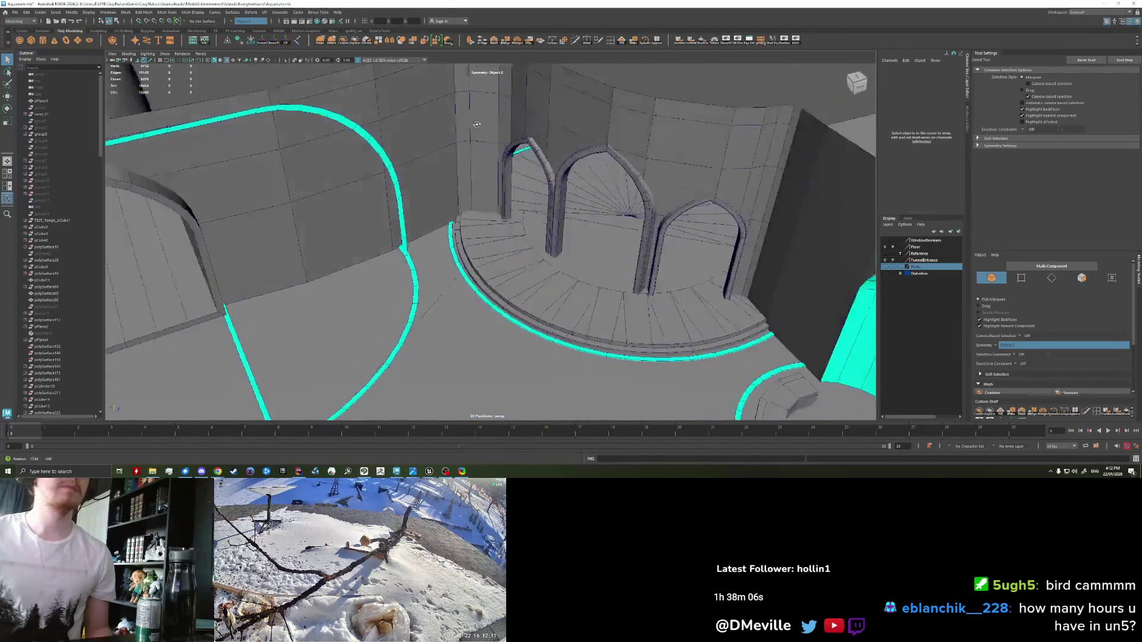
{"action": "scroll", "coordinate": [395, 177], "scroll_direction": "up", "scroll_amount": 3}
{"action": "left_click", "coordinate": [471, 173]}
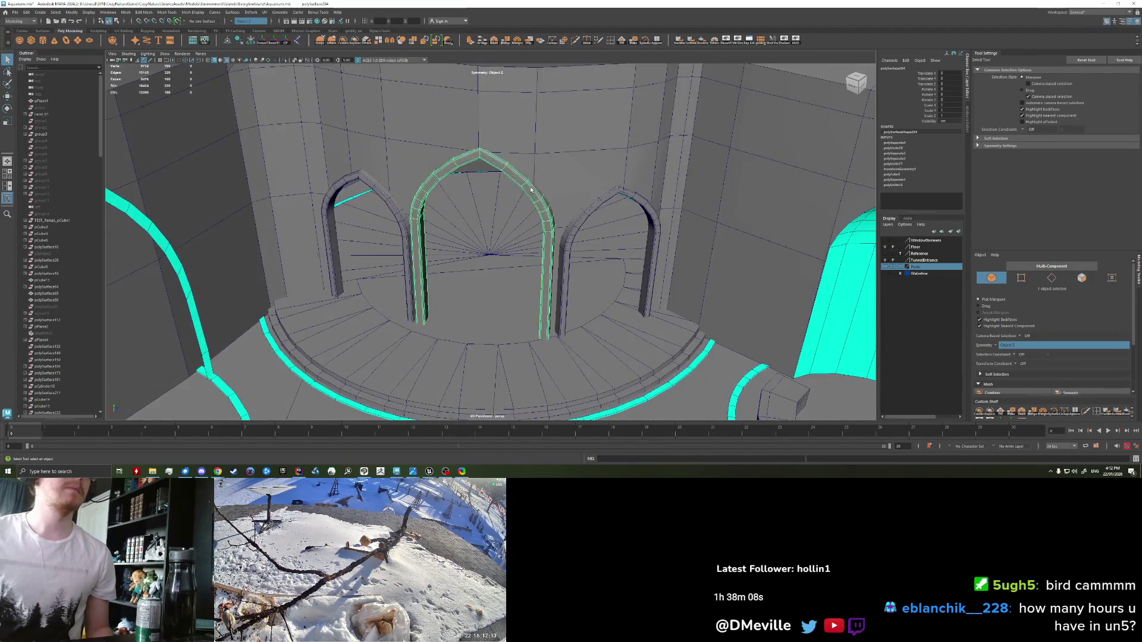
{"action": "scroll", "coordinate": [472, 173], "scroll_direction": "down", "scroll_amount": 3}
{"action": "mouse_move", "coordinate": [472, 172]}
{"action": "left_mouse_down"}
{"action": "mouse_move", "coordinate": [534, 149]}
{"action": "mouse_move", "coordinate": [502, 155]}
{"action": "left_mouse_up"}
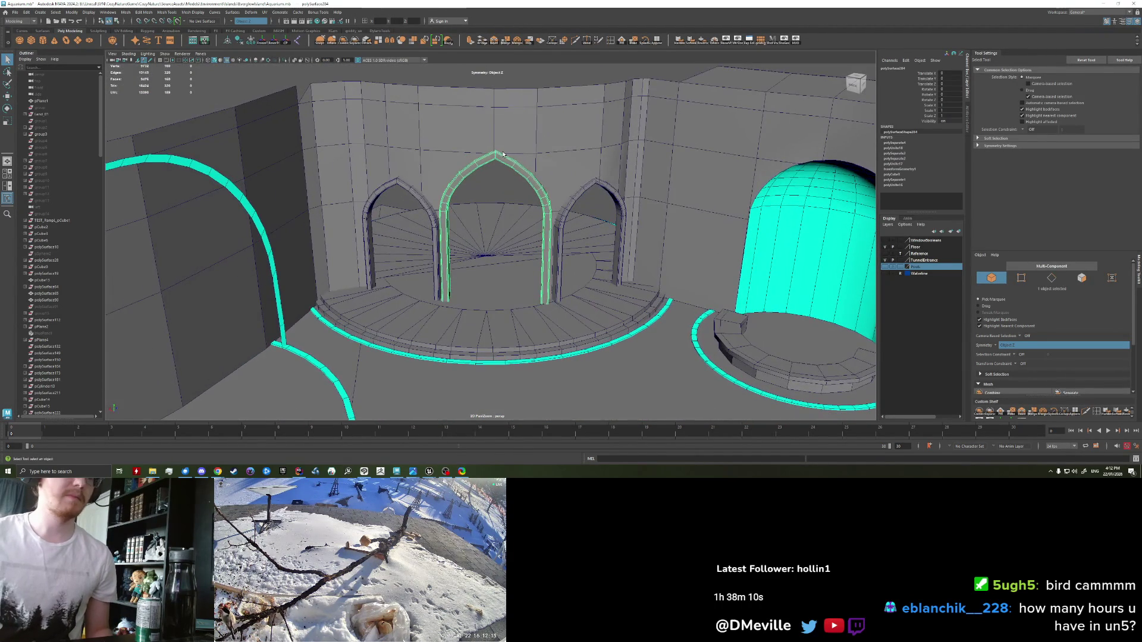
{"action": "scroll", "coordinate": [481, 190], "scroll_direction": "up", "scroll_amount": 3}
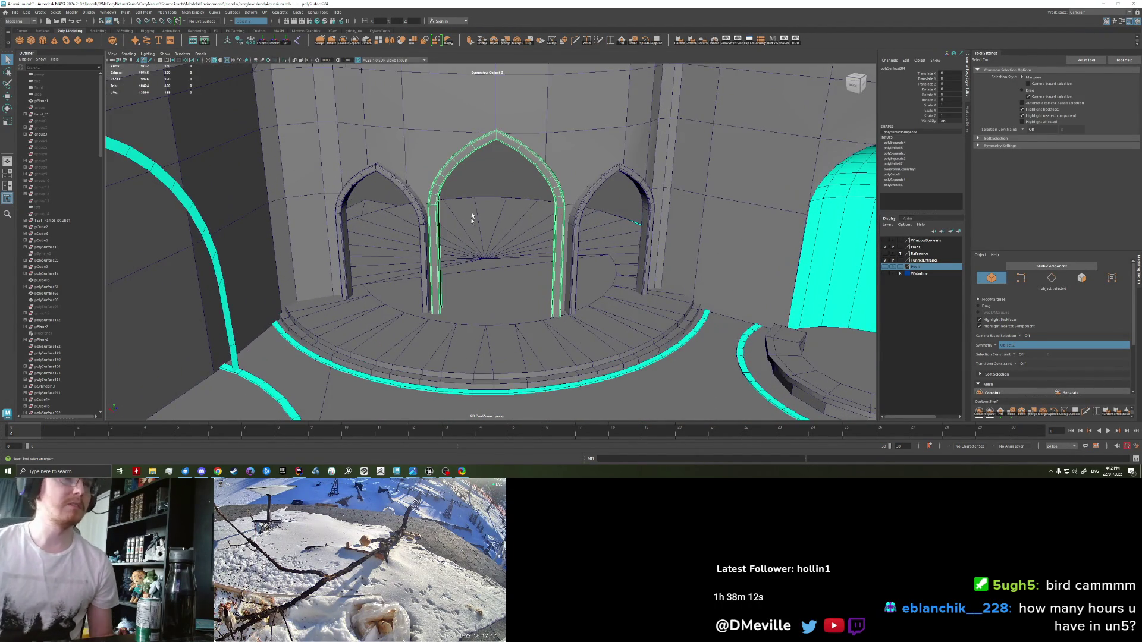
{"action": "scroll", "coordinate": [466, 235], "scroll_direction": "up", "scroll_amount": 3}
{"action": "scroll", "coordinate": [466, 234], "scroll_direction": "down", "scroll_amount": 3}
{"action": "scroll", "coordinate": [468, 226], "scroll_direction": "down", "scroll_amount": 2}
{"action": "mouse_move", "coordinate": [467, 226]}
{"action": "left_mouse_down"}
{"action": "mouse_move", "coordinate": [439, 256]}
{"action": "mouse_move", "coordinate": [416, 250]}
{"action": "mouse_move", "coordinate": [462, 265]}
{"action": "mouse_move", "coordinate": [446, 229]}
{"action": "mouse_move", "coordinate": [380, 223]}
{"action": "left_mouse_up"}
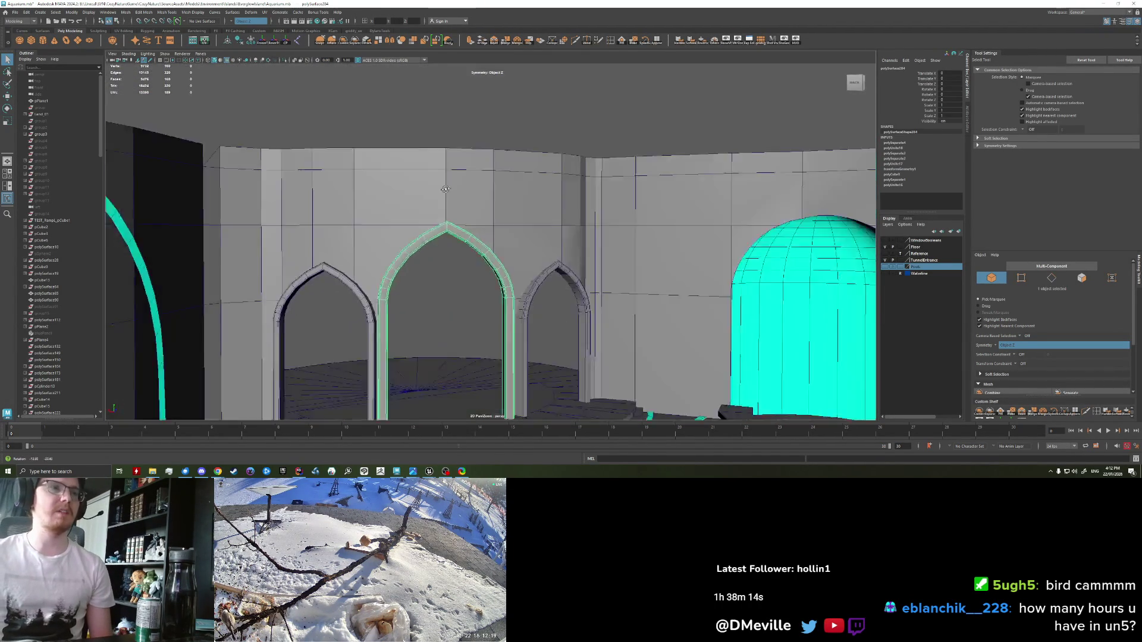
{"action": "scroll", "coordinate": [445, 238], "scroll_direction": "down", "scroll_amount": 3}
{"action": "scroll", "coordinate": [399, 258], "scroll_direction": "up", "scroll_amount": 4}
{"action": "scroll", "coordinate": [445, 227], "scroll_direction": "up", "scroll_amount": 3}
{"action": "scroll", "coordinate": [446, 233], "scroll_direction": "down", "scroll_amount": 3}
{"action": "scroll", "coordinate": [614, 222], "scroll_direction": "up", "scroll_amount": 5}
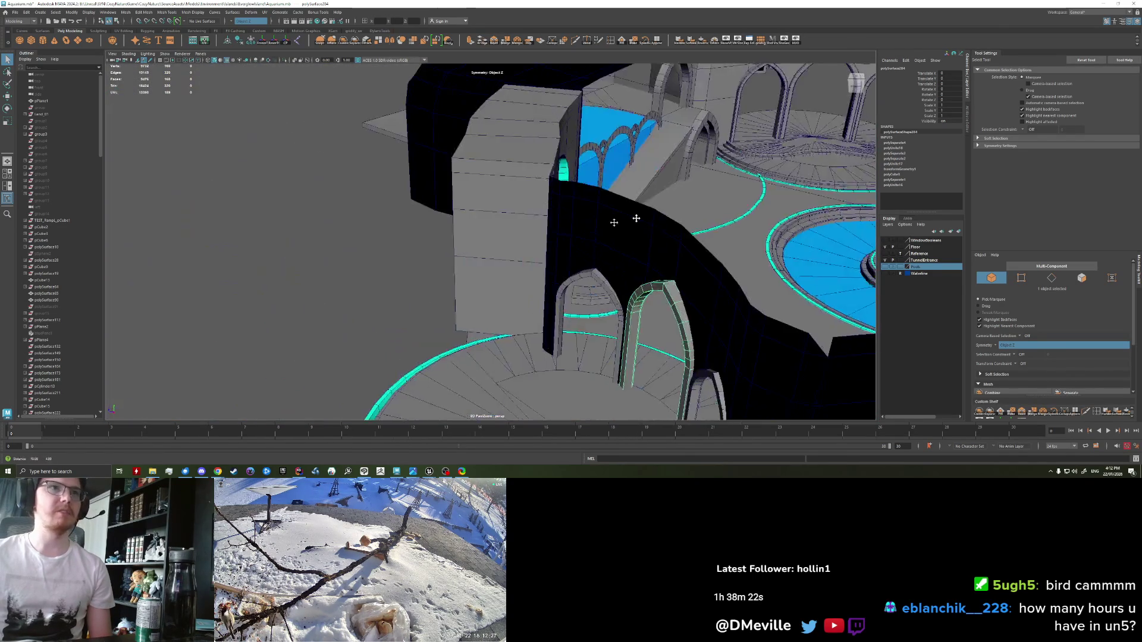
{"action": "scroll", "coordinate": [614, 223], "scroll_direction": "down", "scroll_amount": 5}
{"action": "scroll", "coordinate": [483, 204], "scroll_direction": "up", "scroll_amount": 3}
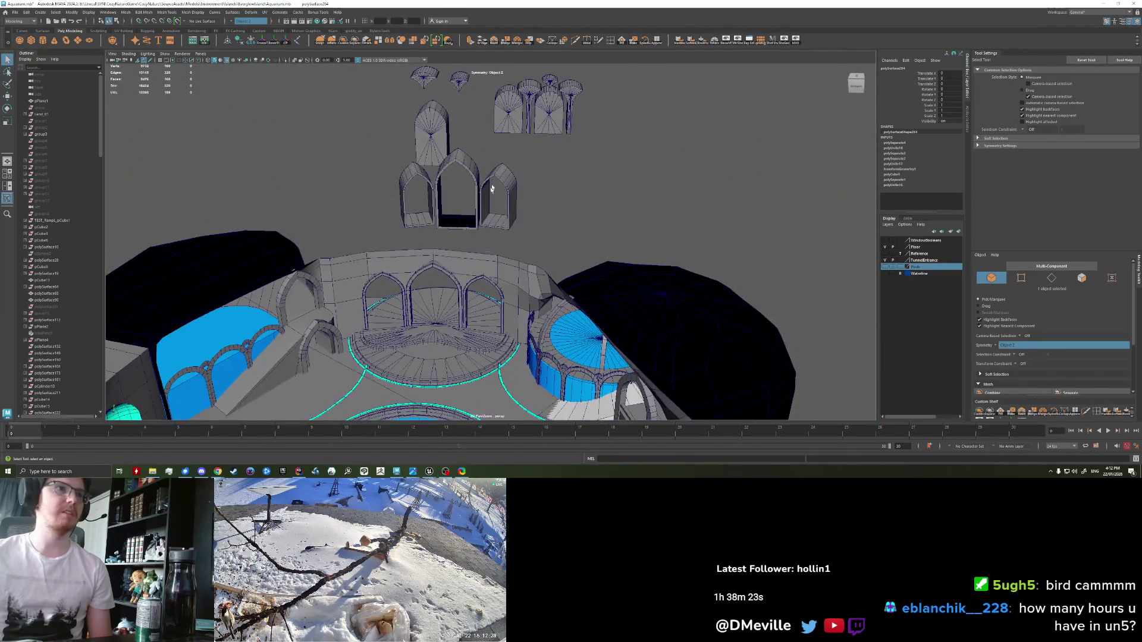
{"action": "scroll", "coordinate": [492, 189], "scroll_direction": "up", "scroll_amount": 1}
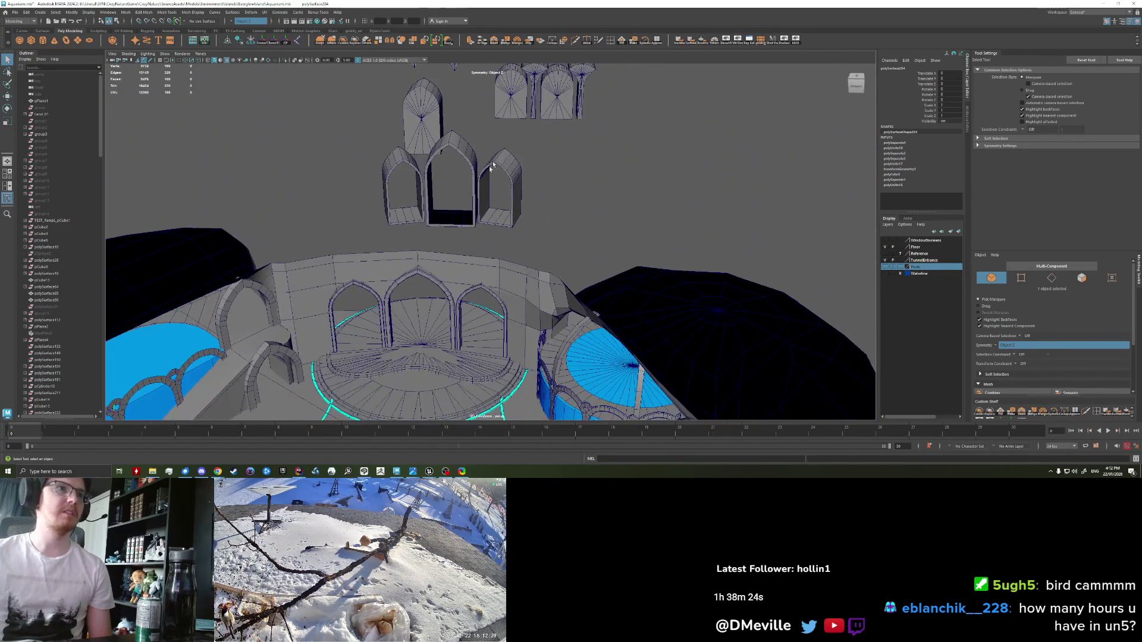
{"action": "scroll", "coordinate": [475, 208], "scroll_direction": "down", "scroll_amount": 3}
{"action": "scroll", "coordinate": [448, 237], "scroll_direction": "up", "scroll_amount": 4}
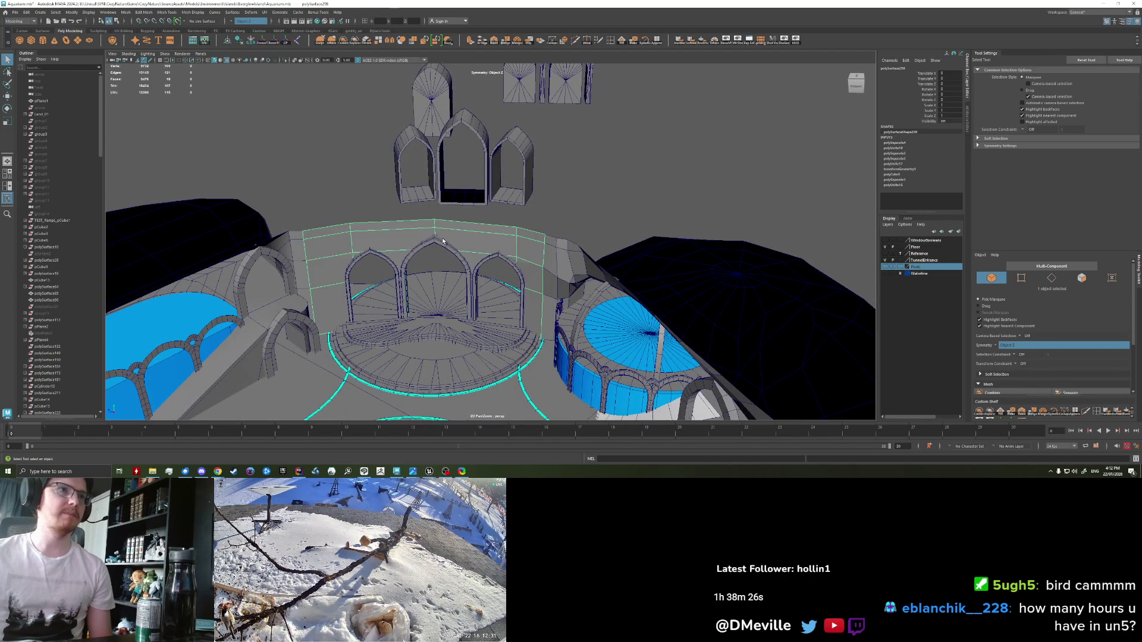
Step: Duplicate the middle pointed arch and lift the copy above the courtyard
{"action": "left_click", "coordinate": [448, 239]}
{"action": "key", "text": "ctrl+d"}
{"action": "key", "text": "w"}
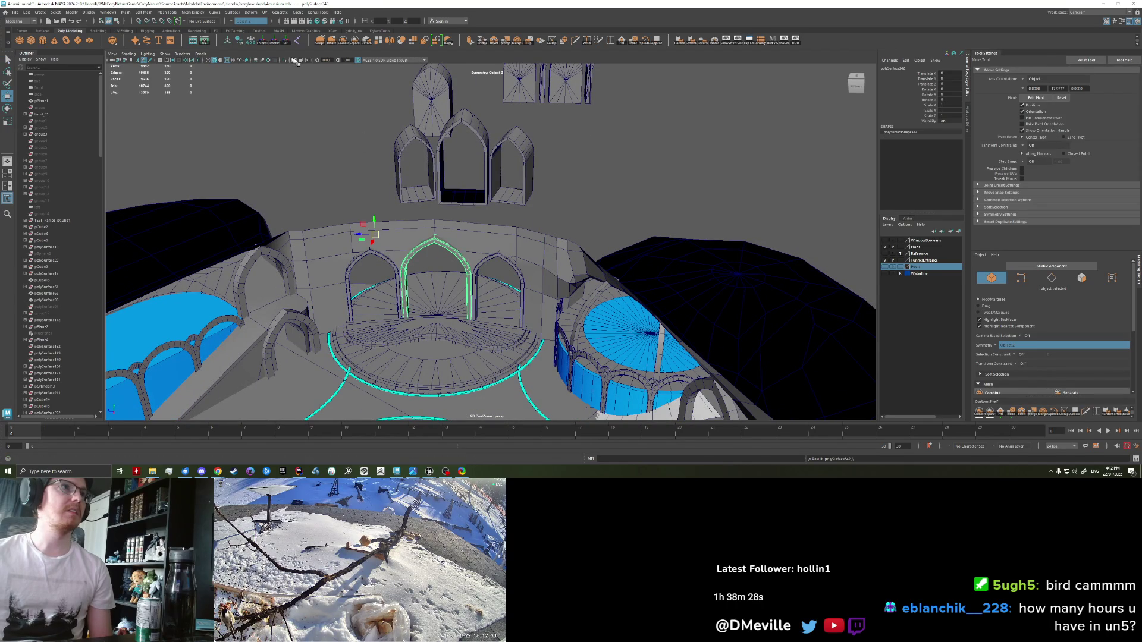
{"action": "left_click", "coordinate": [419, 259]}
{"action": "left_click_drag", "start_coordinate": [437, 303], "coordinate": [449, 202]}
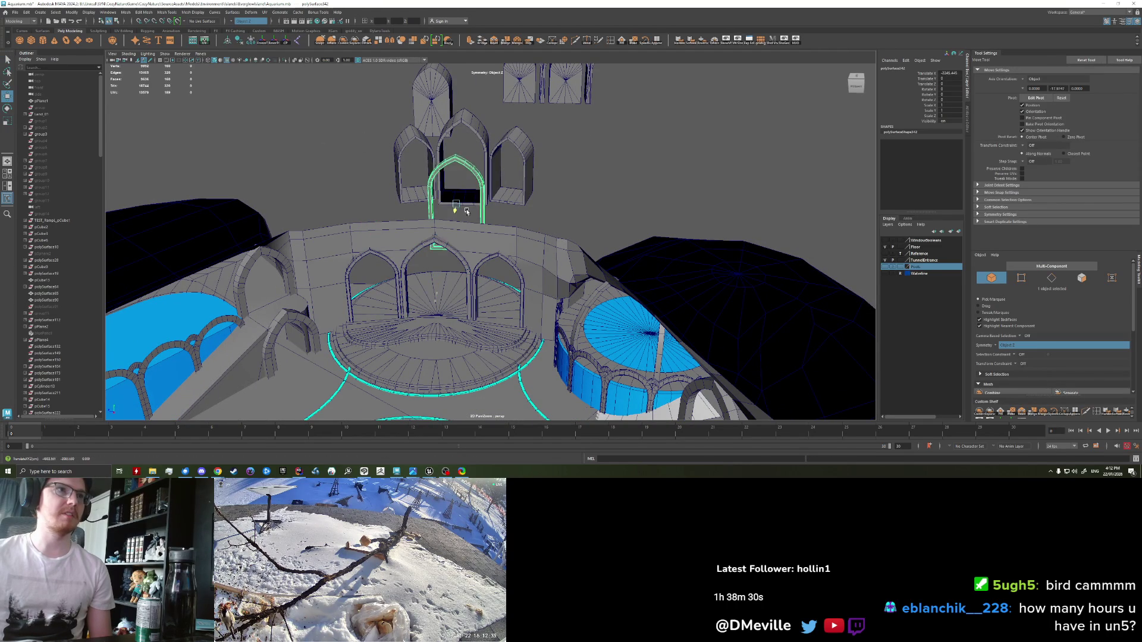
{"action": "key", "text": "f"}
{"action": "left_click_drag", "start_coordinate": [585, 243], "coordinate": [574, 237]}
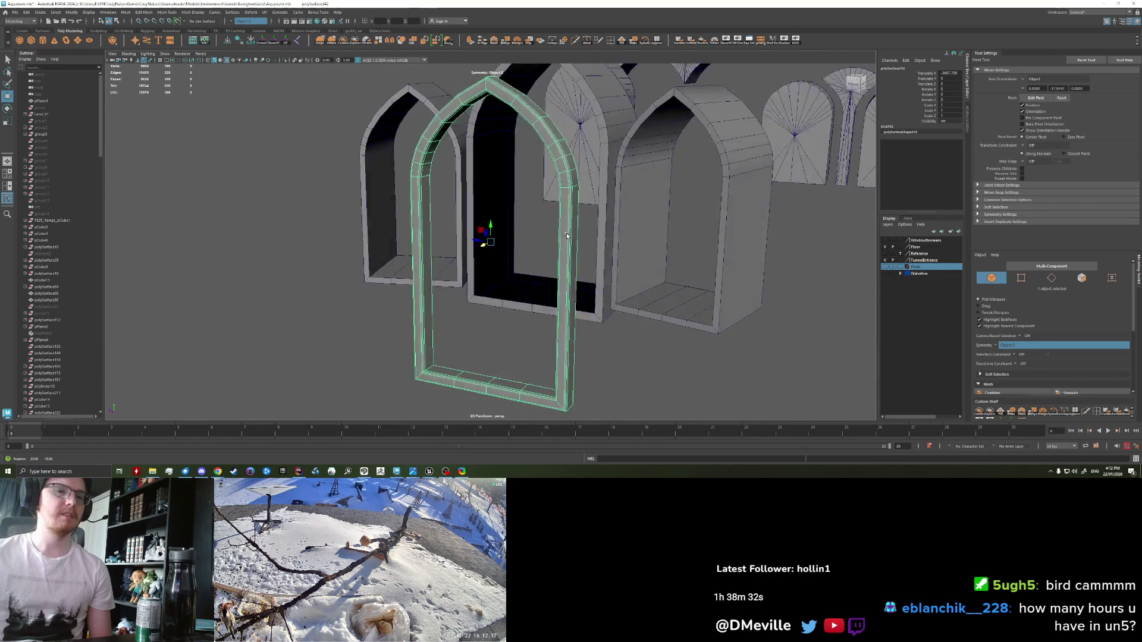
{"action": "scroll", "coordinate": [571, 235], "scroll_direction": "up", "scroll_amount": 5}
{"action": "scroll", "coordinate": [569, 233], "scroll_direction": "down", "scroll_amount": 6}
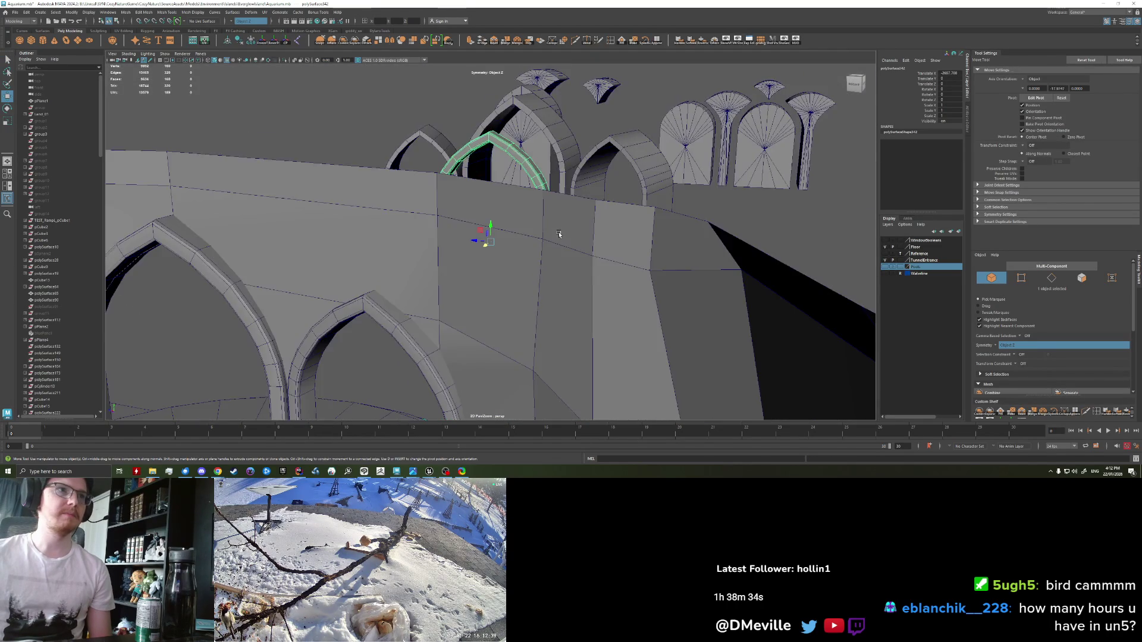
{"action": "scroll", "coordinate": [569, 234], "scroll_direction": "down", "scroll_amount": 8}
Step: Move the three-arch wall piece up and right, then frame the copied arch front-on
{"action": "left_click", "coordinate": [469, 219]}
{"action": "left_click_drag", "start_coordinate": [232, 182], "coordinate": [428, 101]}
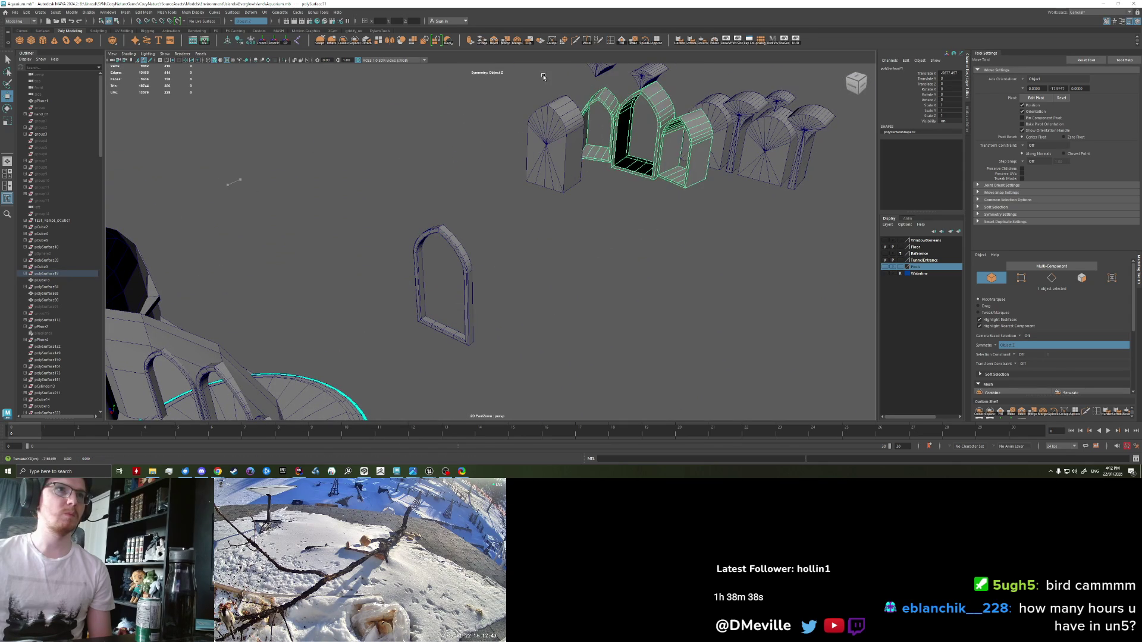
{"action": "left_click", "coordinate": [463, 285]}
{"action": "left_click", "coordinate": [463, 284]}
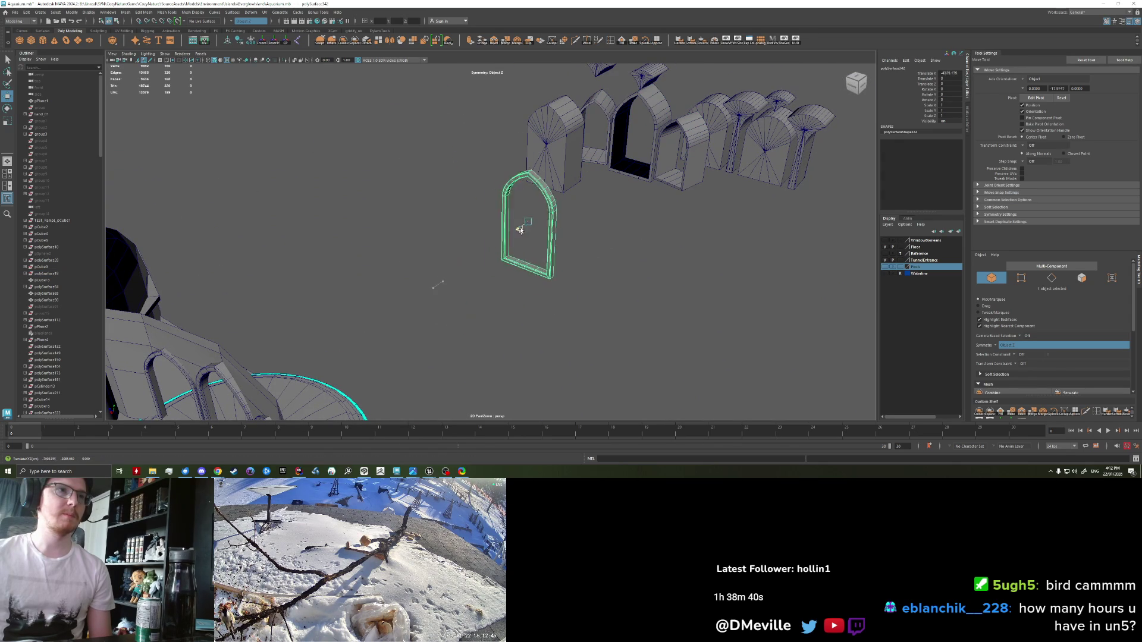
{"action": "key", "text": "f"}
{"action": "left_click_drag", "start_coordinate": [503, 250], "coordinate": [393, 429]}
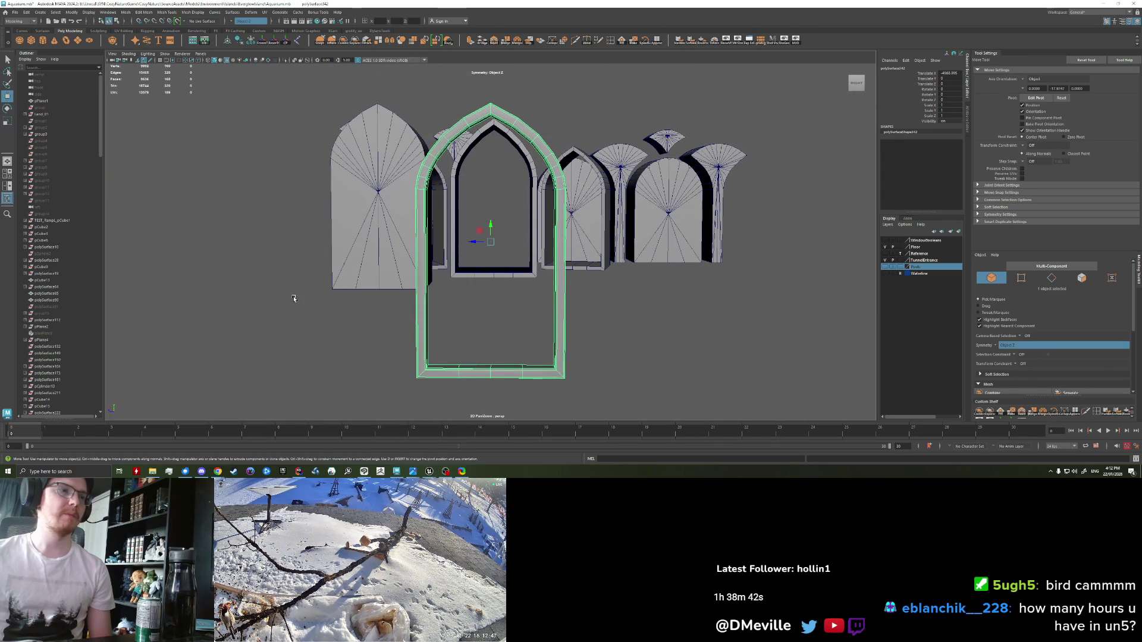
{"action": "left_click", "coordinate": [357, 471]}
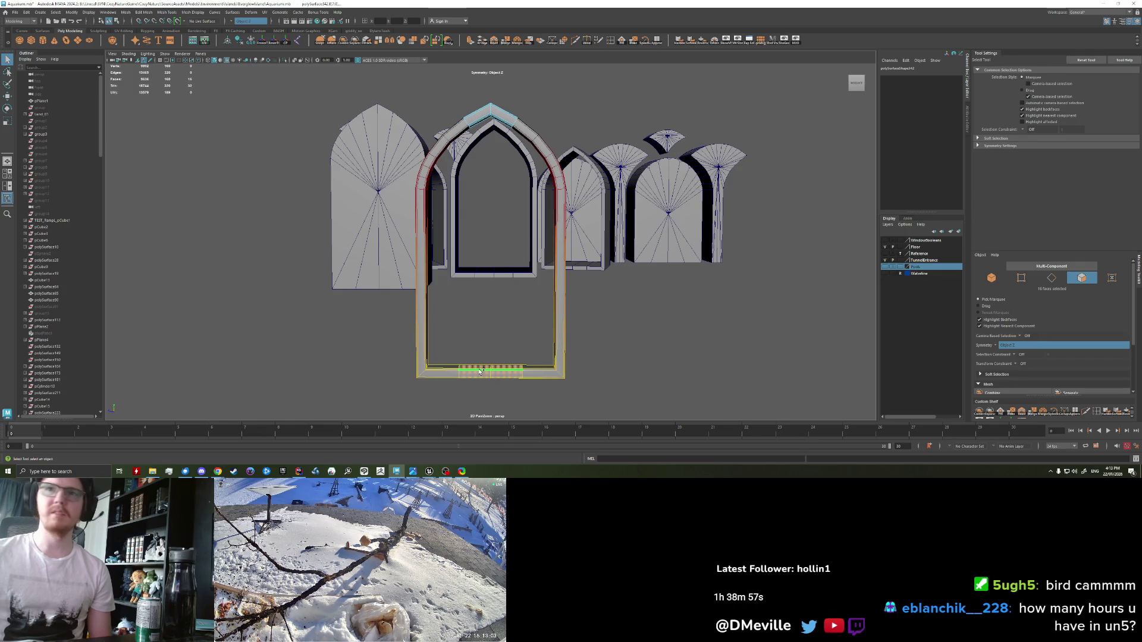
Step: Edit the leg-bottom vertices and cut new edge loops on both pillars with Multi-Cut
{"action": "left_click", "coordinate": [533, 381]}
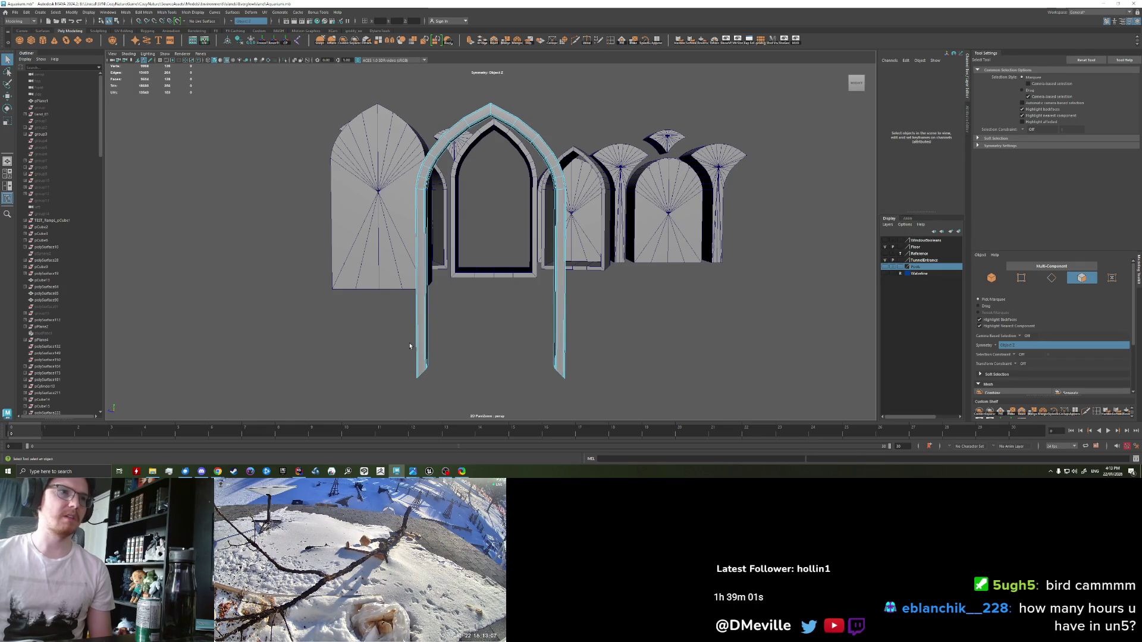
{"action": "right_click", "coordinate": [422, 277]}
{"action": "left_click_drag", "start_coordinate": [386, 357], "coordinate": [443, 390]}
{"action": "key", "text": "r"}
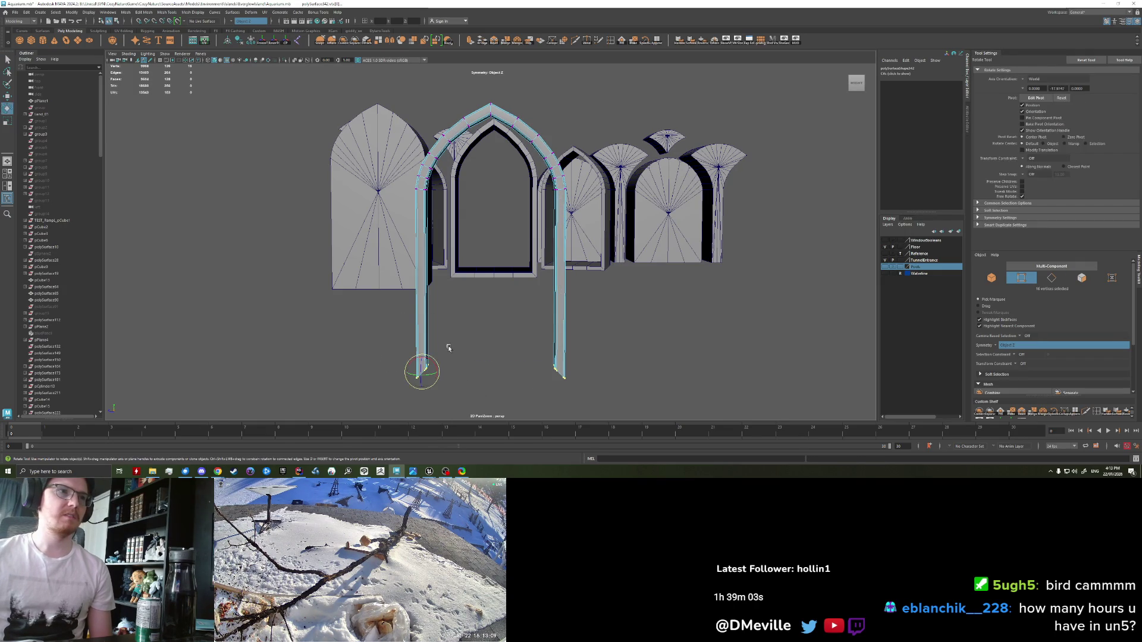
{"action": "left_click", "coordinate": [456, 376]}
{"action": "key", "text": "ctrl+shift+x"}
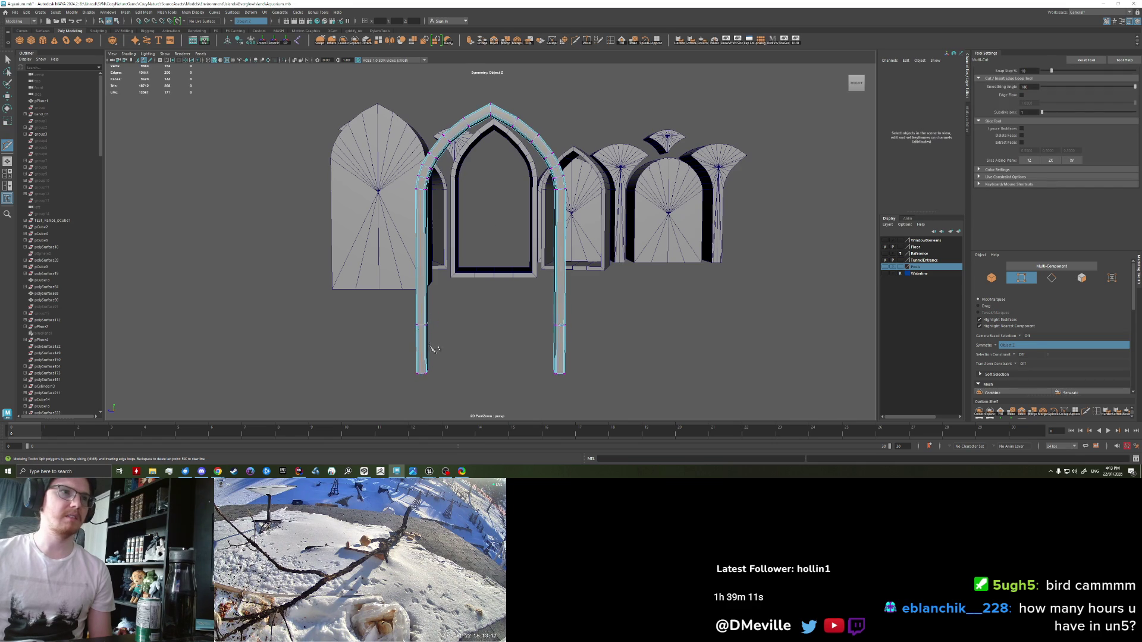
{"action": "scroll", "coordinate": [436, 351], "scroll_direction": "up", "scroll_amount": 3}
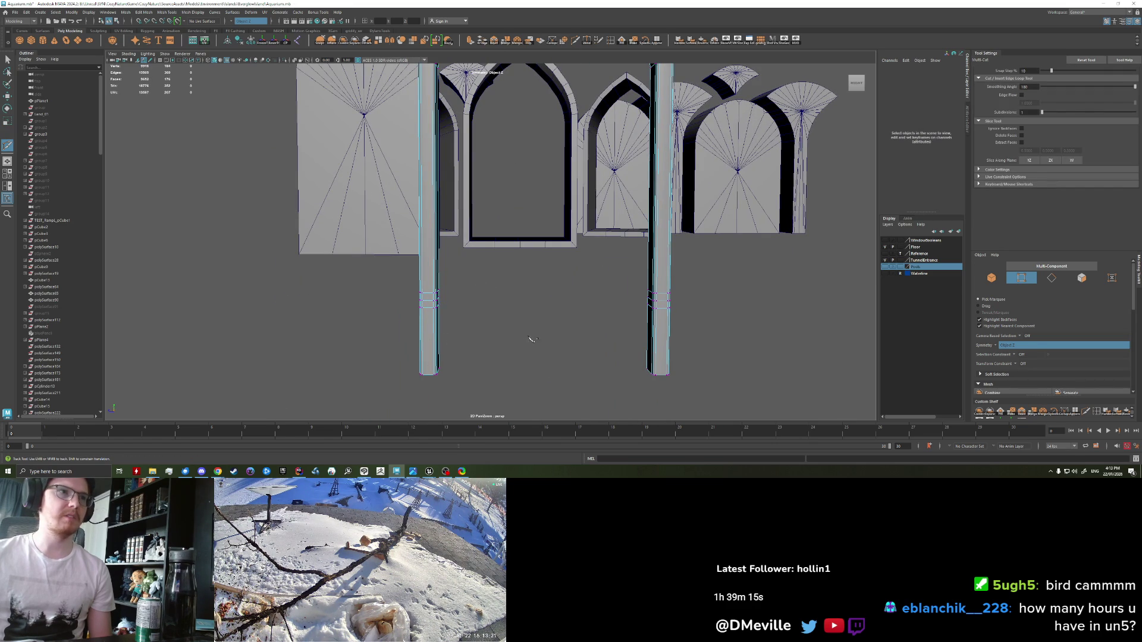
{"action": "key", "text": "q"}
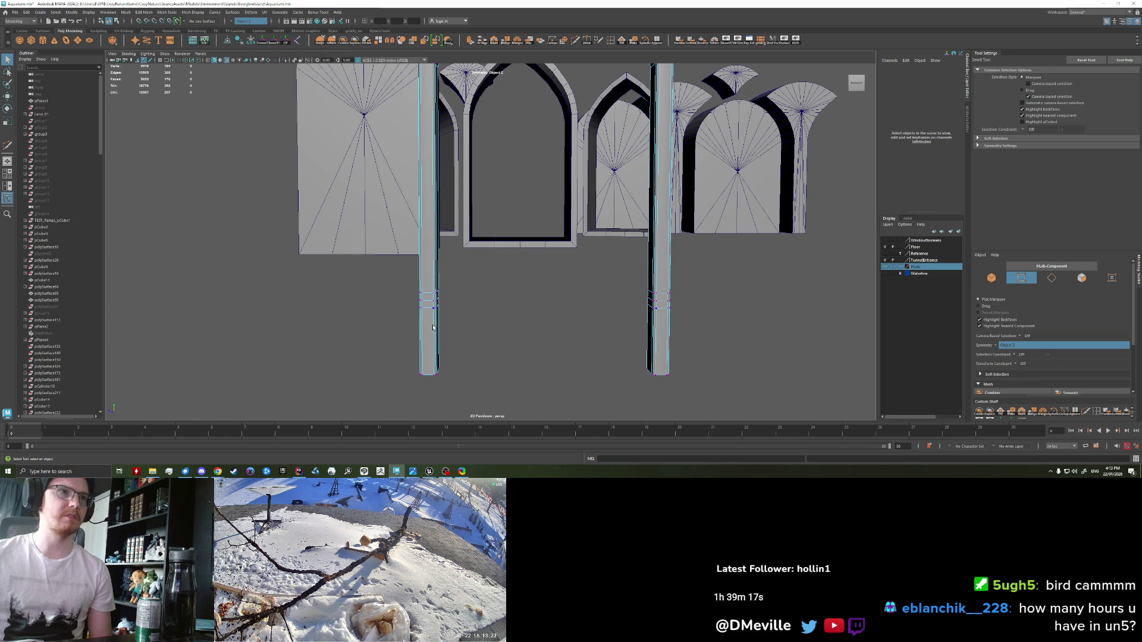
Step: Extrude a band of faces around both pillars at mid-height
{"action": "right_click", "coordinate": [427, 290]}
{"action": "left_click", "coordinate": [436, 295]}
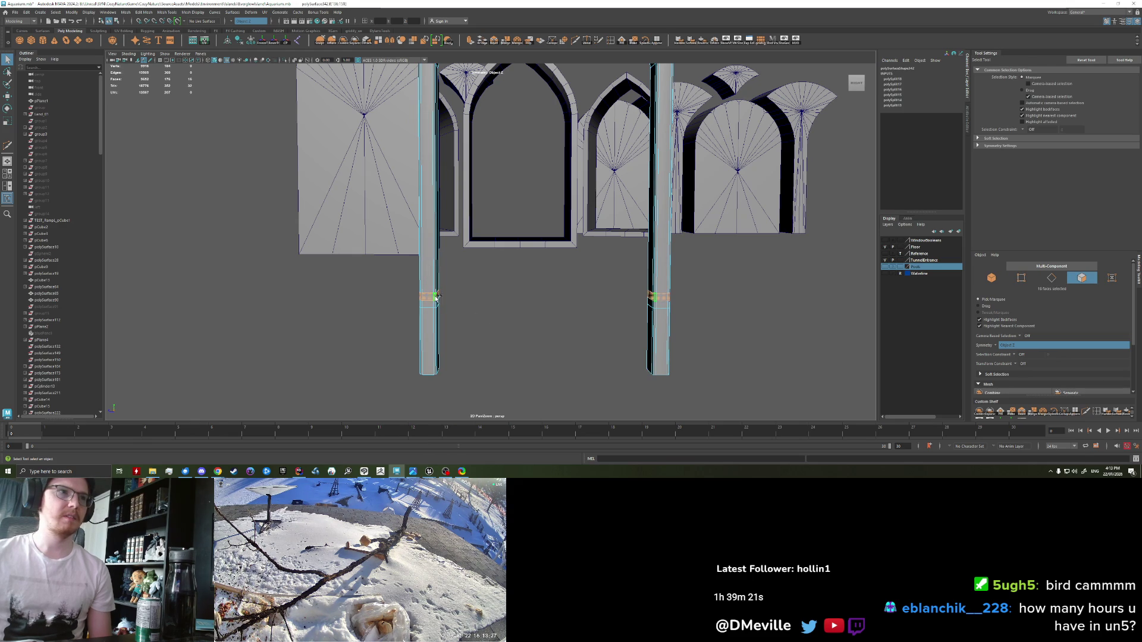
{"action": "key", "text": "ctrl+e"}
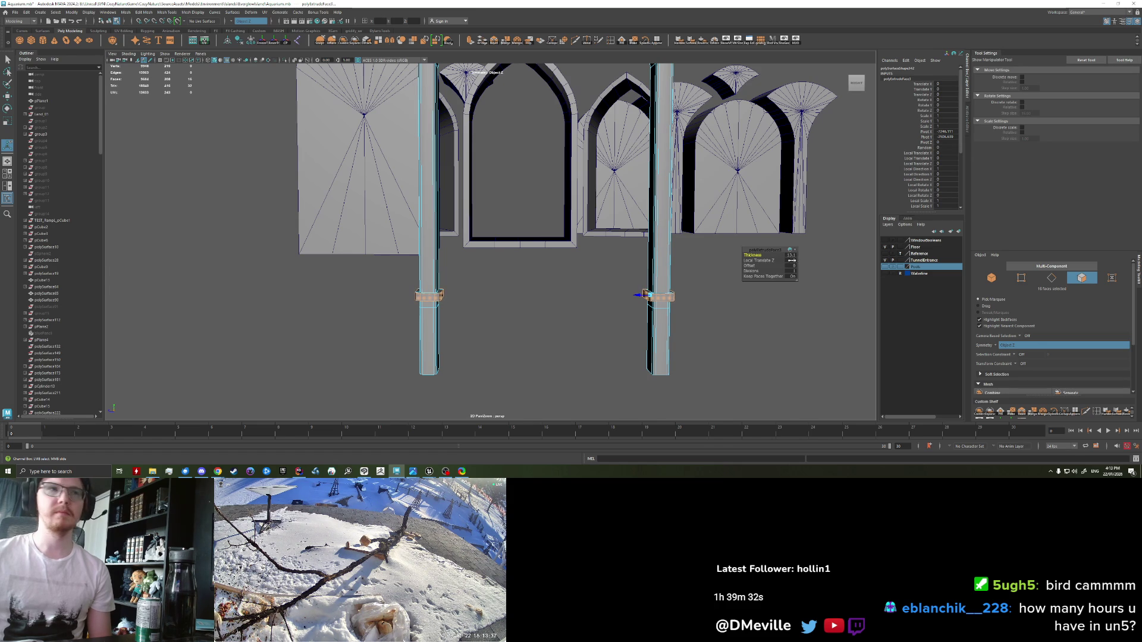
Step: Extrude the lower pillar faces with increased thickness to form thick bases
{"action": "key", "text": "q"}
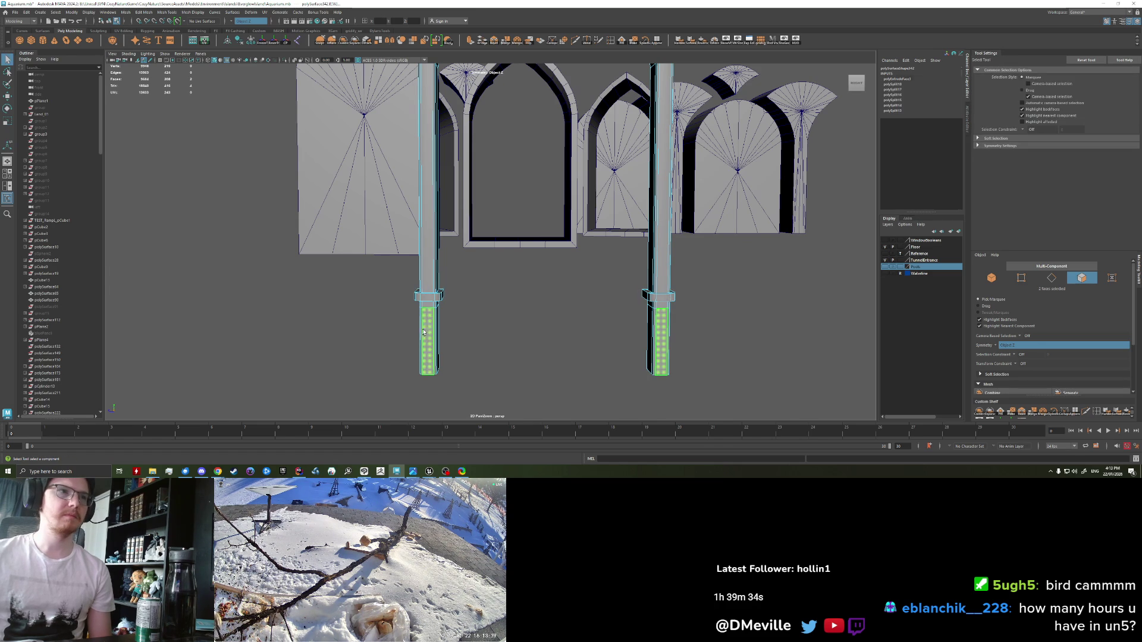
{"action": "left_click", "coordinate": [437, 326]}
{"action": "key", "text": "ctrl+e"}
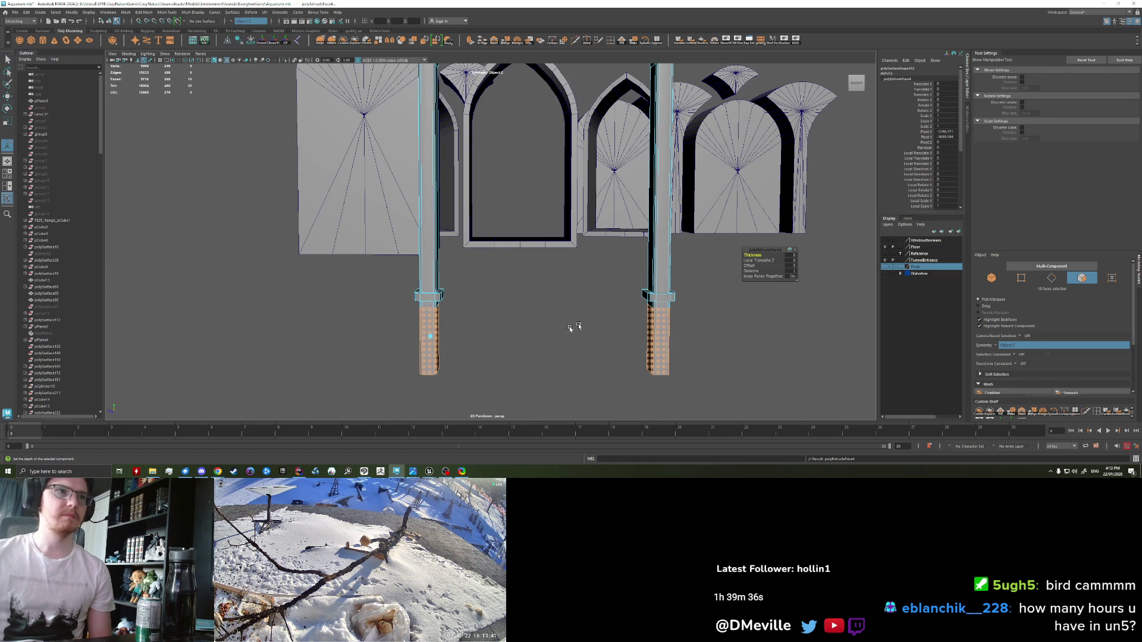
{"action": "mouse_move", "coordinate": [752, 255]}
{"action": "left_mouse_down"}
{"action": "mouse_move", "coordinate": [839, 255]}
{"action": "mouse_move", "coordinate": [817, 257]}
{"action": "left_mouse_up"}
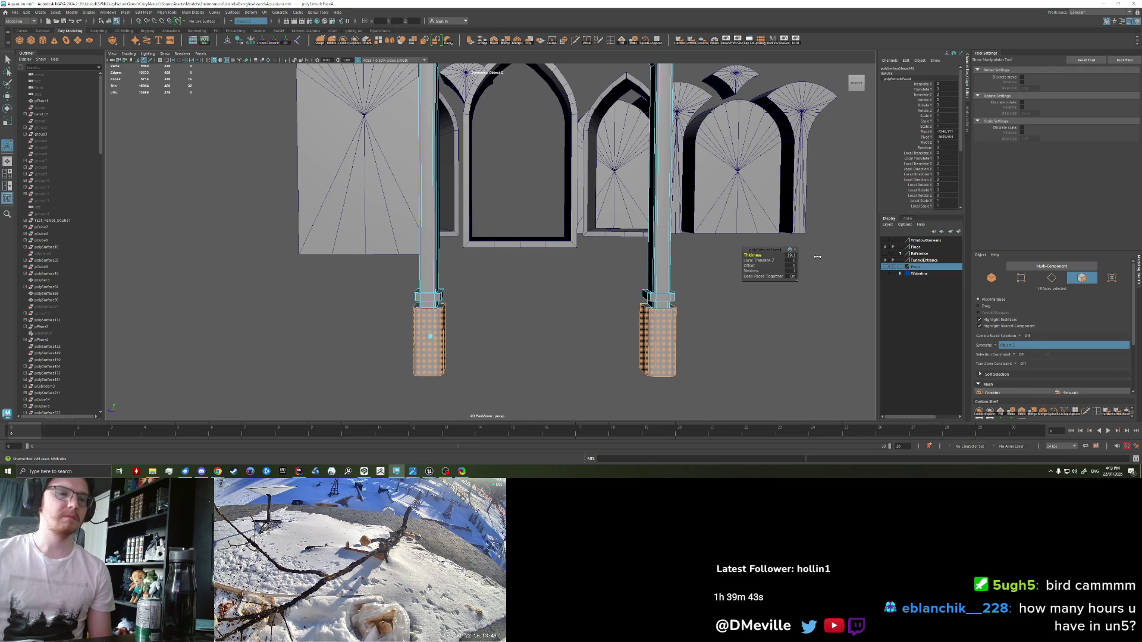
{"action": "mouse_move", "coordinate": [513, 301]}
{"action": "left_mouse_down"}
{"action": "mouse_move", "coordinate": [452, 333]}
{"action": "mouse_move", "coordinate": [451, 272]}
{"action": "left_mouse_up"}
{"action": "key", "text": "q"}
{"action": "scroll", "coordinate": [451, 345], "scroll_direction": "up", "scroll_amount": 3}
{"action": "scroll", "coordinate": [451, 346], "scroll_direction": "down", "scroll_amount": 2}
Step: Scale both pillars' bottom edge loops outward into flared feet, then return to object mode
{"action": "right_click", "coordinate": [450, 272]}
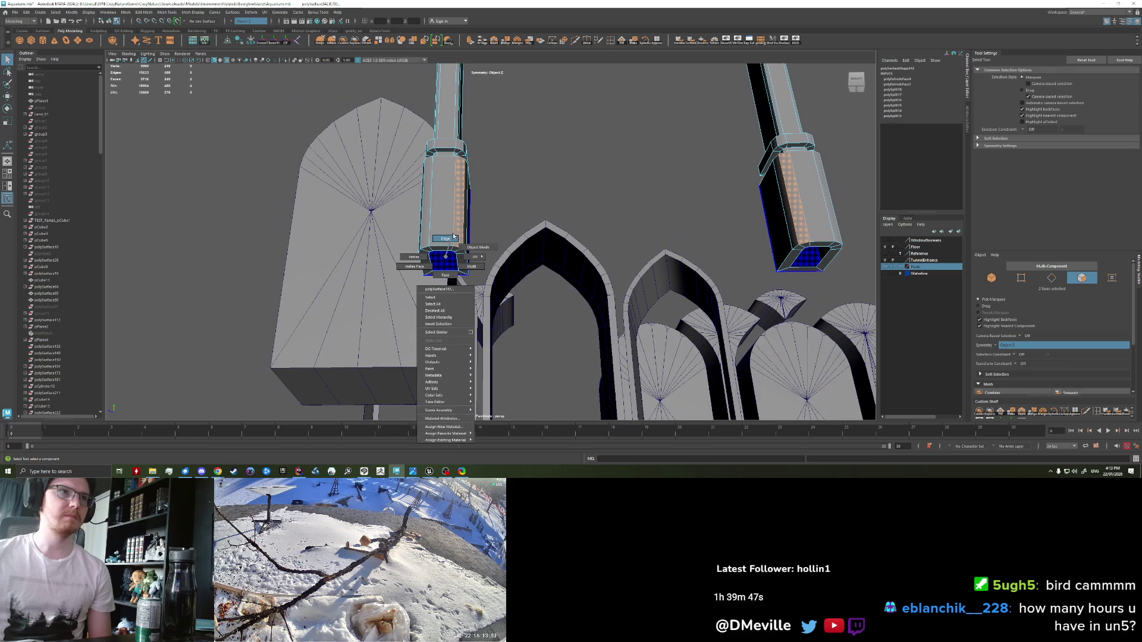
{"action": "left_click", "coordinate": [450, 250]}
{"action": "double_click", "coordinate": [449, 249]}
{"action": "mouse_move", "coordinate": [452, 256]}
{"action": "left_mouse_down"}
{"action": "mouse_move", "coordinate": [547, 310]}
{"action": "mouse_move", "coordinate": [543, 321]}
{"action": "mouse_move", "coordinate": [412, 331]}
{"action": "mouse_move", "coordinate": [469, 314]}
{"action": "mouse_move", "coordinate": [416, 299]}
{"action": "left_mouse_up"}
{"action": "key", "text": "e"}
{"action": "key", "text": "r"}
{"action": "mouse_move", "coordinate": [506, 313]}
{"action": "left_mouse_down"}
{"action": "mouse_move", "coordinate": [524, 302]}
{"action": "mouse_move", "coordinate": [443, 326]}
{"action": "mouse_move", "coordinate": [497, 306]}
{"action": "left_mouse_up"}
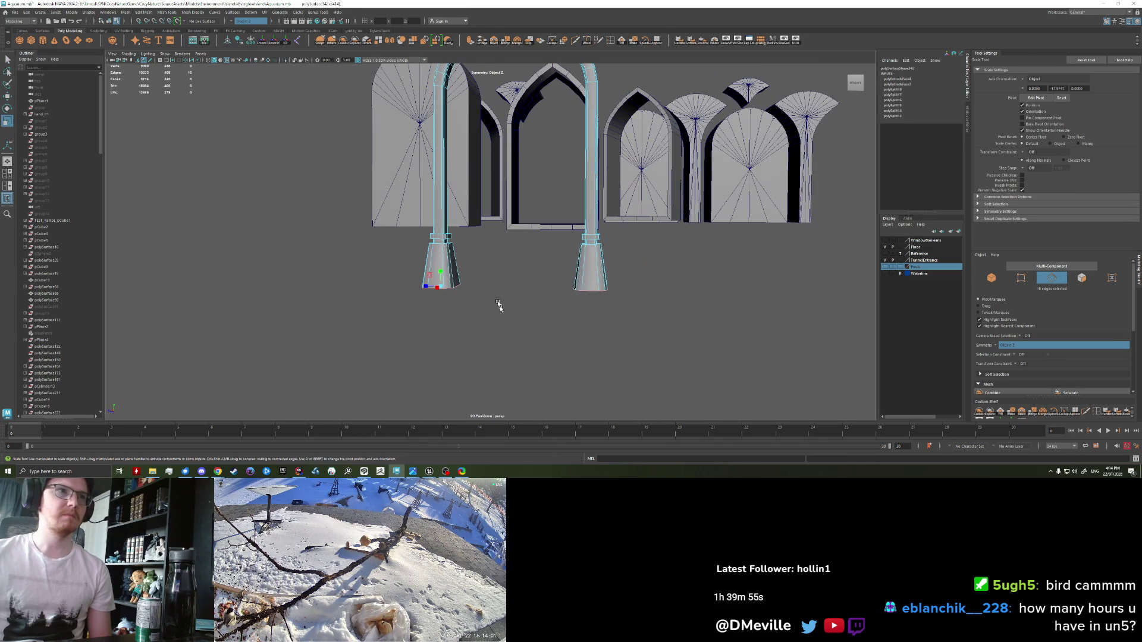
{"action": "right_click", "coordinate": [445, 249]}
{"action": "left_click", "coordinate": [479, 239]}
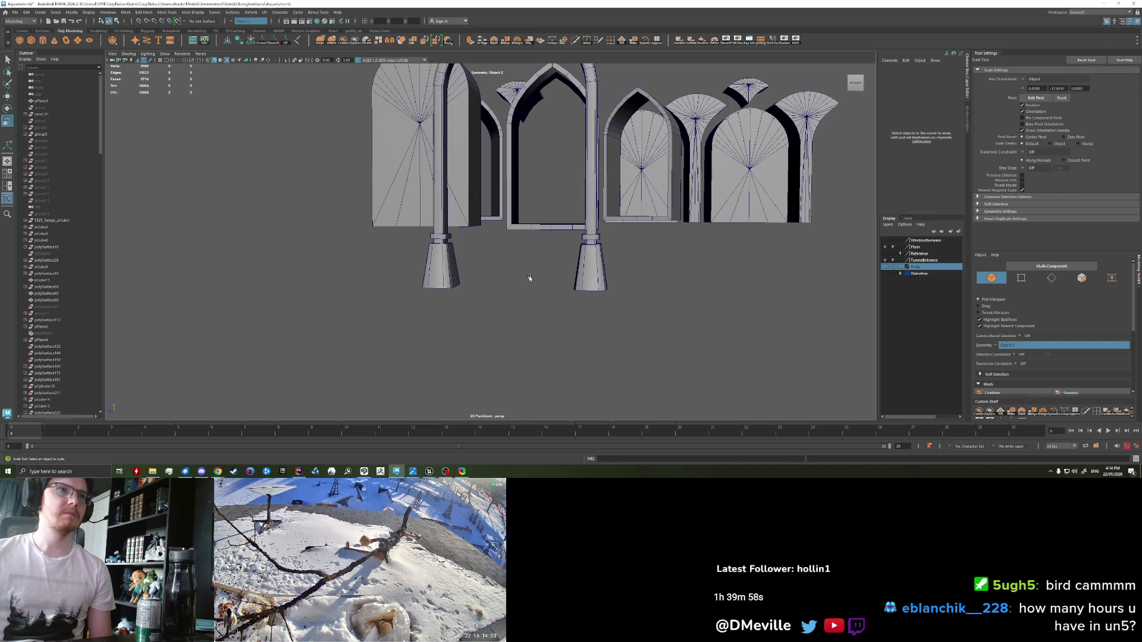
{"action": "scroll", "coordinate": [519, 308], "scroll_direction": "up", "scroll_amount": 2}
{"action": "mouse_move", "coordinate": [519, 308]}
{"action": "left_mouse_down"}
{"action": "mouse_move", "coordinate": [540, 301]}
{"action": "mouse_move", "coordinate": [518, 331]}
{"action": "mouse_move", "coordinate": [492, 334]}
{"action": "mouse_move", "coordinate": [497, 360]}
{"action": "mouse_move", "coordinate": [622, 320]}
{"action": "mouse_move", "coordinate": [536, 336]}
{"action": "mouse_move", "coordinate": [525, 360]}
{"action": "mouse_move", "coordinate": [522, 340]}
{"action": "mouse_move", "coordinate": [459, 323]}
{"action": "left_mouse_up"}
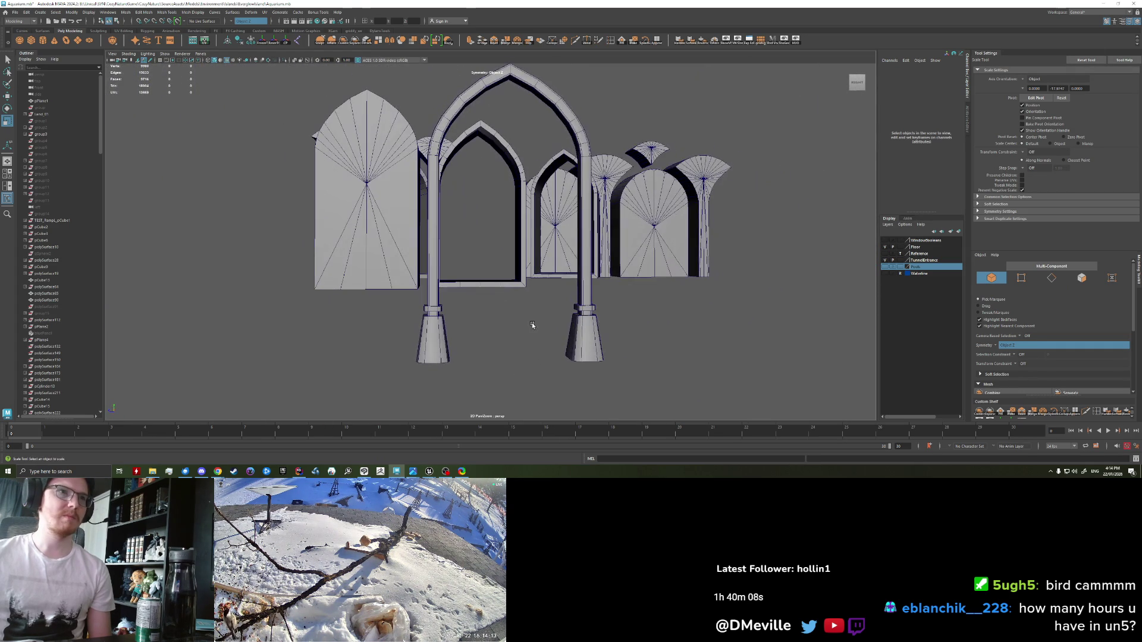
{"action": "left_click", "coordinate": [431, 252]}
{"action": "right_click", "coordinate": [431, 251]}
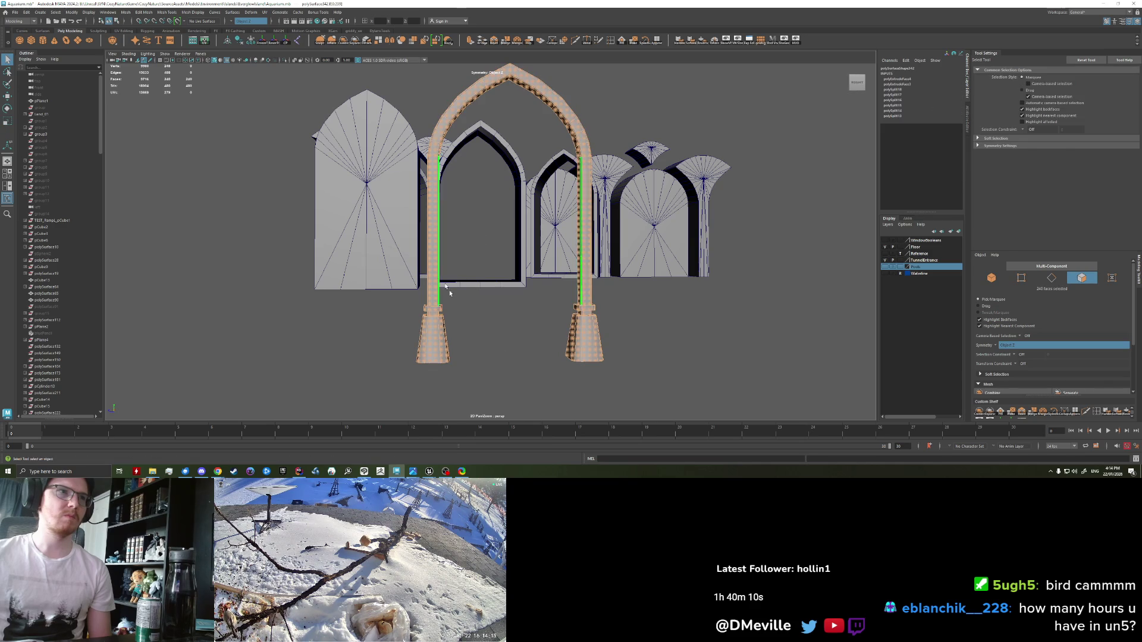
{"action": "key", "text": "w"}
{"action": "mouse_move", "coordinate": [521, 364]}
{"action": "left_mouse_down"}
{"action": "mouse_move", "coordinate": [507, 347]}
{"action": "mouse_move", "coordinate": [546, 339]}
{"action": "mouse_move", "coordinate": [522, 343]}
{"action": "left_mouse_up"}
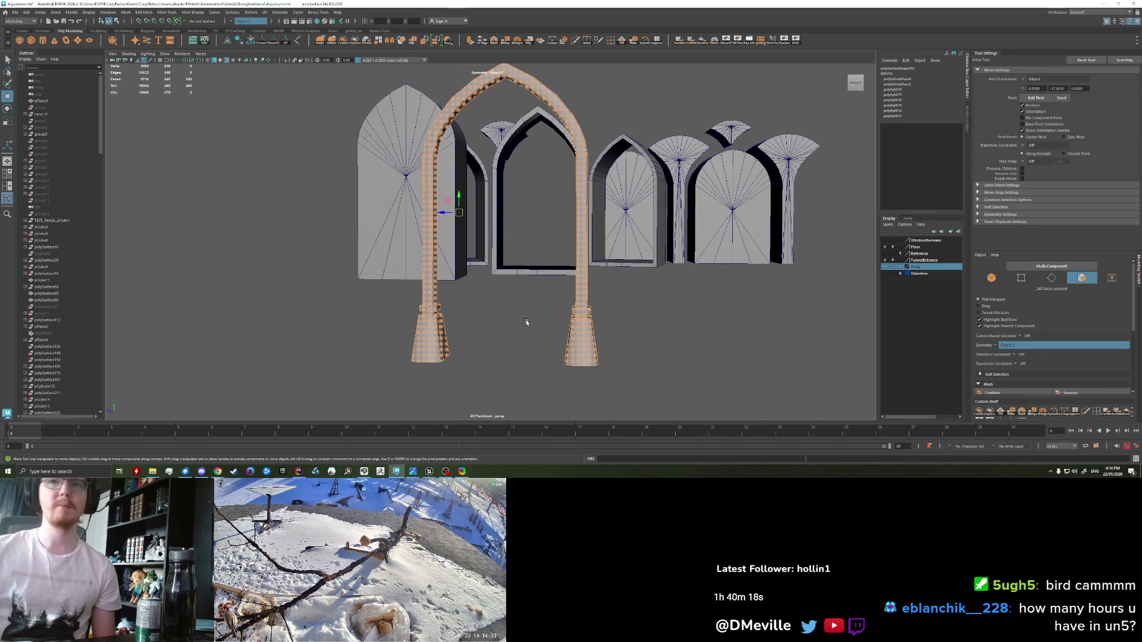
{"action": "left_click", "coordinate": [586, 346], "text": "shift"}
{"action": "right_click", "coordinate": [587, 346]}
{"action": "left_click", "coordinate": [629, 334]}
{"action": "left_click_drag", "start_coordinate": [630, 333], "coordinate": [537, 346], "text": "alt"}
{"action": "scroll", "coordinate": [536, 346], "scroll_direction": "up", "scroll_amount": 3}
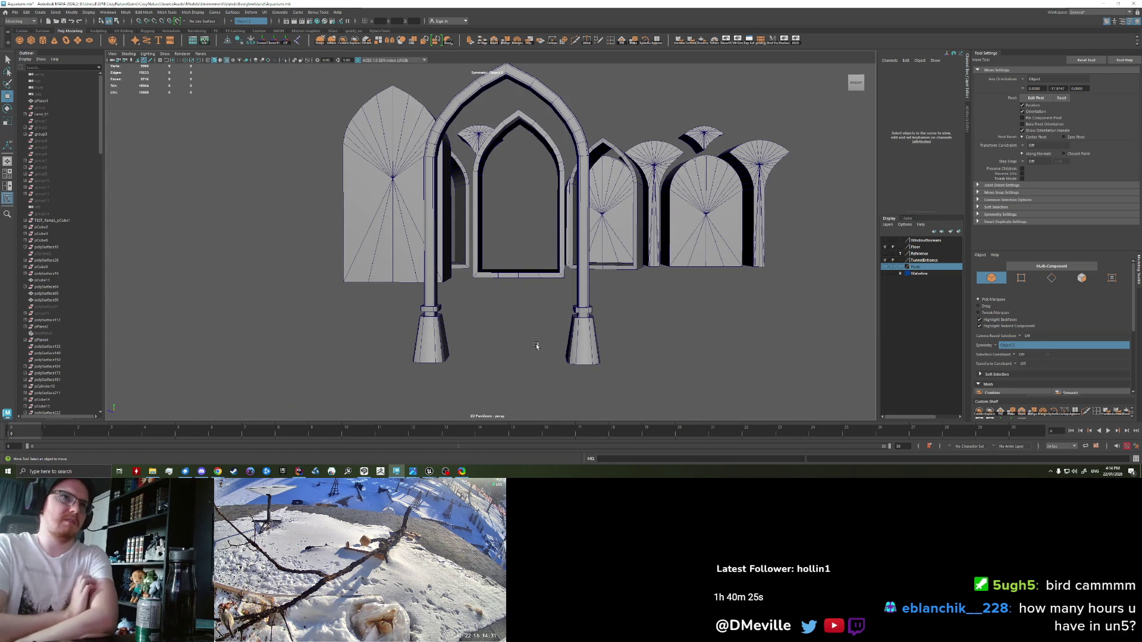
{"action": "left_click_drag", "start_coordinate": [443, 333], "coordinate": [445, 328], "text": "alt"}
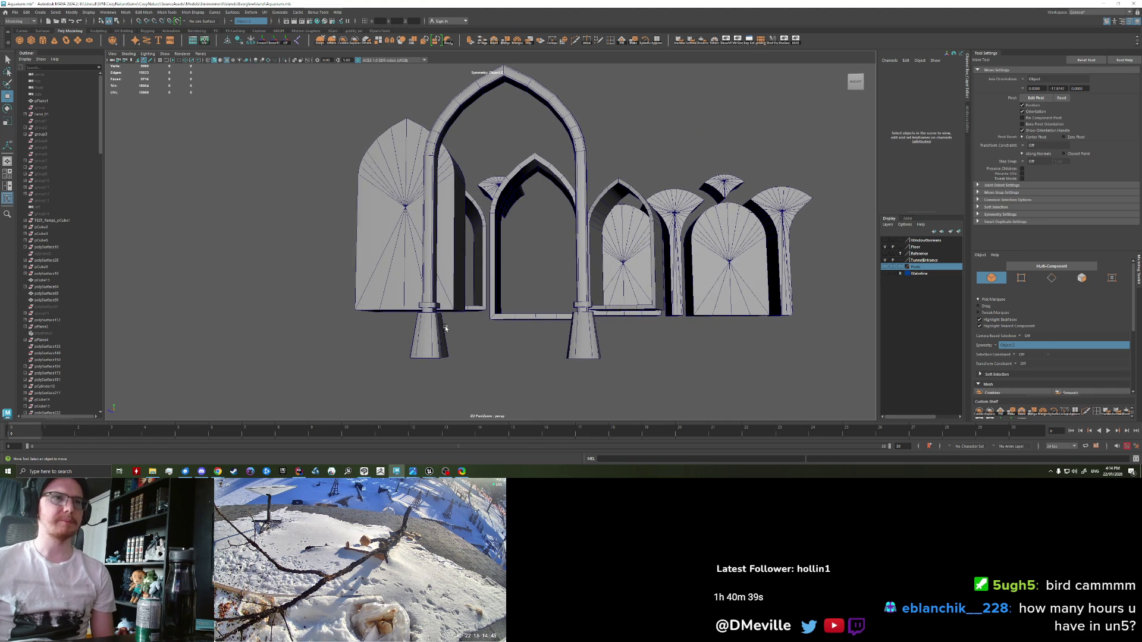
{"action": "mouse_move", "coordinate": [511, 315]}
{"action": "left_mouse_down", "text": "alt"}
{"action": "mouse_move", "coordinate": [520, 340]}
{"action": "mouse_move", "coordinate": [517, 319]}
{"action": "mouse_move", "coordinate": [492, 321]}
{"action": "mouse_move", "coordinate": [569, 308]}
{"action": "left_mouse_up", "text": "alt"}
{"action": "key", "text": "q"}
{"action": "left_click", "coordinate": [569, 296]}
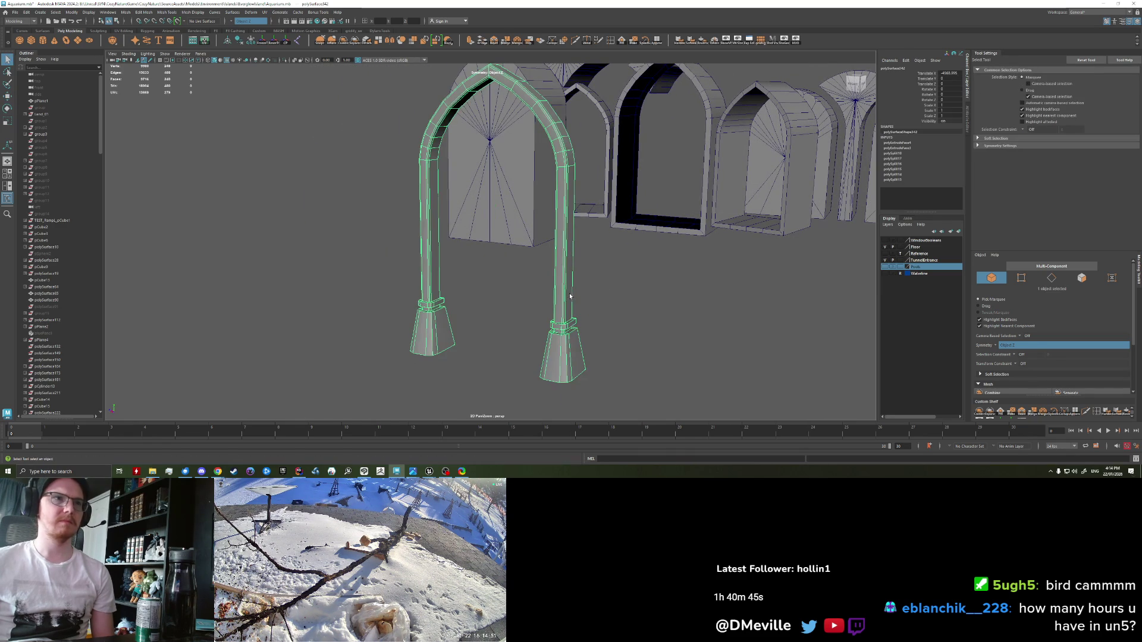
Step: Switch the arch to face mode and select the face loop running up the pillar
{"action": "right_click", "coordinate": [565, 298]}
{"action": "right_click", "coordinate": [564, 294]}
{"action": "left_click", "coordinate": [564, 294]}
{"action": "left_click", "coordinate": [533, 317]}
{"action": "double_click", "coordinate": [533, 324], "text": "shift"}
{"action": "mouse_move", "coordinate": [533, 324]}
{"action": "left_mouse_down", "text": "alt"}
{"action": "mouse_move", "coordinate": [464, 328]}
{"action": "mouse_move", "coordinate": [505, 330]}
{"action": "mouse_move", "coordinate": [491, 334]}
{"action": "left_mouse_up", "text": "alt"}
Step: Extrude the selected arch faces with Ctrl+E and turn Symmetry off
{"action": "key", "text": "ctrl+e"}
{"action": "left_click_drag", "start_coordinate": [379, 327], "coordinate": [345, 321]}
{"action": "left_click_drag", "start_coordinate": [521, 295], "coordinate": [470, 297], "text": "alt"}
{"action": "key", "text": "ctrl+z"}
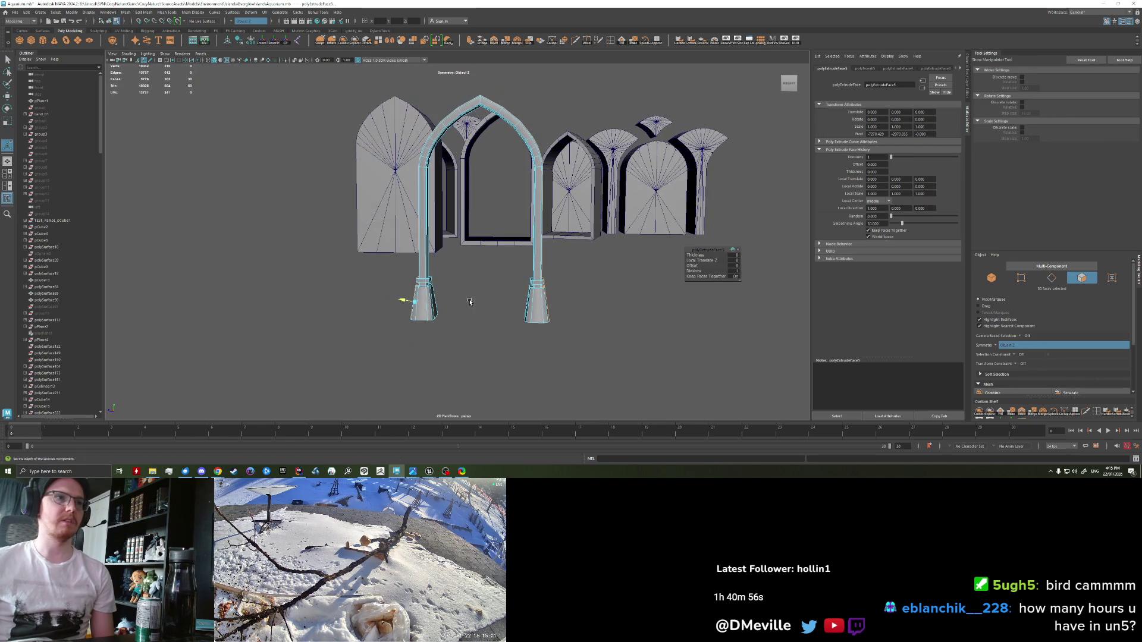
{"action": "key", "text": "r"}
{"action": "left_click", "coordinate": [232, 21]}
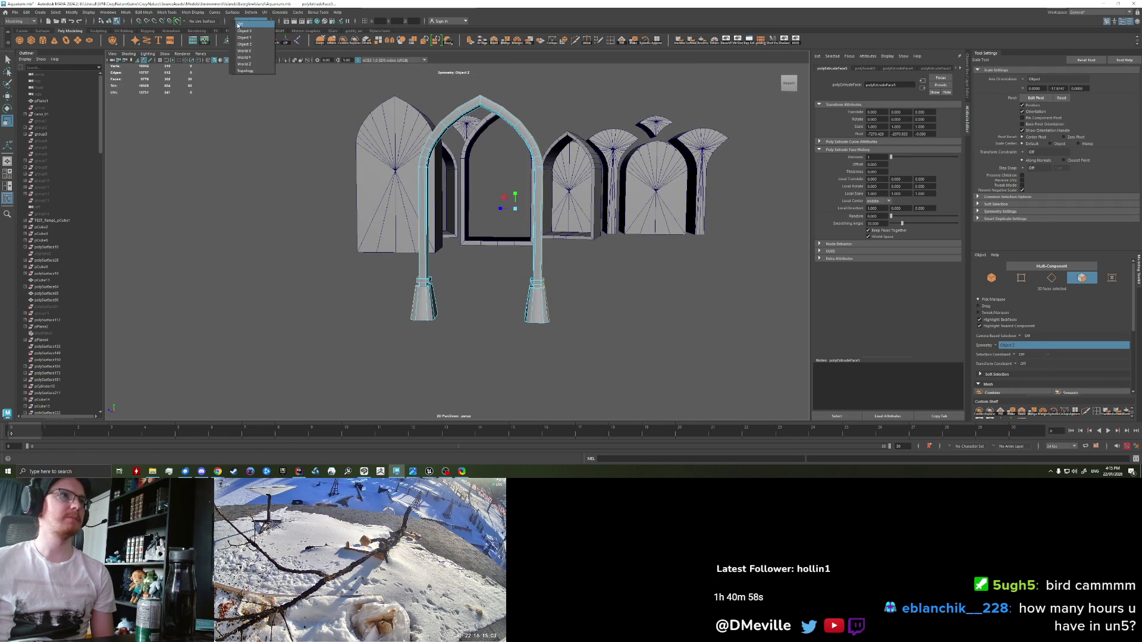
{"action": "left_click", "coordinate": [250, 33]}
Step: Select the right pillar base faces with Symmetry off, ready to scale
{"action": "left_click_drag", "start_coordinate": [576, 324], "coordinate": [584, 339], "text": "alt"}
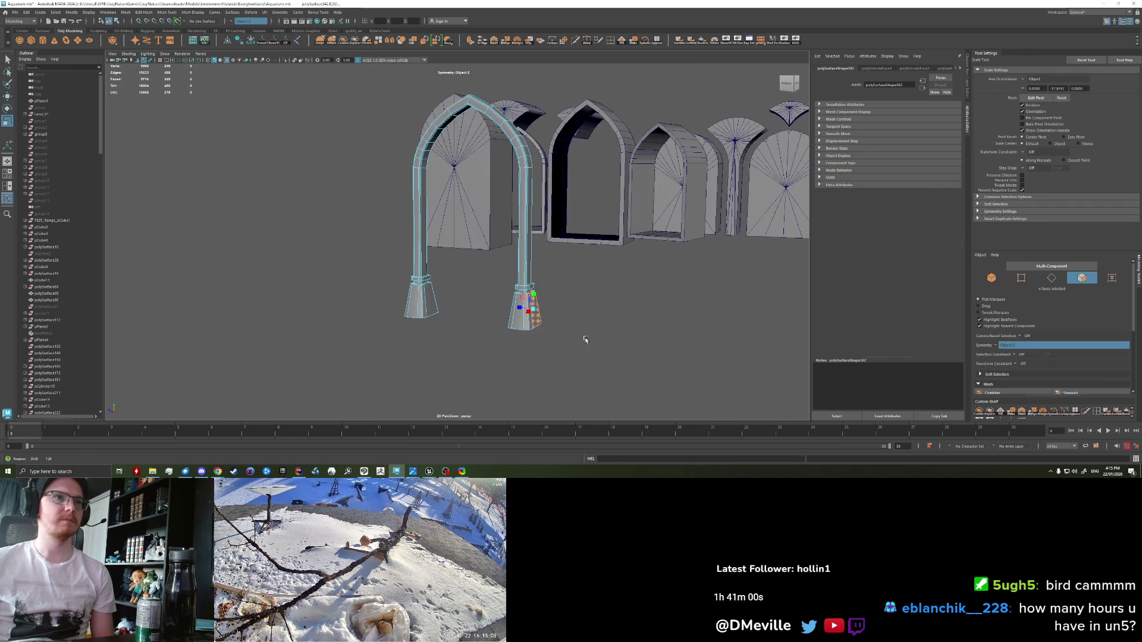
{"action": "key", "text": "q"}
{"action": "left_click", "coordinate": [535, 301]}
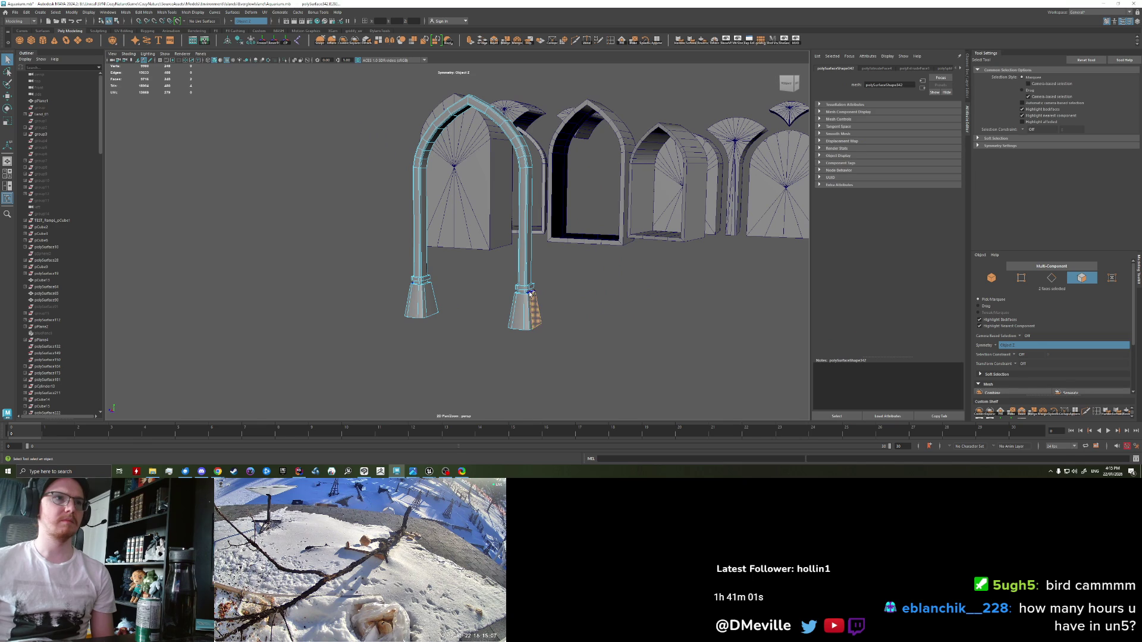
{"action": "left_click_drag", "start_coordinate": [518, 309], "coordinate": [452, 313], "text": "alt"}
{"action": "left_click", "coordinate": [232, 20]}
{"action": "left_click", "coordinate": [249, 33]}
{"action": "key", "text": "r"}
{"action": "mouse_move", "coordinate": [452, 297]}
{"action": "left_mouse_down", "text": "alt"}
{"action": "mouse_move", "coordinate": [416, 244]}
{"action": "mouse_move", "coordinate": [522, 299]}
{"action": "mouse_move", "coordinate": [492, 259]}
{"action": "mouse_move", "coordinate": [472, 288]}
{"action": "left_mouse_up", "text": "alt"}
Step: Extrude again and scale the faces outward in Y and Z to thicken the trim
{"action": "key", "text": "ctrl+e"}
{"action": "key", "text": "e"}
{"action": "key", "text": "r"}
{"action": "left_click_drag", "start_coordinate": [468, 200], "coordinate": [481, 200]}
{"action": "key", "text": "ctrl+z"}
{"action": "key", "text": "ctrl+z"}
{"action": "key", "text": "ctrl+z"}
{"action": "key", "text": "w"}
{"action": "left_click_drag", "start_coordinate": [478, 200], "coordinate": [483, 194]}
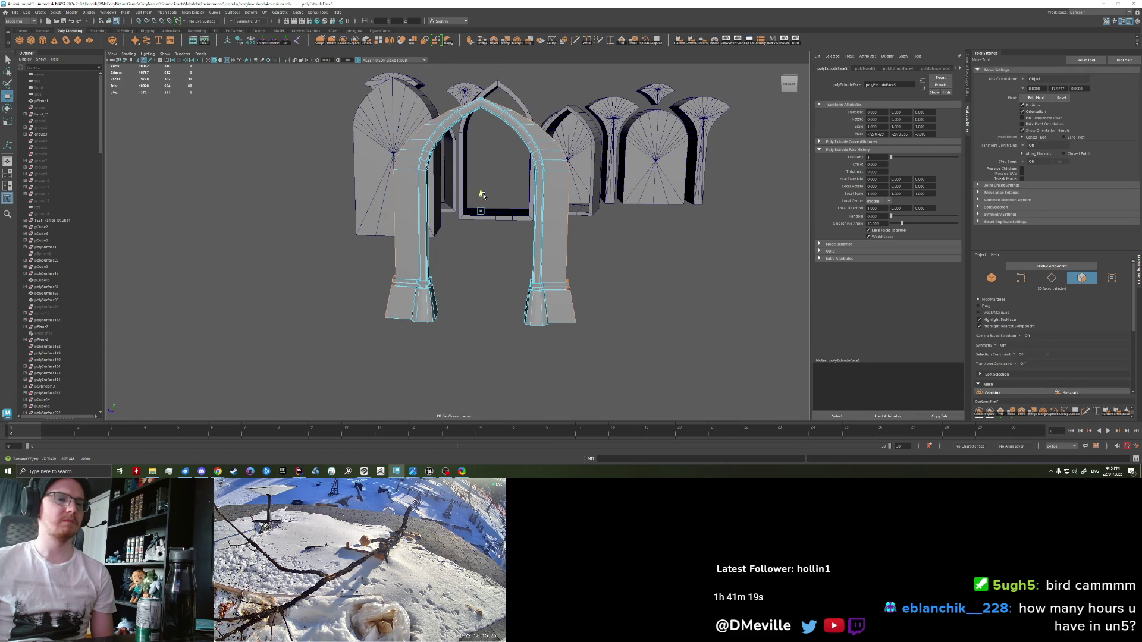
{"action": "scroll", "coordinate": [502, 313], "scroll_direction": "up", "scroll_amount": 5}
{"action": "scroll", "coordinate": [525, 334], "scroll_direction": "down", "scroll_amount": 2}
{"action": "left_click_drag", "start_coordinate": [440, 305], "coordinate": [416, 287]}
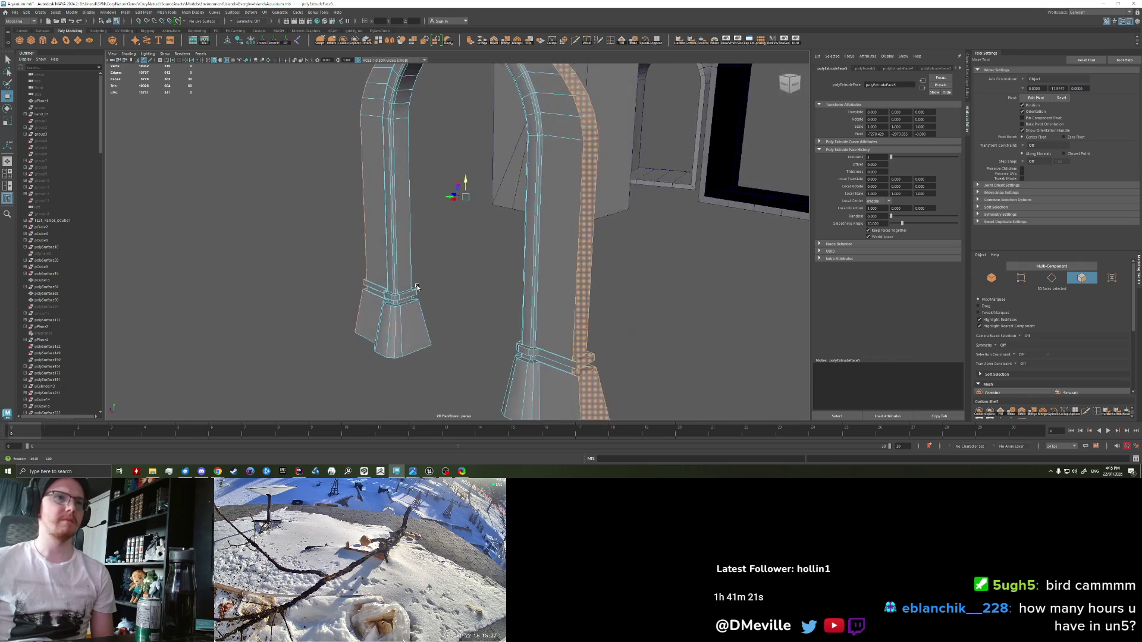
Step: In edge mode, pull the edge at the arch's top upward into a peak
{"action": "scroll", "coordinate": [416, 287], "scroll_direction": "down", "scroll_amount": 4}
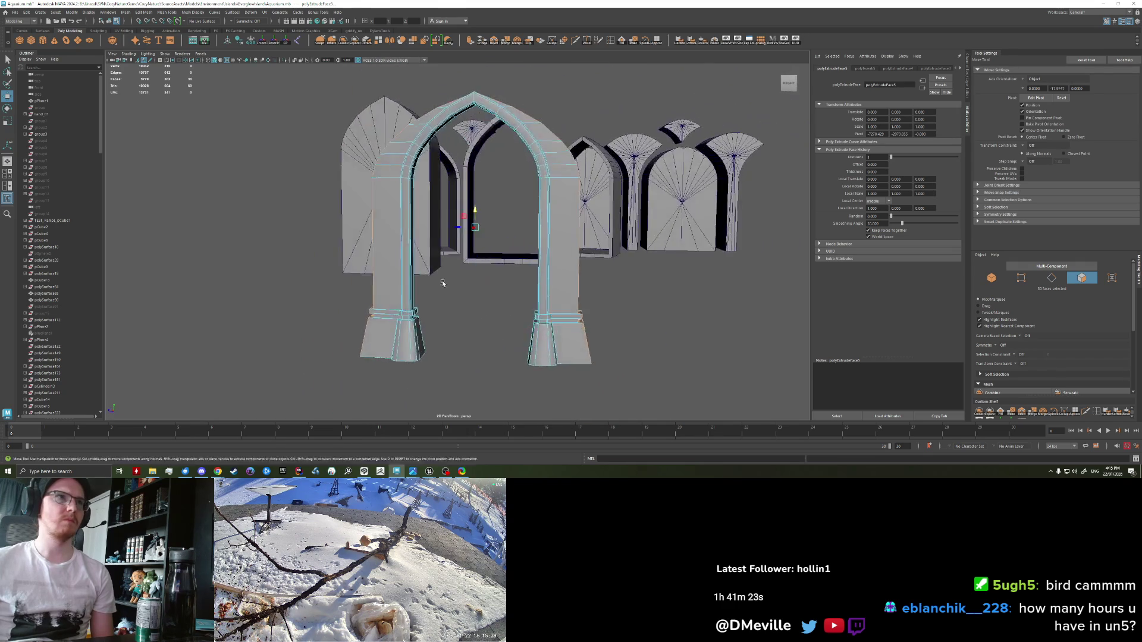
{"action": "left_click_drag", "start_coordinate": [442, 283], "coordinate": [485, 236]}
{"action": "right_click", "coordinate": [484, 236]}
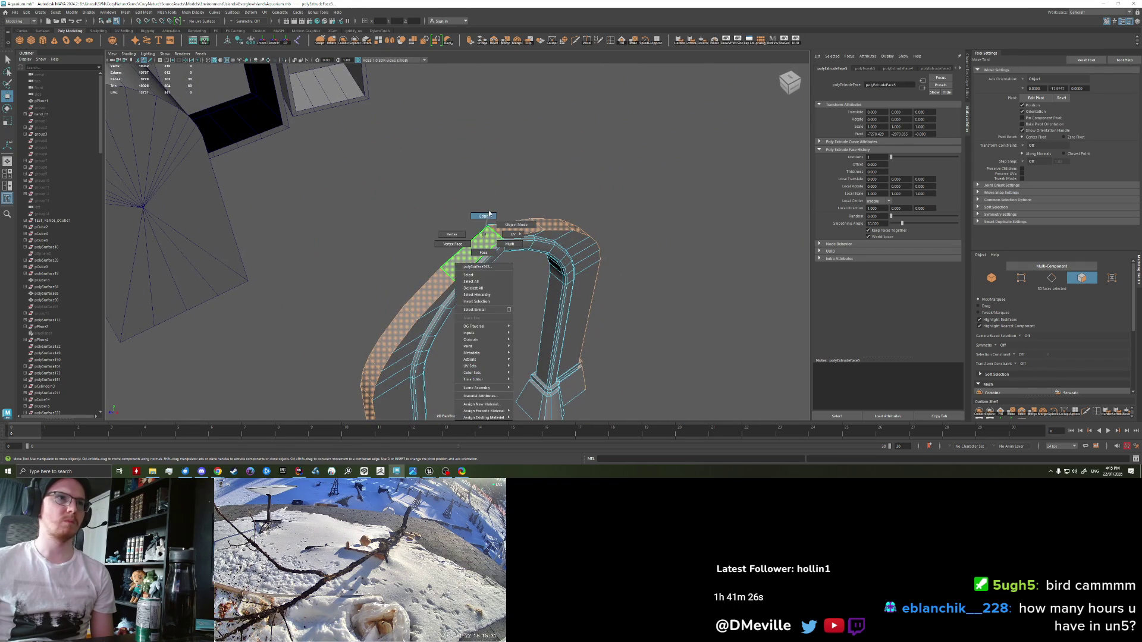
{"action": "left_click", "coordinate": [485, 216]}
{"action": "left_click", "coordinate": [499, 236]}
{"action": "left_click_drag", "start_coordinate": [494, 217], "coordinate": [493, 180]}
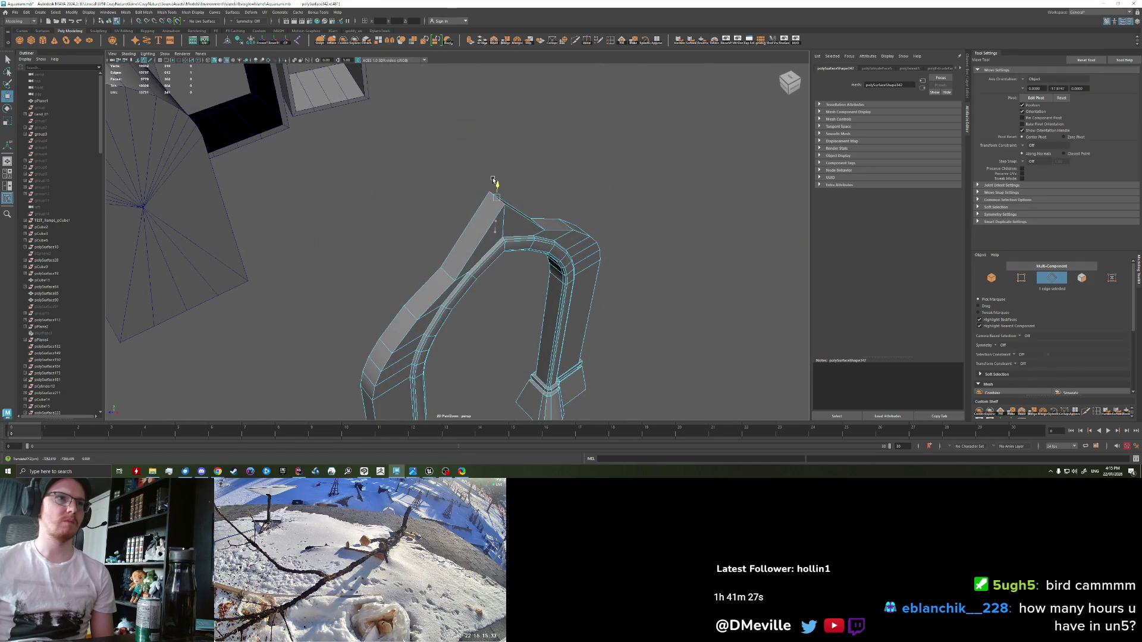
Step: Set Symmetry to Object Z and raise the mirrored top edges to reshape the peak
{"action": "key", "text": "q"}
{"action": "left_click", "coordinate": [248, 20]}
{"action": "left_click", "coordinate": [249, 50]}
{"action": "left_click", "coordinate": [235, 22]}
{"action": "left_click", "coordinate": [248, 44]}
{"action": "left_click", "coordinate": [447, 277]}
{"action": "key", "text": "w"}
{"action": "mouse_move", "coordinate": [444, 255]}
{"action": "left_mouse_down"}
{"action": "mouse_move", "coordinate": [449, 239]}
{"action": "mouse_move", "coordinate": [476, 238]}
{"action": "mouse_move", "coordinate": [523, 263]}
{"action": "mouse_move", "coordinate": [540, 247]}
{"action": "left_mouse_up"}
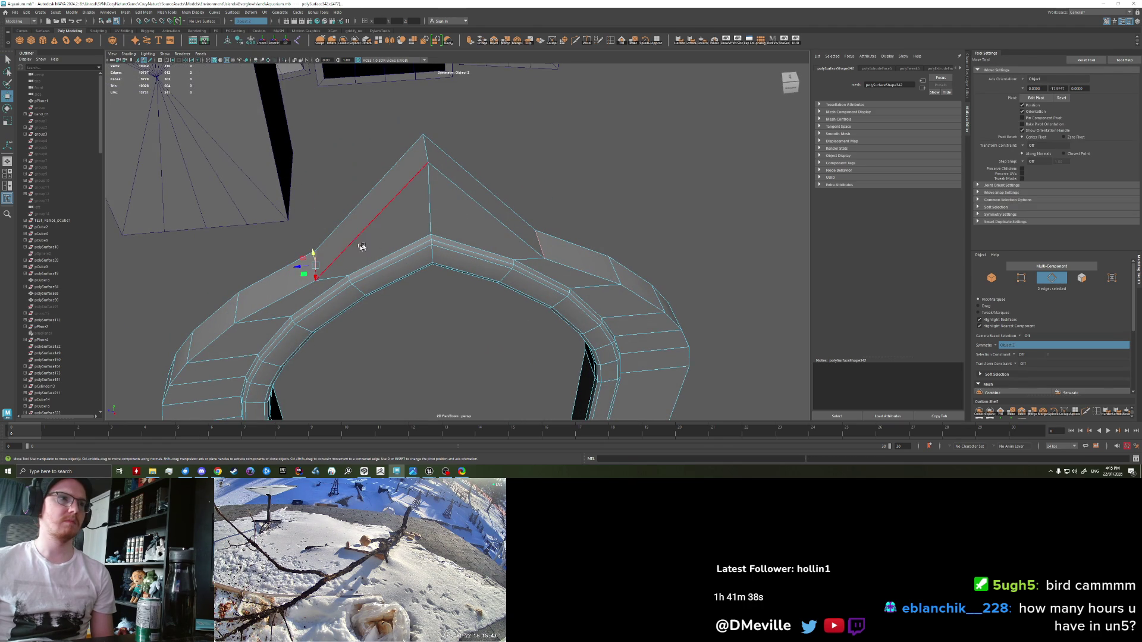
Step: Select the outer top edges, then return to object mode and merge overlapping vertices
{"action": "key", "text": "q"}
{"action": "left_click", "coordinate": [314, 262], "text": "shift"}
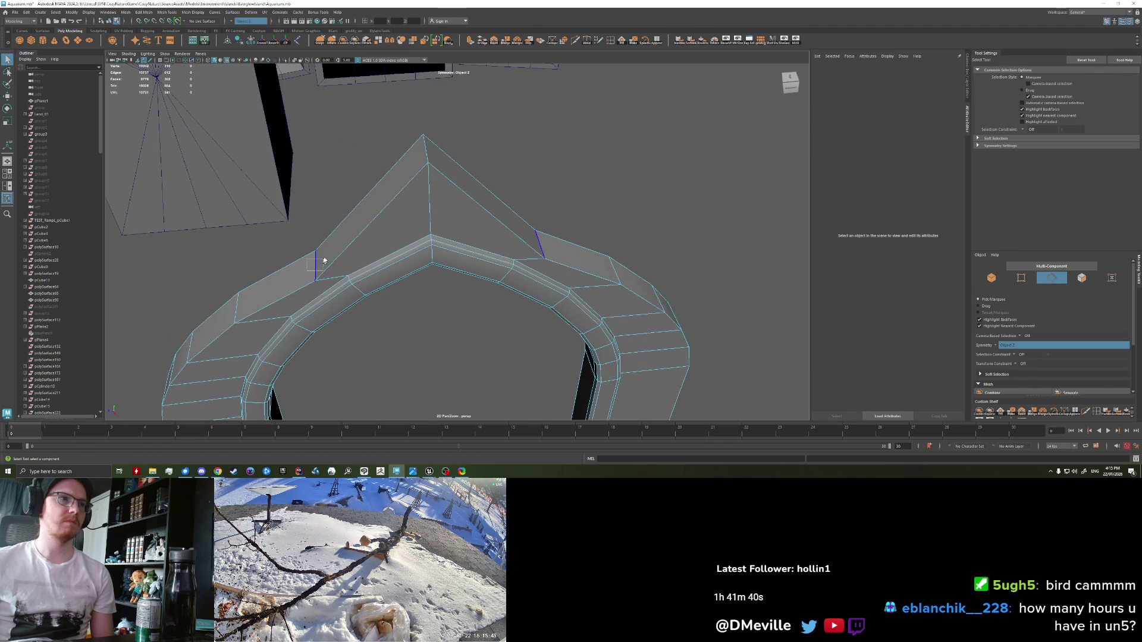
{"action": "mouse_move", "coordinate": [317, 262]}
{"action": "left_mouse_down", "text": "ctrl"}
{"action": "mouse_move", "coordinate": [418, 255]}
{"action": "mouse_move", "coordinate": [547, 202]}
{"action": "left_mouse_up", "text": "ctrl"}
{"action": "left_click", "coordinate": [639, 139], "text": "ctrl"}
{"action": "mouse_move", "coordinate": [638, 139]}
{"action": "left_mouse_down", "text": "alt"}
{"action": "mouse_move", "coordinate": [401, 238]}
{"action": "mouse_move", "coordinate": [459, 269]}
{"action": "mouse_move", "coordinate": [452, 286]}
{"action": "left_mouse_up", "text": "alt"}
{"action": "key", "text": "w"}
{"action": "key", "text": "ctrl+z"}
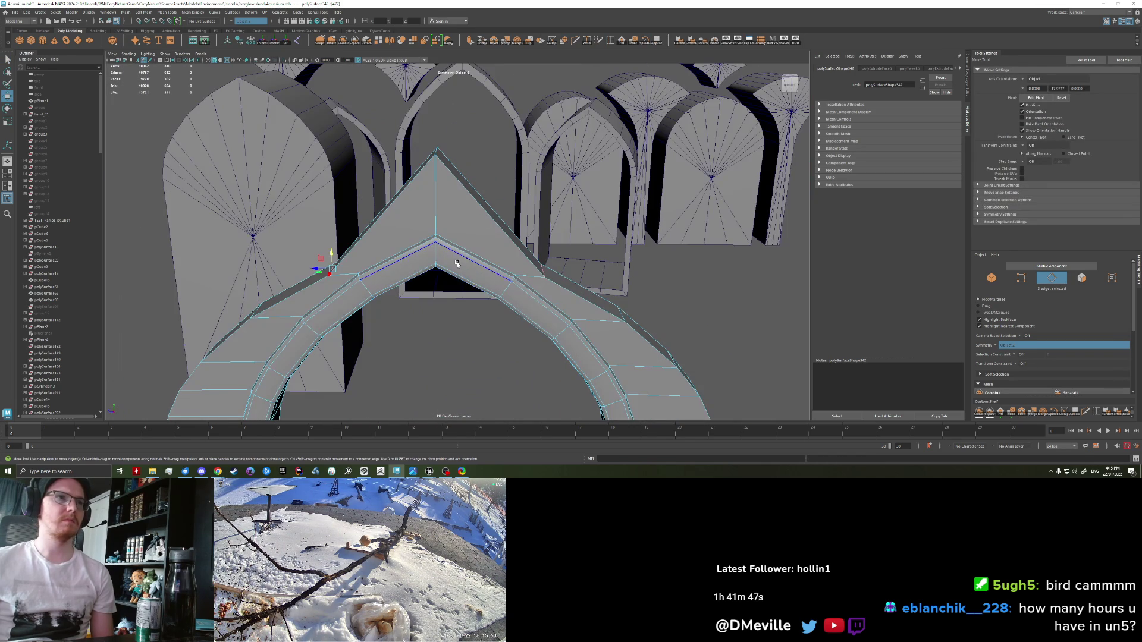
{"action": "key", "text": "F8"}
{"action": "left_click", "coordinate": [504, 41]}
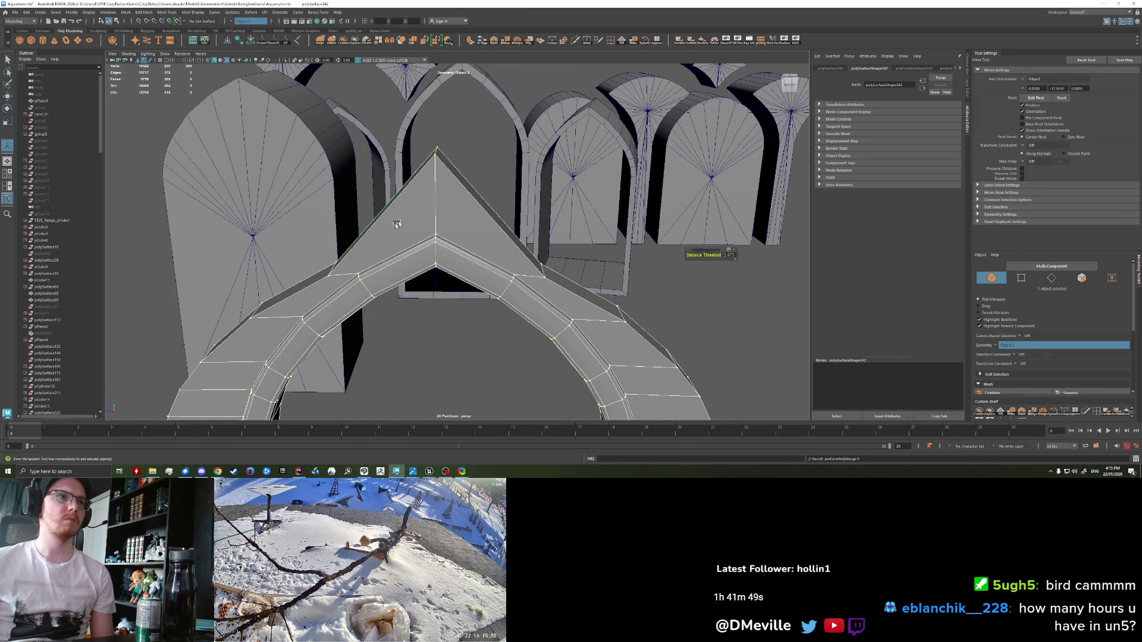
Step: Move the arch's top edges to sharpen the peak into a point
{"action": "left_click_drag", "start_coordinate": [417, 178], "coordinate": [381, 267], "text": "alt"}
{"action": "key", "text": "t"}
{"action": "right_click", "coordinate": [376, 275]}
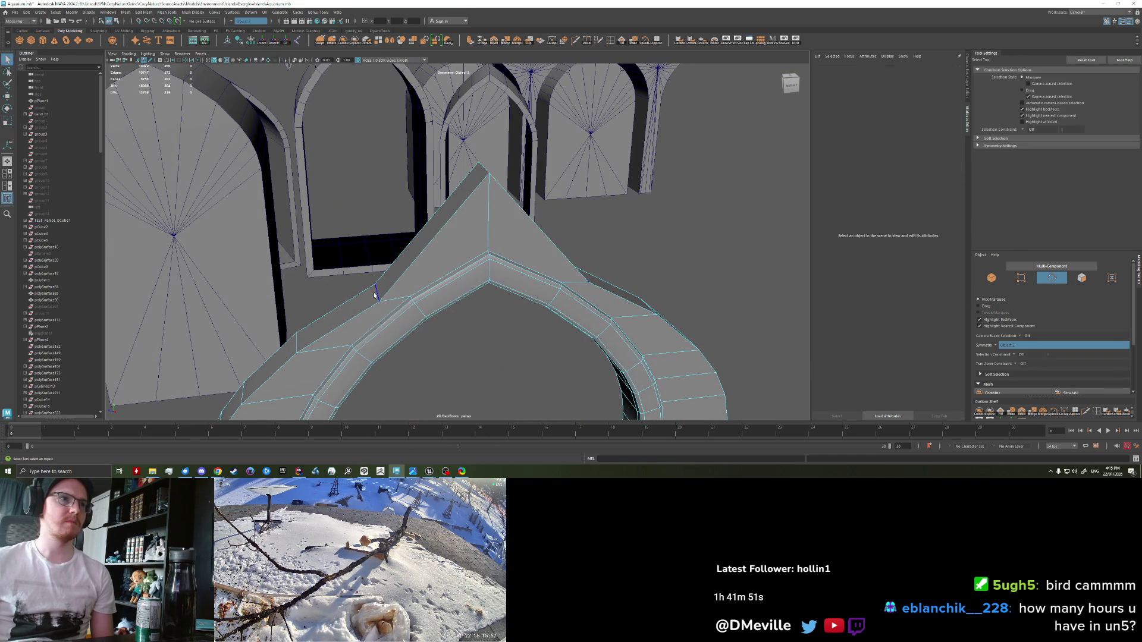
{"action": "key", "text": "w"}
{"action": "left_click", "coordinate": [375, 238]}
{"action": "mouse_move", "coordinate": [374, 226]}
{"action": "left_mouse_down"}
{"action": "mouse_move", "coordinate": [294, 281]}
{"action": "mouse_move", "coordinate": [367, 273]}
{"action": "left_mouse_up"}
{"action": "scroll", "coordinate": [295, 281], "scroll_direction": "down", "scroll_amount": 3}
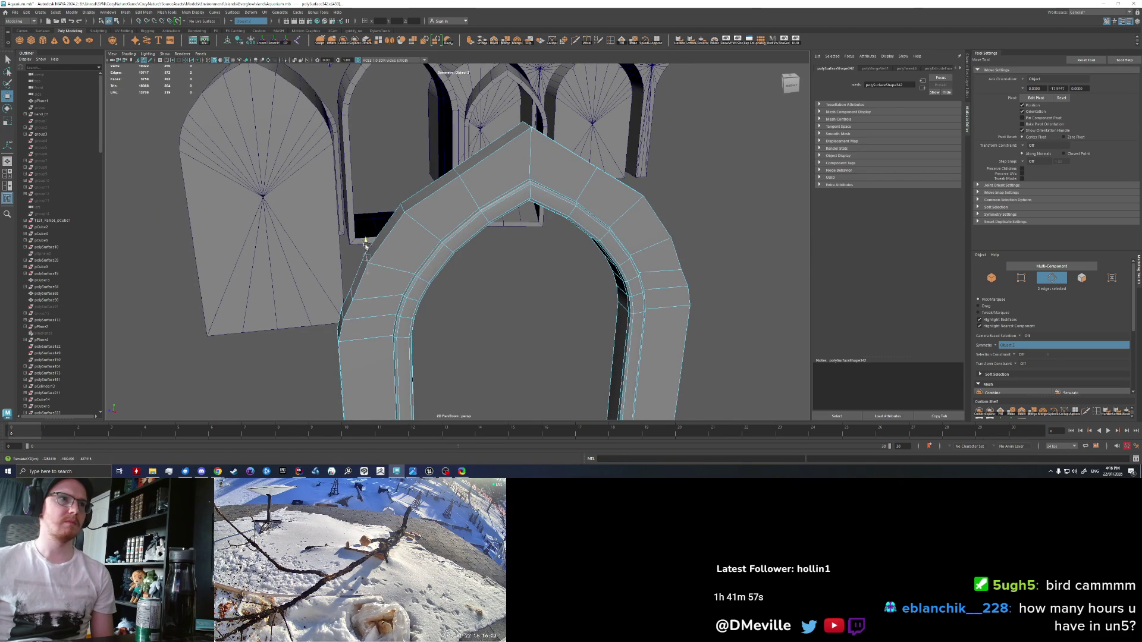
{"action": "key", "text": "q"}
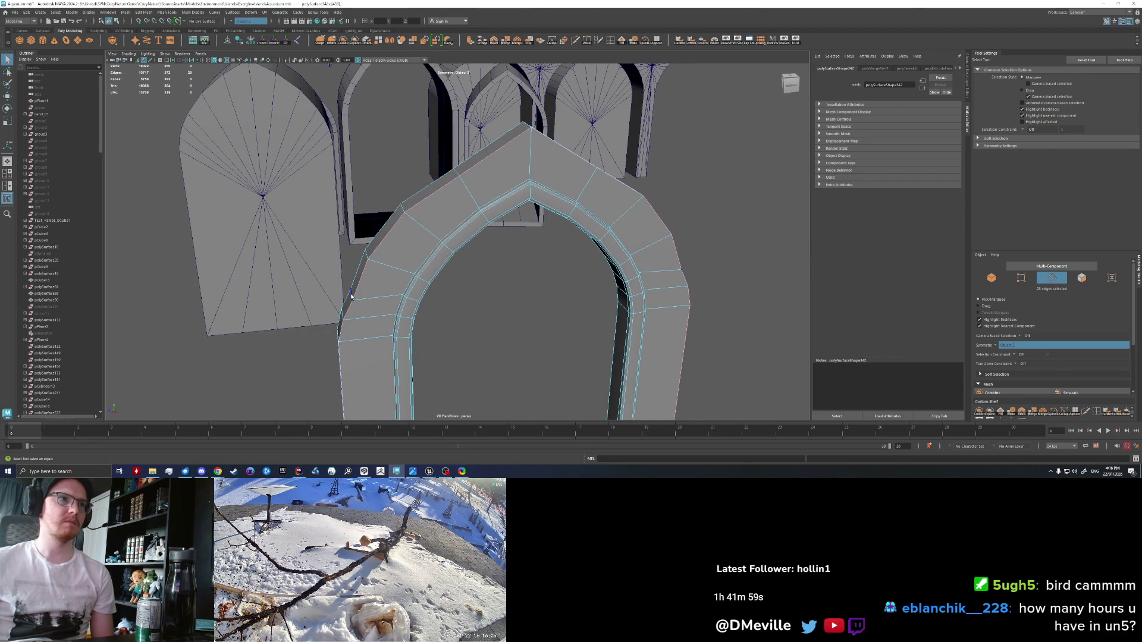
{"action": "key", "text": "w"}
{"action": "scroll", "coordinate": [352, 294], "scroll_direction": "down", "scroll_amount": 3}
{"action": "left_click_drag", "start_coordinate": [492, 294], "coordinate": [599, 218], "text": "alt"}
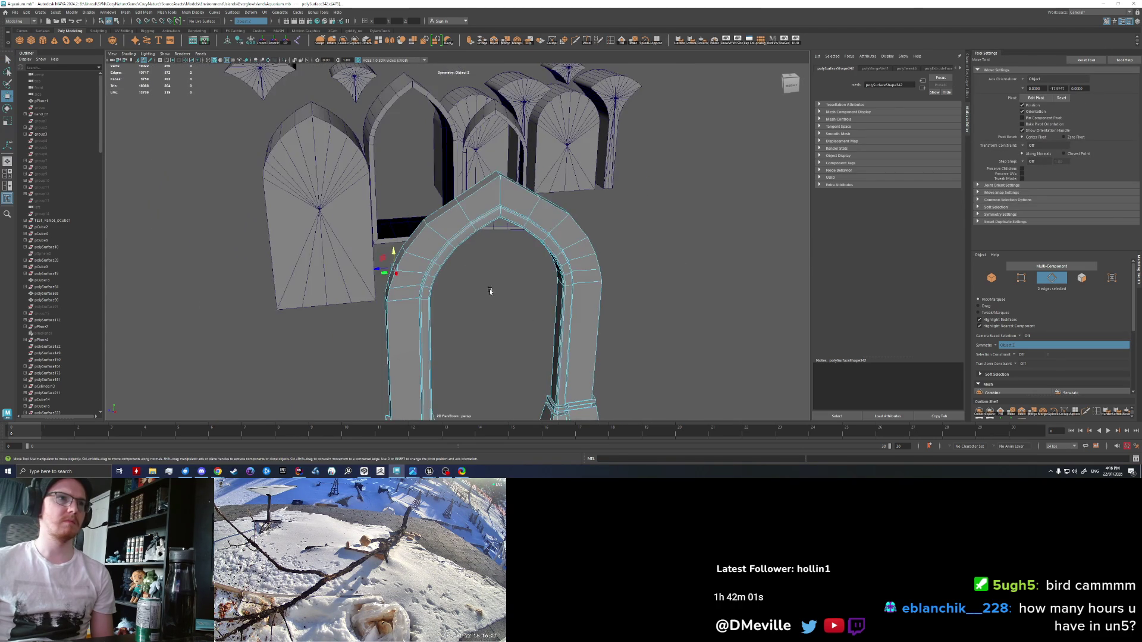
{"action": "right_click", "coordinate": [599, 218]}
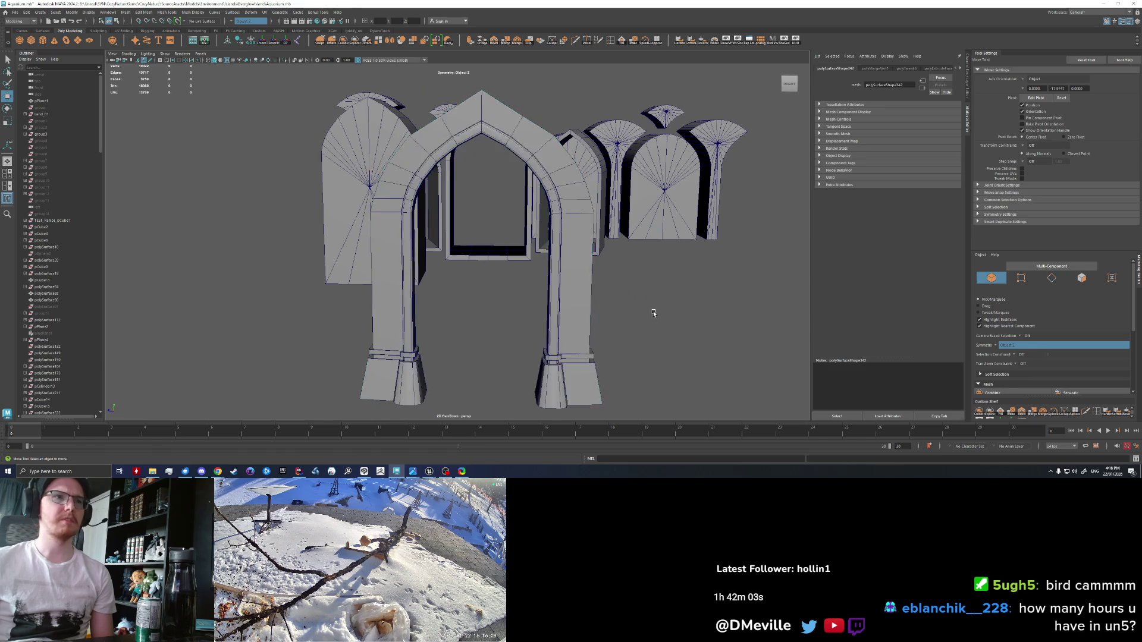
Step: Return to object mode and orbit out to view the arches in the room
{"action": "left_click", "coordinate": [583, 316]}
{"action": "scroll", "coordinate": [633, 319], "scroll_direction": "down", "scroll_amount": 3}
{"action": "mouse_move", "coordinate": [632, 318]}
{"action": "left_mouse_down", "text": "alt"}
{"action": "mouse_move", "coordinate": [612, 244]}
{"action": "mouse_move", "coordinate": [571, 250]}
{"action": "mouse_move", "coordinate": [639, 238]}
{"action": "left_mouse_up", "text": "alt"}
{"action": "scroll", "coordinate": [515, 296], "scroll_direction": "up", "scroll_amount": 5}
{"action": "mouse_move", "coordinate": [515, 296]}
{"action": "left_mouse_down", "text": "alt"}
{"action": "mouse_move", "coordinate": [603, 293]}
{"action": "mouse_move", "coordinate": [438, 280]}
{"action": "mouse_move", "coordinate": [382, 293]}
{"action": "mouse_move", "coordinate": [523, 280]}
{"action": "mouse_move", "coordinate": [528, 298]}
{"action": "mouse_move", "coordinate": [546, 299]}
{"action": "left_mouse_up", "text": "alt"}
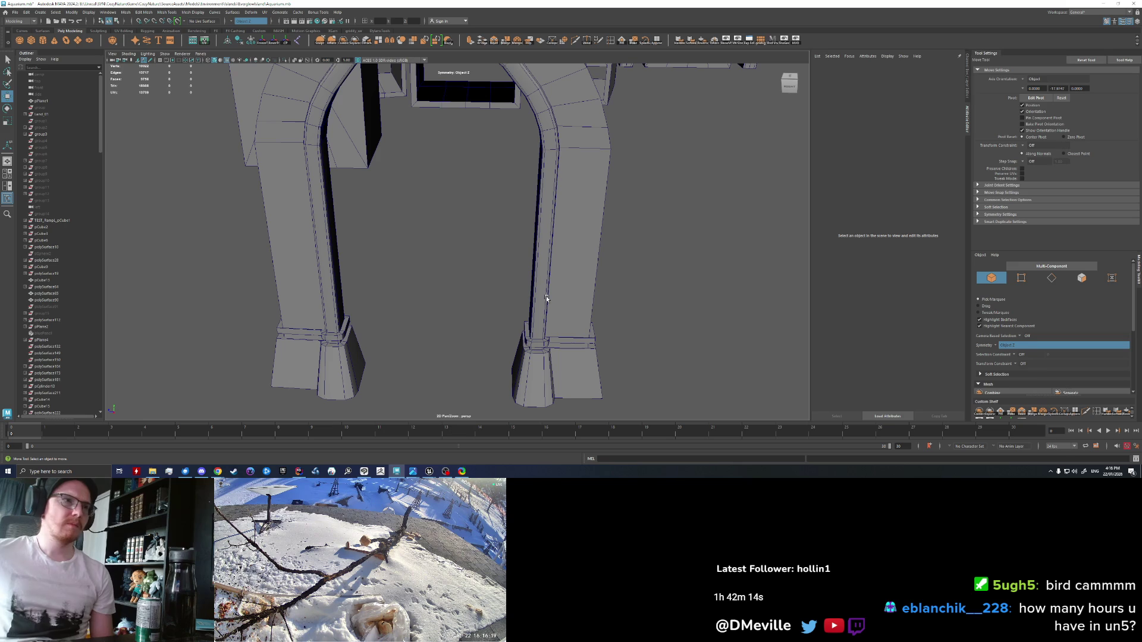
{"action": "mouse_move", "coordinate": [546, 298]}
{"action": "left_mouse_down", "text": "alt"}
{"action": "mouse_move", "coordinate": [462, 263]}
{"action": "mouse_move", "coordinate": [497, 267]}
{"action": "mouse_move", "coordinate": [429, 278]}
{"action": "mouse_move", "coordinate": [408, 269]}
{"action": "left_mouse_up", "text": "alt"}
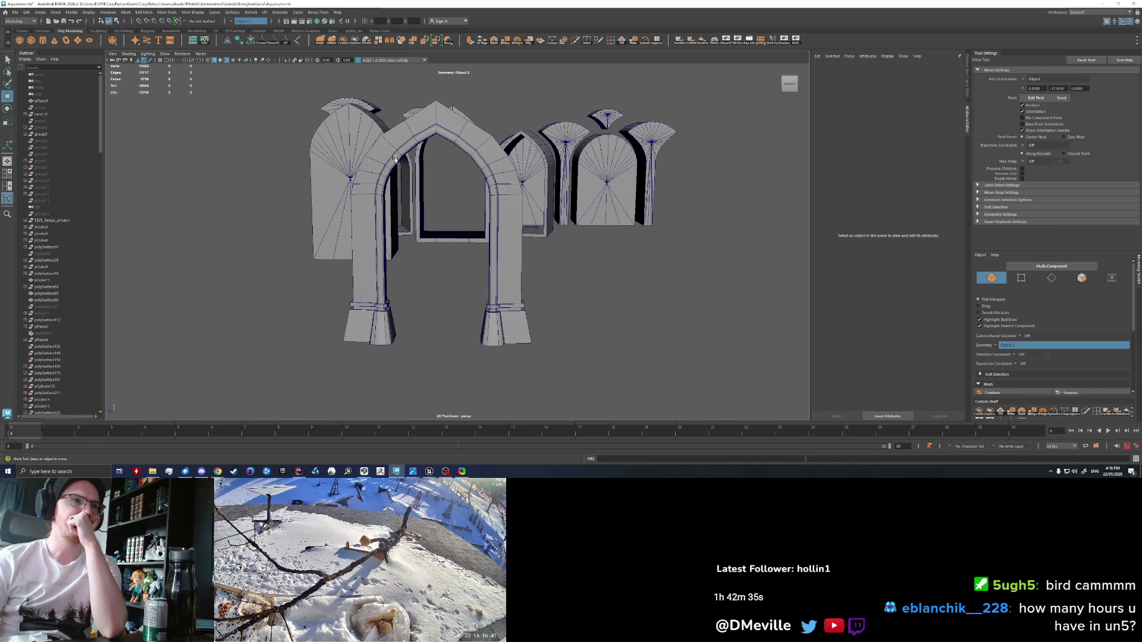
Step: Show the reference image of the finished game scene beside the Maya viewport
{"action": "left_click", "coordinate": [446, 471]}
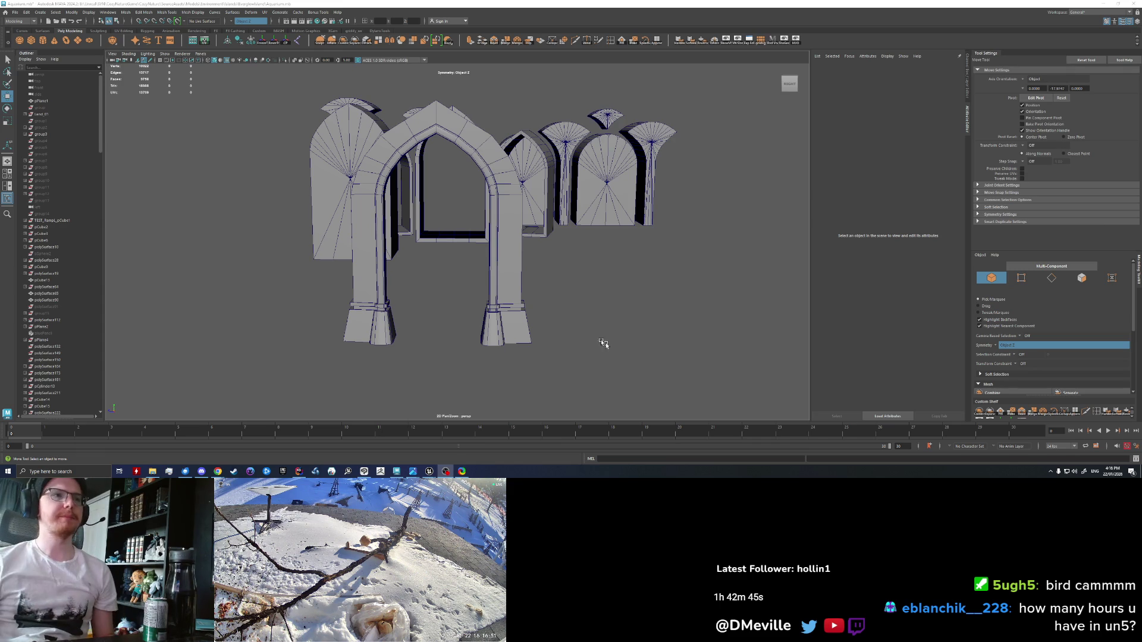
{"action": "mouse_move", "coordinate": [602, 344]}
{"action": "left_mouse_down"}
{"action": "mouse_move", "coordinate": [561, 248]}
{"action": "mouse_move", "coordinate": [767, 299]}
{"action": "mouse_move", "coordinate": [336, 320]}
{"action": "mouse_move", "coordinate": [408, 299]}
{"action": "mouse_move", "coordinate": [390, 298]}
{"action": "left_mouse_up"}
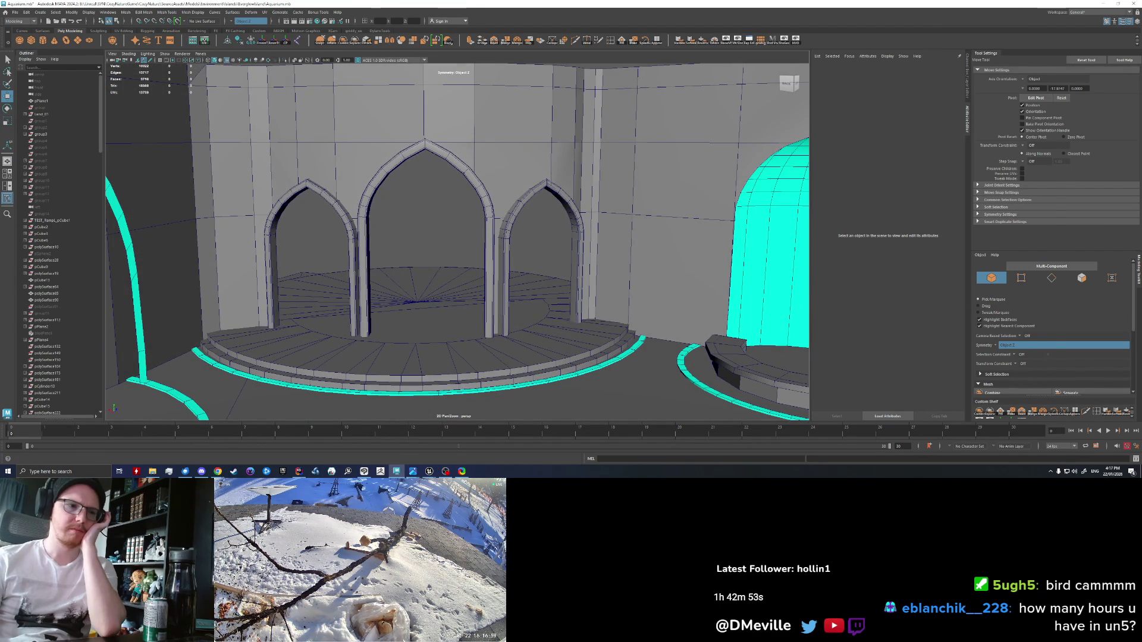
{"action": "key", "text": "alt+Tab"}
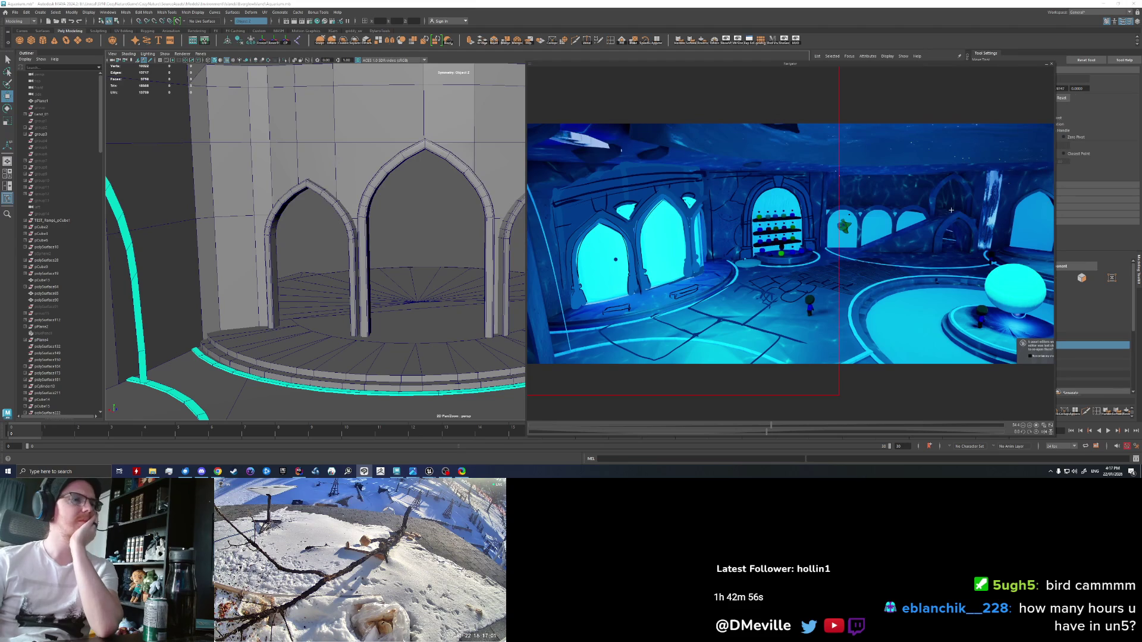
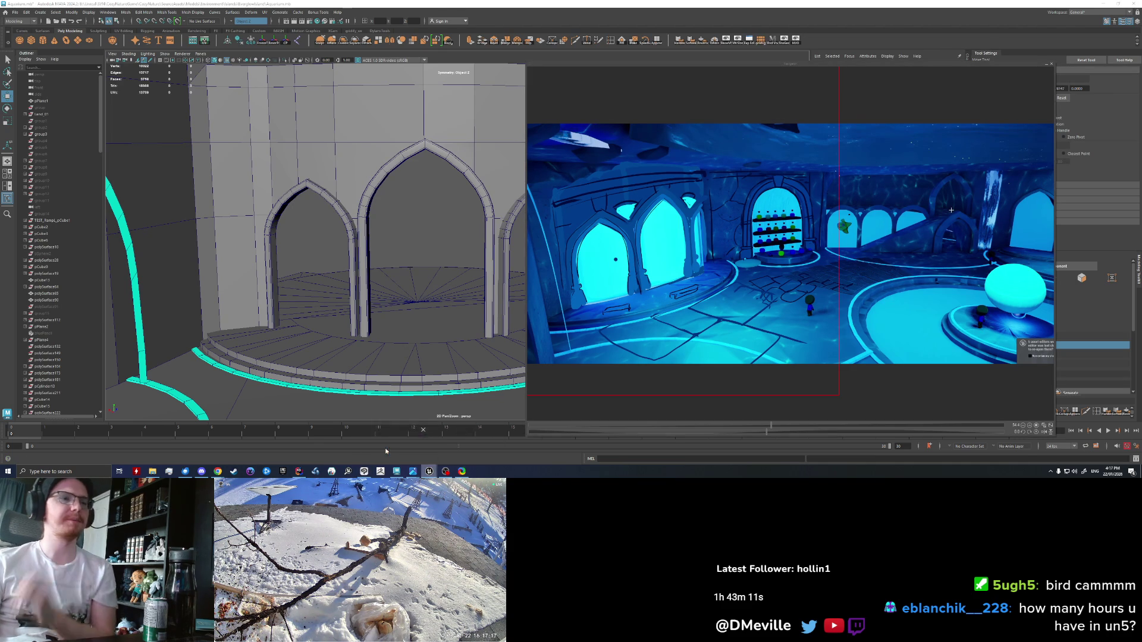
Step: Fly the Unreal camera to the arched alcove and compare it with the reference screenshot
{"action": "left_click", "coordinate": [428, 471]}
{"action": "key", "text": "w"}
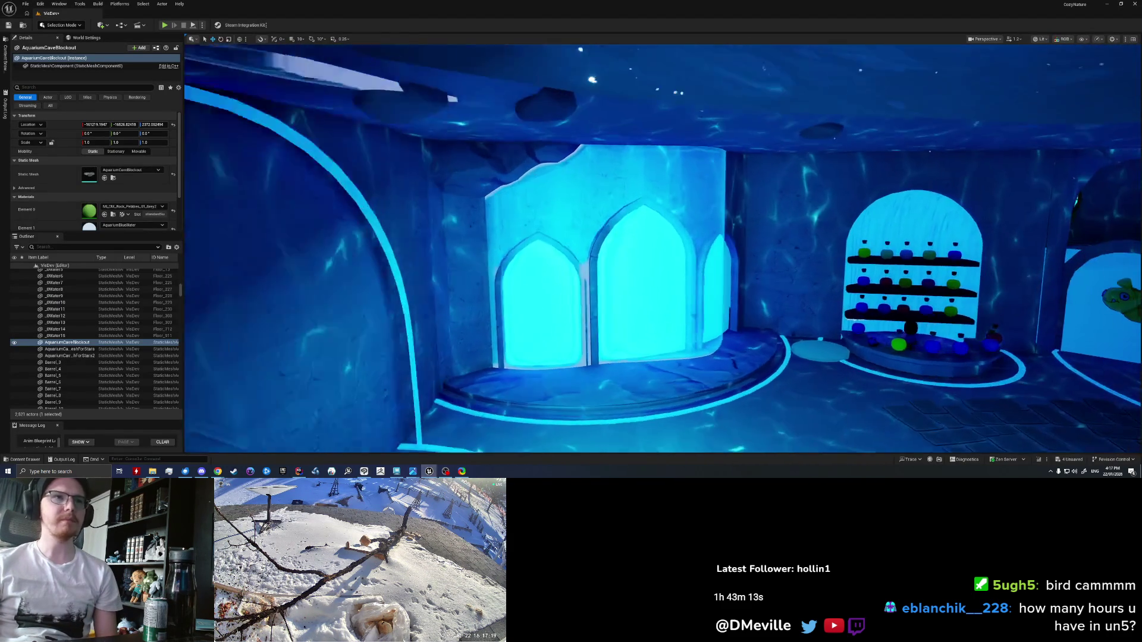
{"action": "key", "text": "w"}
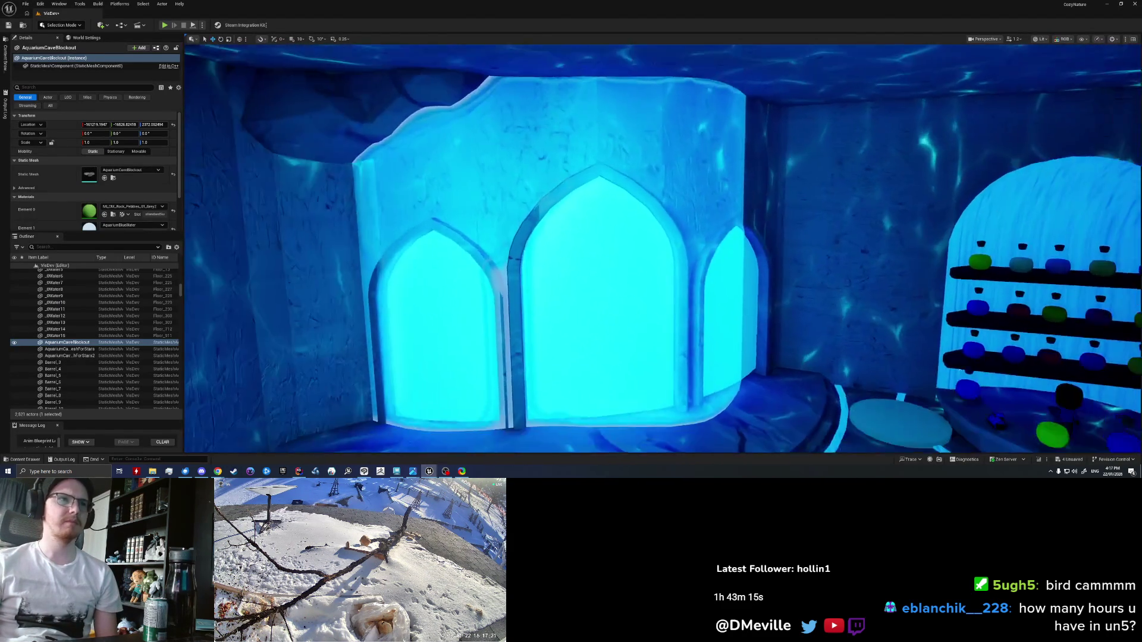
{"action": "key", "text": "s"}
{"action": "key", "text": "w"}
{"action": "key", "text": "alt+Tab"}
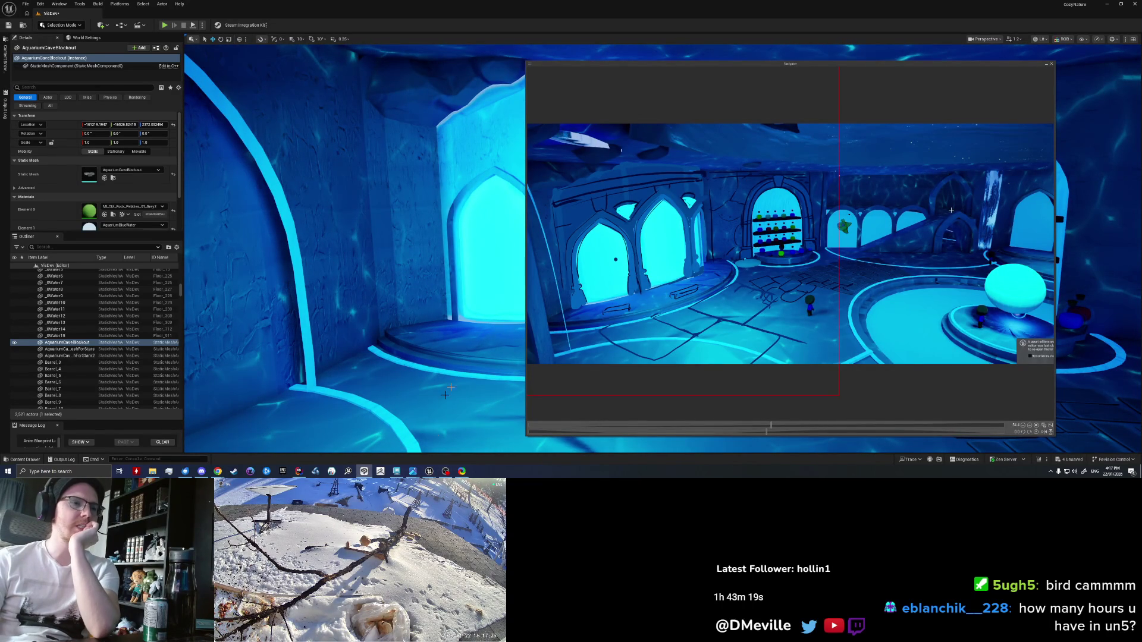
Step: Combine the left, middle and right arch mouldings into a single mesh
{"action": "left_click", "coordinate": [395, 472]}
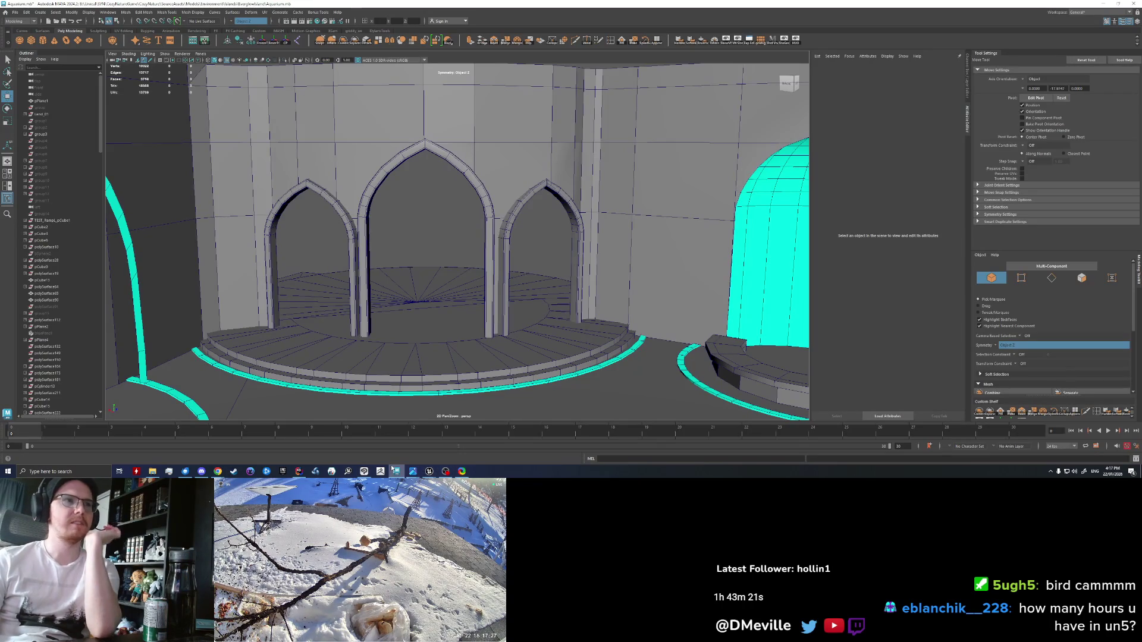
{"action": "scroll", "coordinate": [406, 268], "scroll_direction": "down", "scroll_amount": 3}
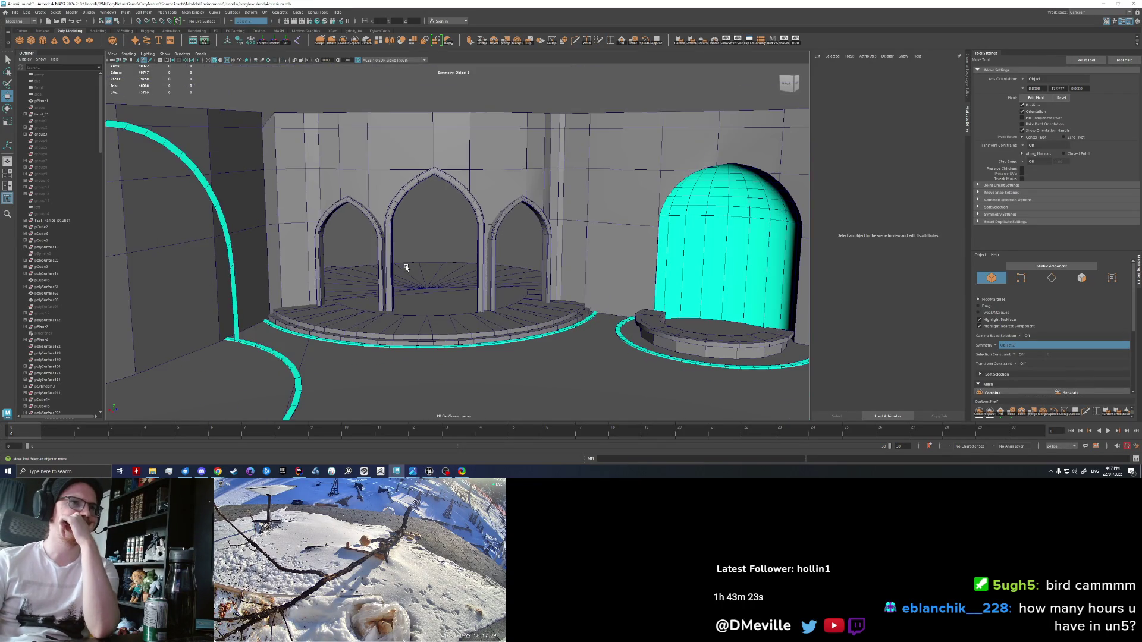
{"action": "scroll", "coordinate": [407, 268], "scroll_direction": "up", "scroll_amount": 3}
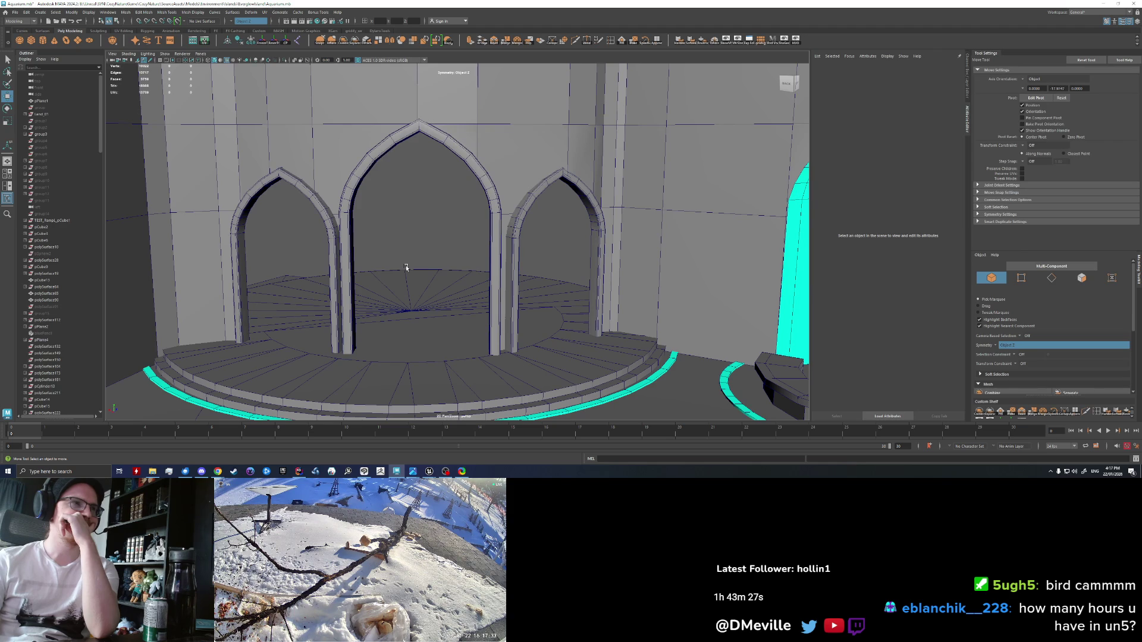
{"action": "mouse_move", "coordinate": [406, 267]}
{"action": "left_mouse_down", "text": "alt"}
{"action": "mouse_move", "coordinate": [423, 265]}
{"action": "mouse_move", "coordinate": [378, 283]}
{"action": "left_mouse_up", "text": "alt"}
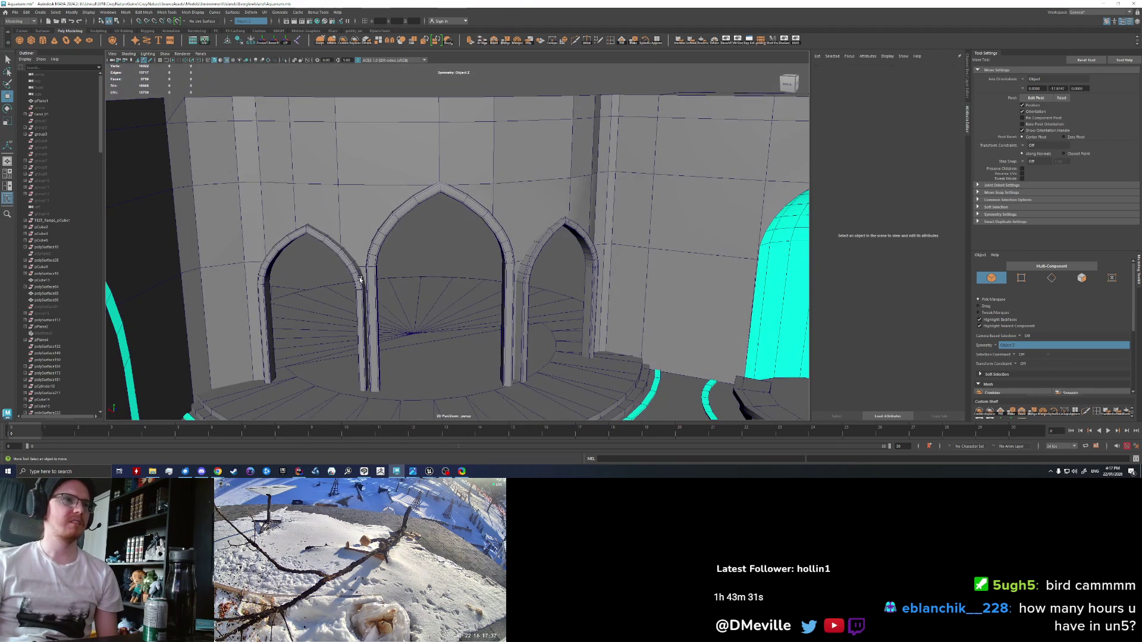
{"action": "left_click", "coordinate": [360, 280]}
{"action": "key", "text": "q"}
{"action": "left_click", "coordinate": [496, 269], "text": "shift"}
{"action": "left_click", "coordinate": [527, 277], "text": "shift"}
{"action": "scroll", "coordinate": [516, 304], "scroll_direction": "up", "scroll_amount": 3}
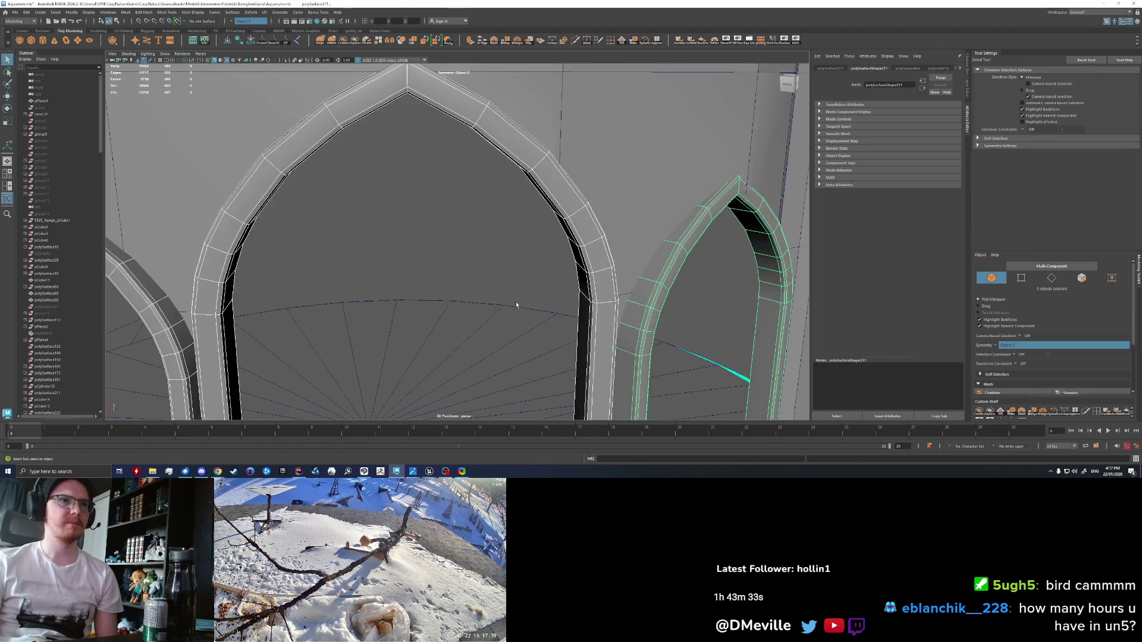
{"action": "scroll", "coordinate": [493, 281], "scroll_direction": "down", "scroll_amount": 3}
{"action": "left_click_drag", "start_coordinate": [493, 281], "coordinate": [393, 242], "text": "alt"}
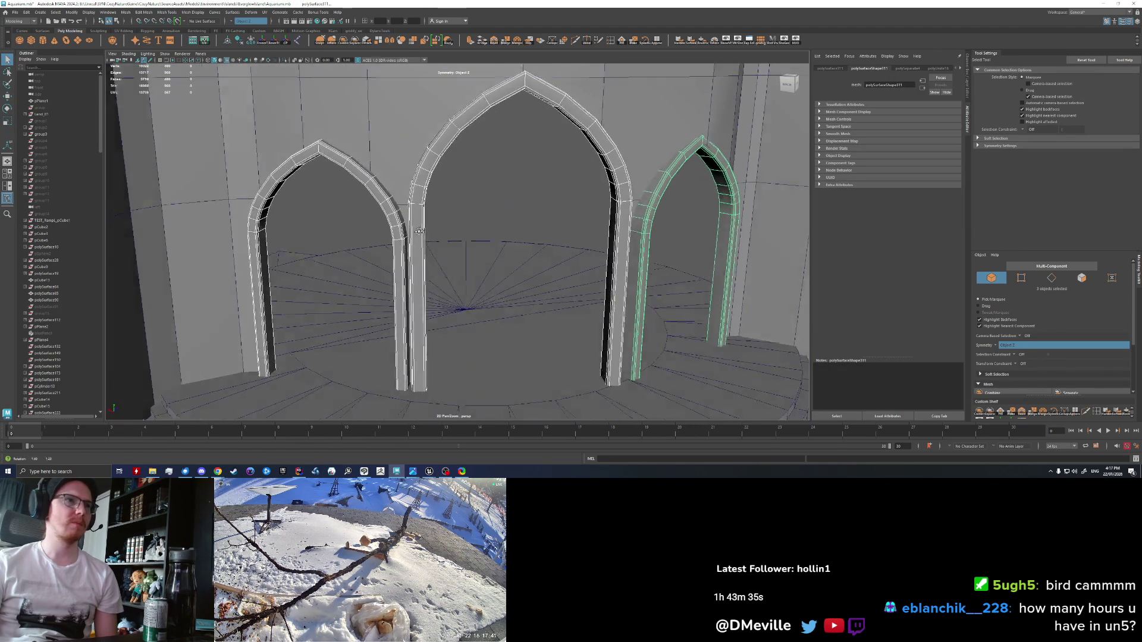
{"action": "right_click", "coordinate": [382, 244]}
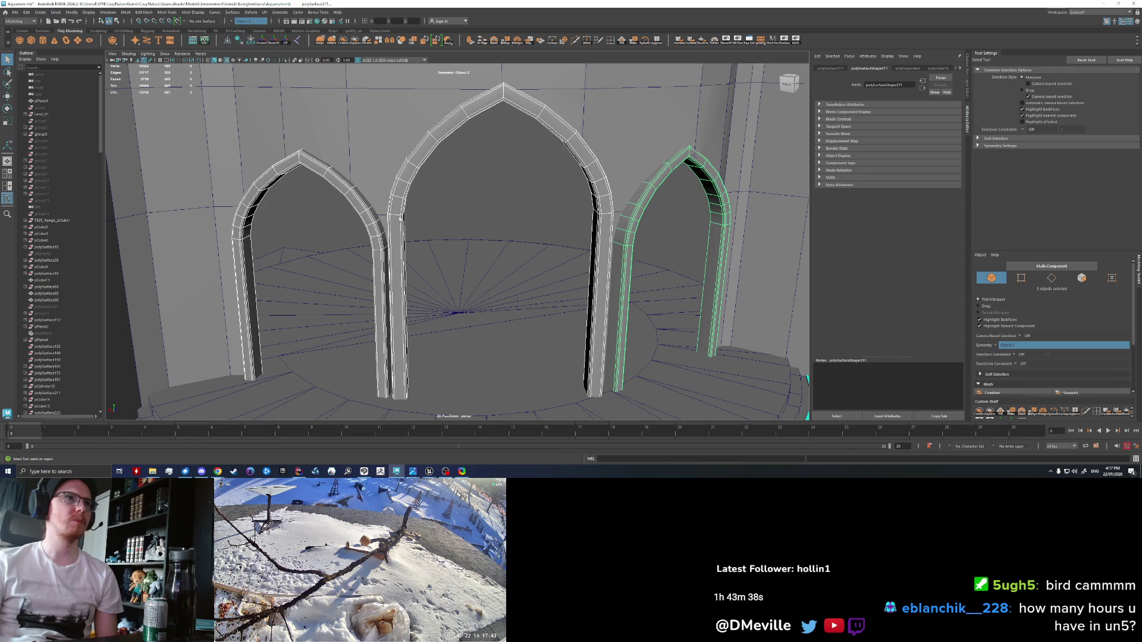
{"action": "left_click", "coordinate": [344, 41]}
Step: In Edge mode, select the lengthwise edge loops running along the arch mouldings
{"action": "scroll", "coordinate": [342, 249], "scroll_direction": "up", "scroll_amount": 3}
{"action": "right_click", "coordinate": [339, 246]}
{"action": "left_click", "coordinate": [336, 241]}
{"action": "mouse_move", "coordinate": [339, 248]}
{"action": "left_mouse_down", "text": "alt"}
{"action": "mouse_move", "coordinate": [359, 272]}
{"action": "mouse_move", "coordinate": [373, 265]}
{"action": "left_mouse_up", "text": "alt"}
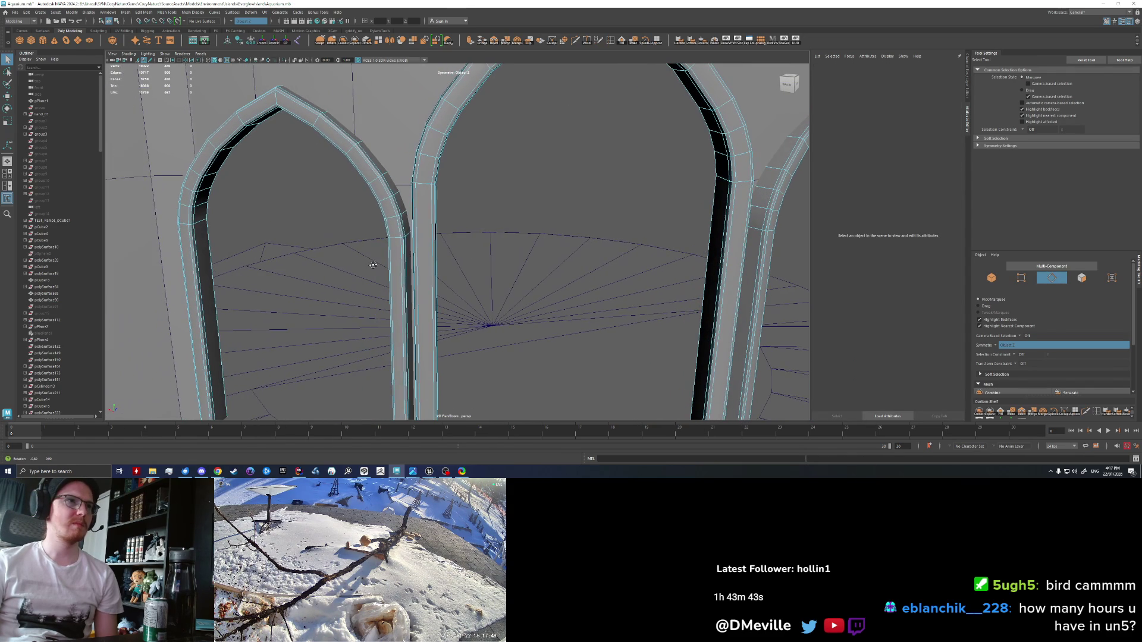
{"action": "left_click", "coordinate": [398, 232]}
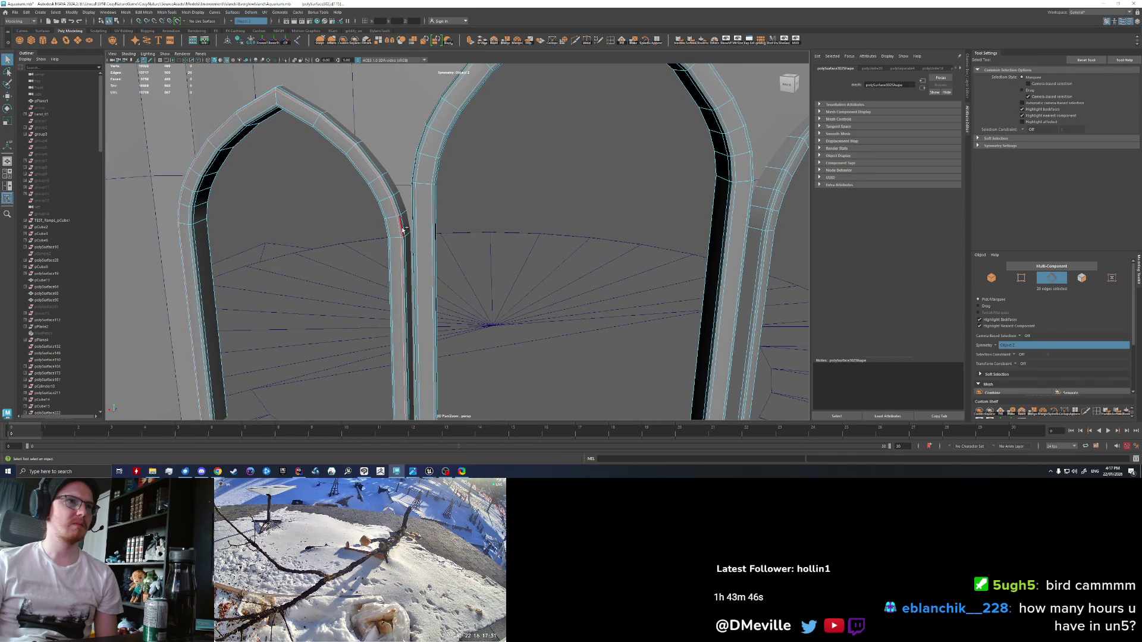
{"action": "double_click", "coordinate": [431, 221], "text": "shift"}
{"action": "double_click", "coordinate": [418, 225], "text": "shift"}
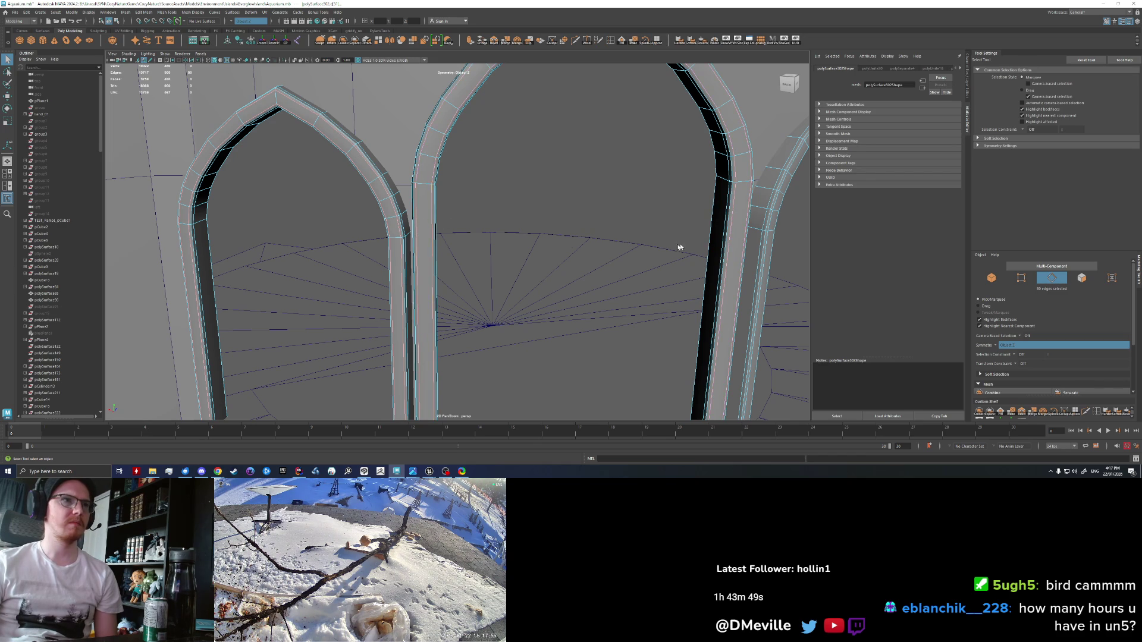
{"action": "left_click_drag", "start_coordinate": [680, 246], "coordinate": [498, 241], "text": "alt"}
{"action": "double_click", "coordinate": [458, 251], "text": "shift"}
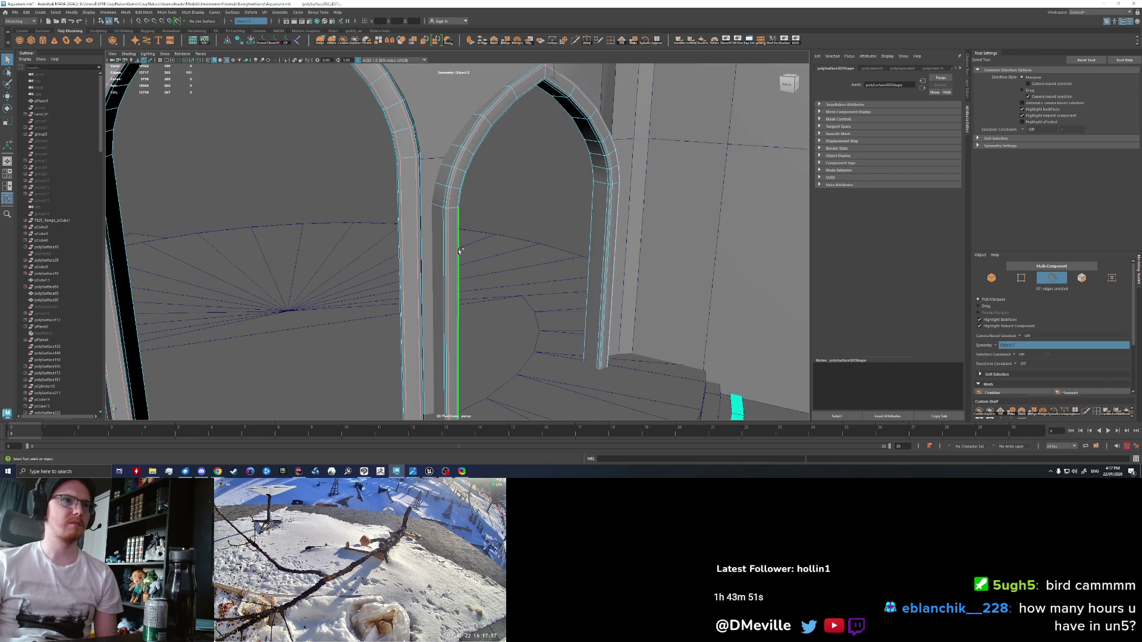
{"action": "left_click", "coordinate": [458, 251], "text": "shift"}
{"action": "left_click_drag", "start_coordinate": [496, 255], "coordinate": [392, 226], "text": "alt"}
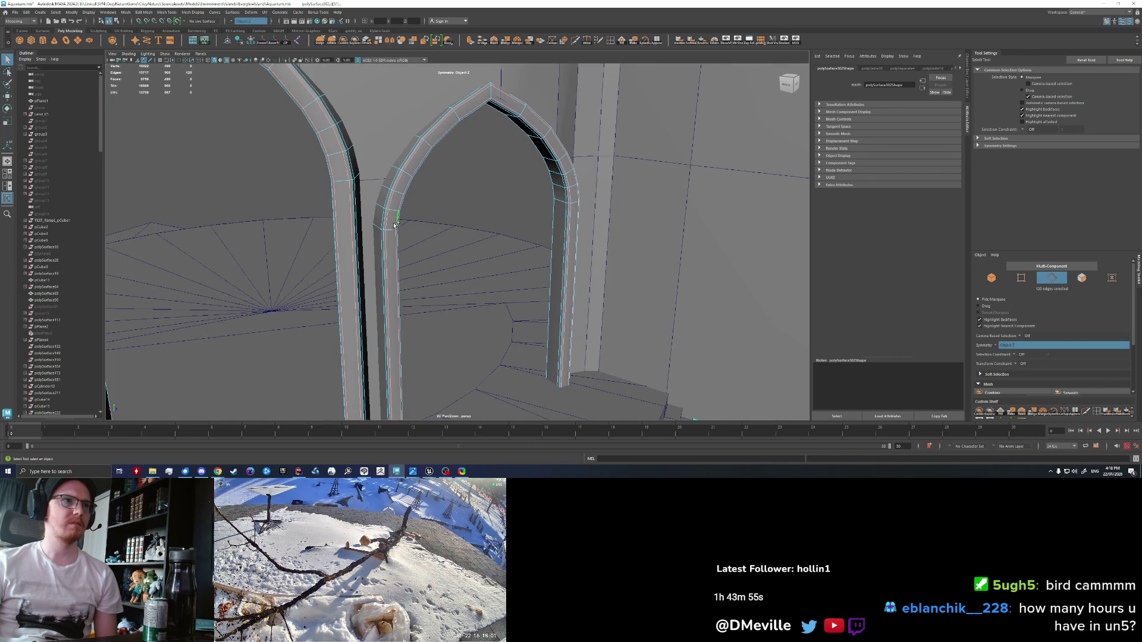
Step: Grow the edge selection along the arches and delete those edges
{"action": "key", "text": "shift+period"}
{"action": "key", "text": "shift+period"}
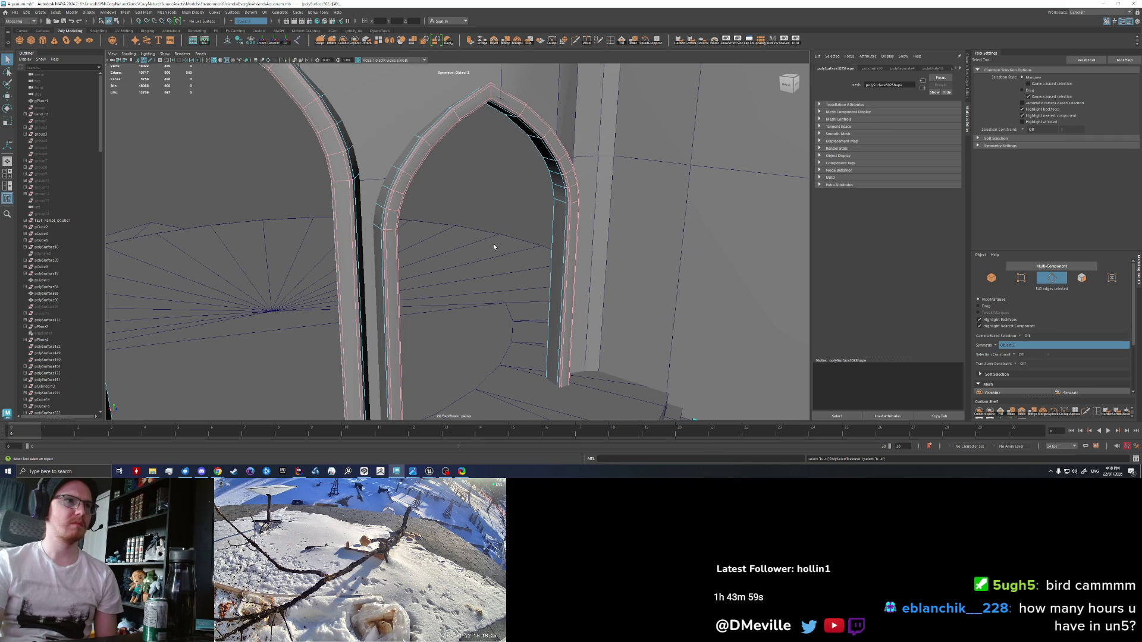
{"action": "key", "text": "Delete"}
{"action": "key", "text": "ctrl+z"}
{"action": "left_click_drag", "start_coordinate": [499, 243], "coordinate": [519, 241]}
{"action": "key", "text": "Delete"}
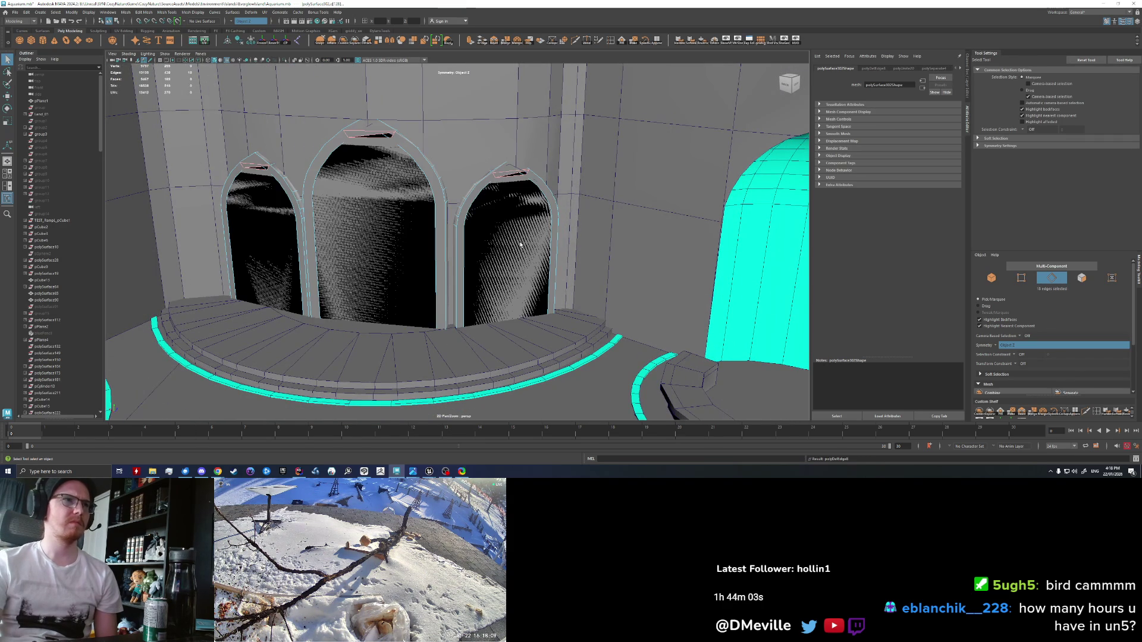
Step: Retry growing and deleting the arch edge selection, then revert the deletion
{"action": "key", "text": "ctrl+z"}
{"action": "left_click_drag", "start_coordinate": [520, 243], "coordinate": [411, 241]}
{"action": "scroll", "coordinate": [413, 241], "scroll_direction": "up", "scroll_amount": 5}
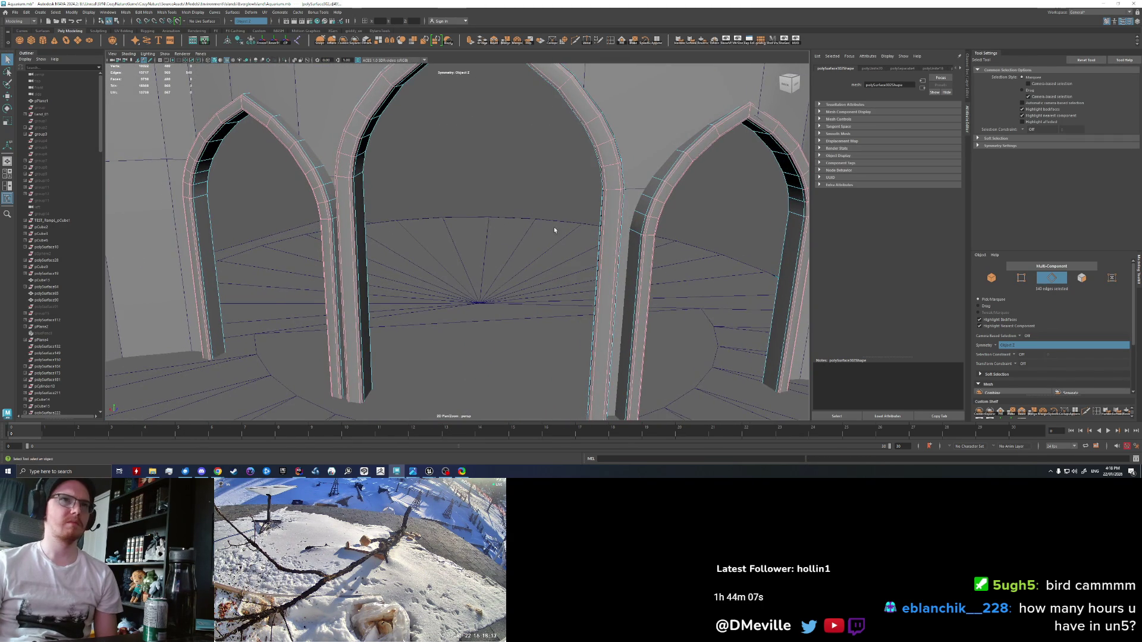
{"action": "left_click_drag", "start_coordinate": [555, 230], "coordinate": [221, 299]}
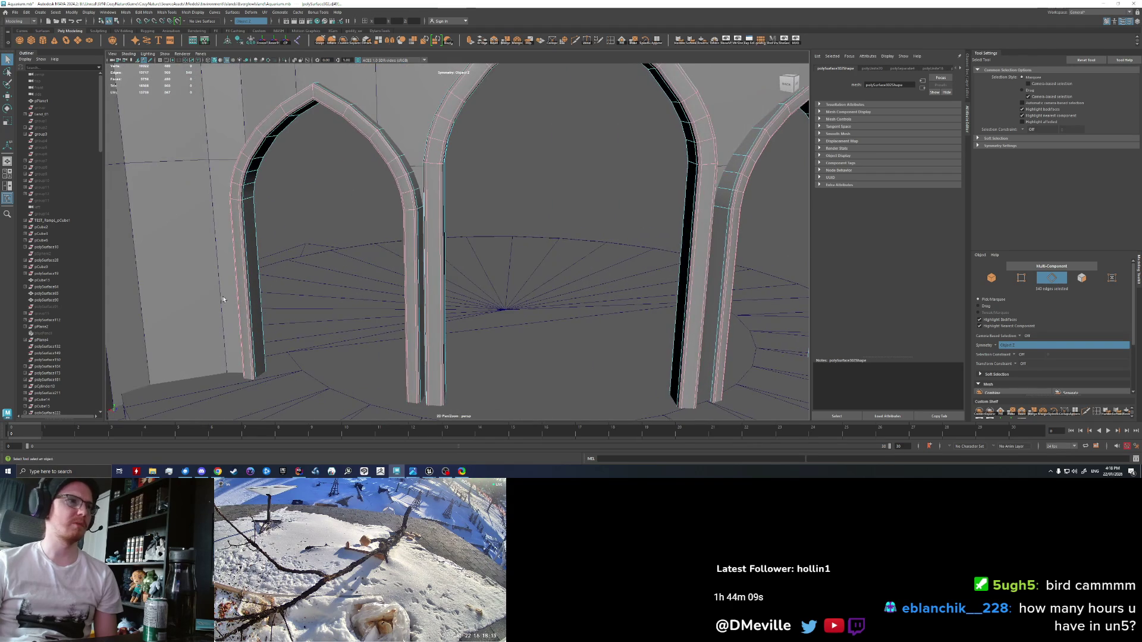
{"action": "key", "text": "shift+period"}
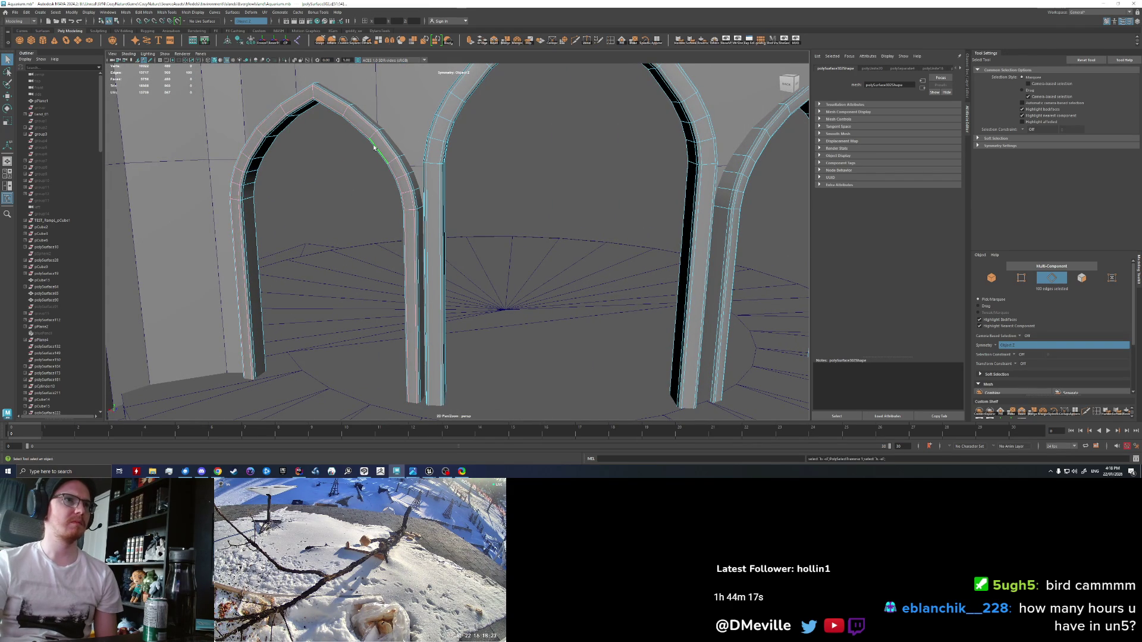
{"action": "key", "text": "ctrl+Delete"}
{"action": "key", "text": "ctrl+z"}
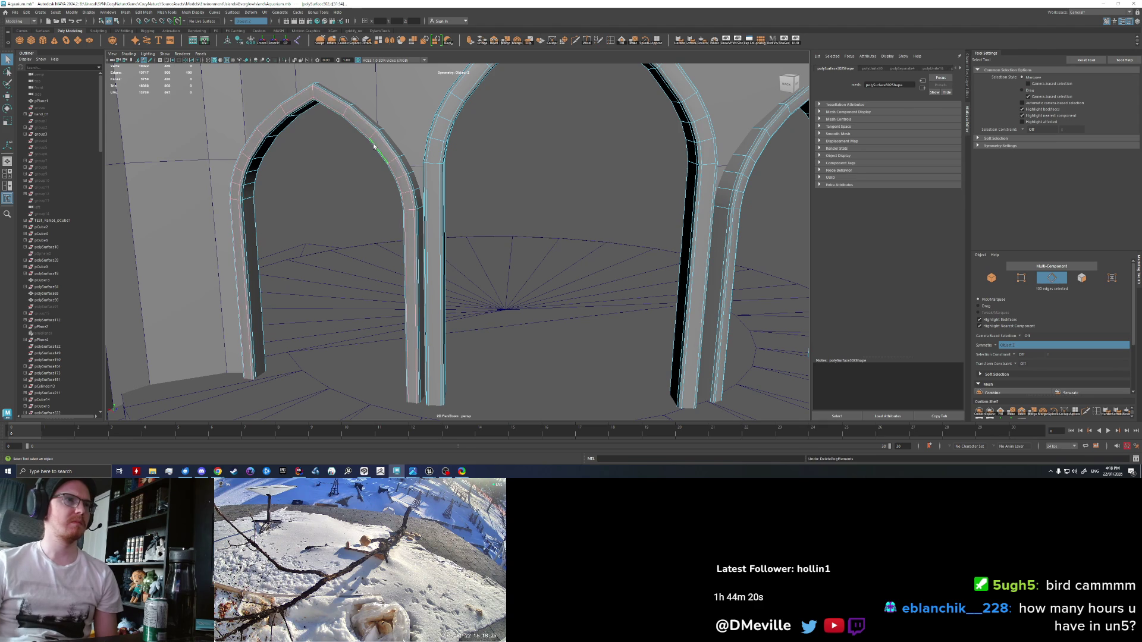
Step: Try selecting the edge loop along the left arch, then clear the selection
{"action": "scroll", "coordinate": [348, 115], "scroll_direction": "up", "scroll_amount": 2}
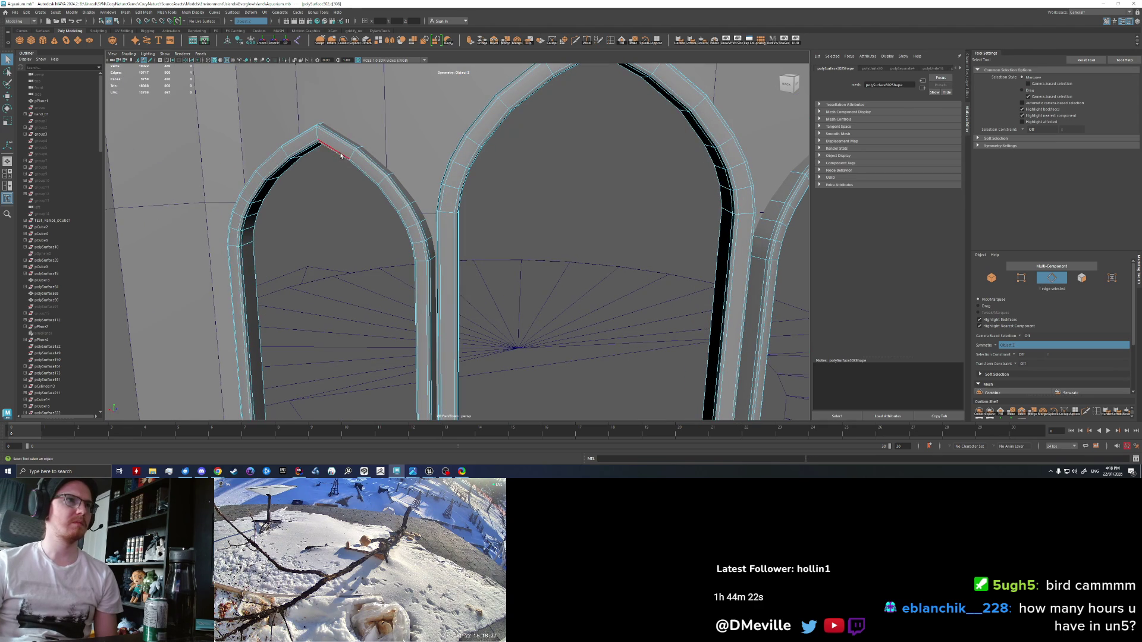
{"action": "left_click", "coordinate": [349, 147]}
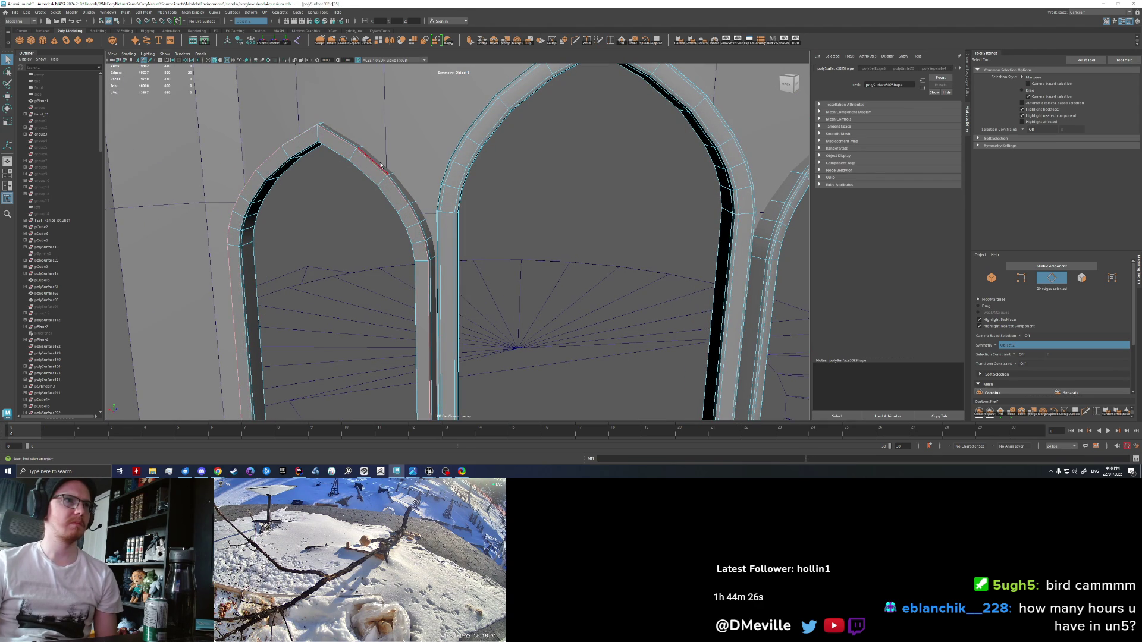
{"action": "left_click_drag", "start_coordinate": [369, 168], "coordinate": [379, 174]}
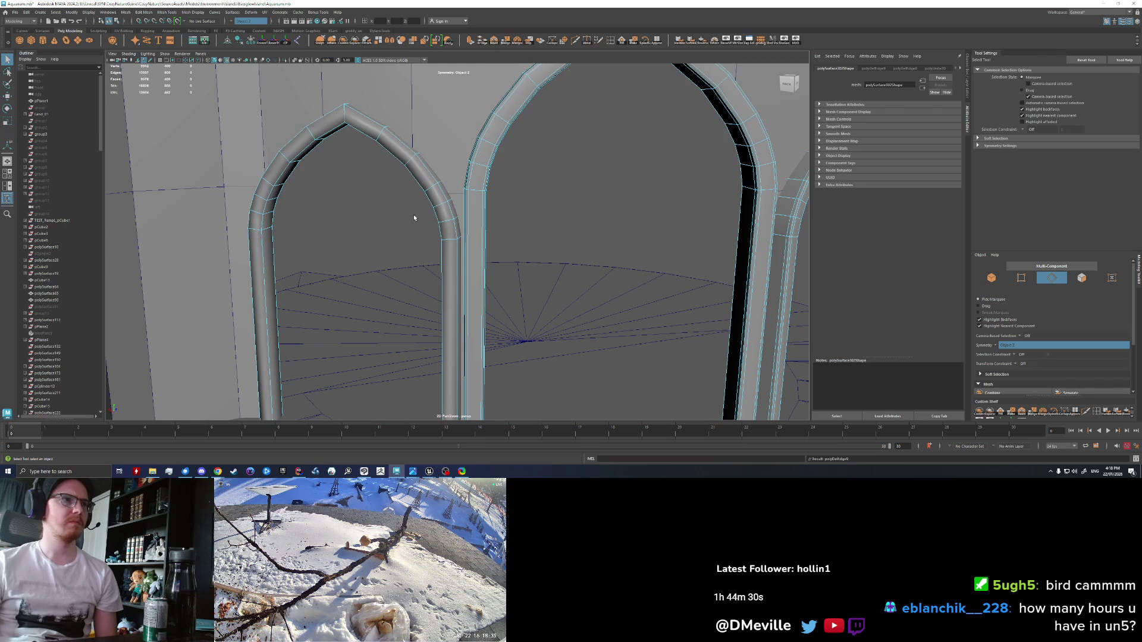
{"action": "left_click_drag", "start_coordinate": [415, 209], "coordinate": [400, 221]}
{"action": "double_click", "coordinate": [331, 197]}
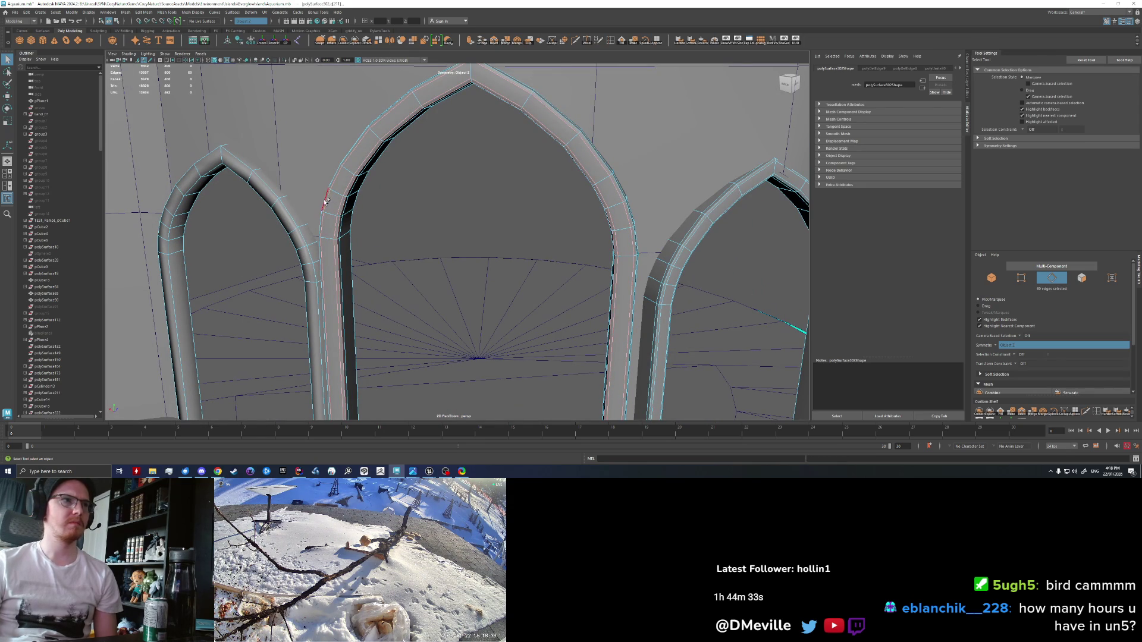
{"action": "left_click", "coordinate": [398, 228]}
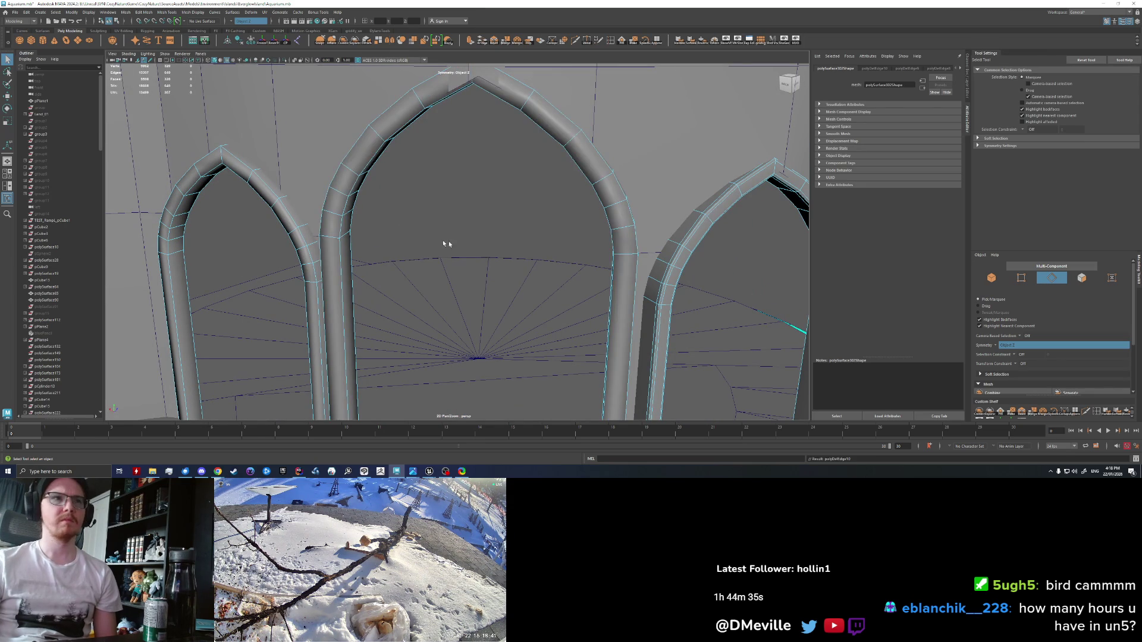
Step: Delete the right arch's two extra edge loops
{"action": "left_click_drag", "start_coordinate": [448, 241], "coordinate": [492, 262]}
{"action": "double_click", "coordinate": [445, 268]}
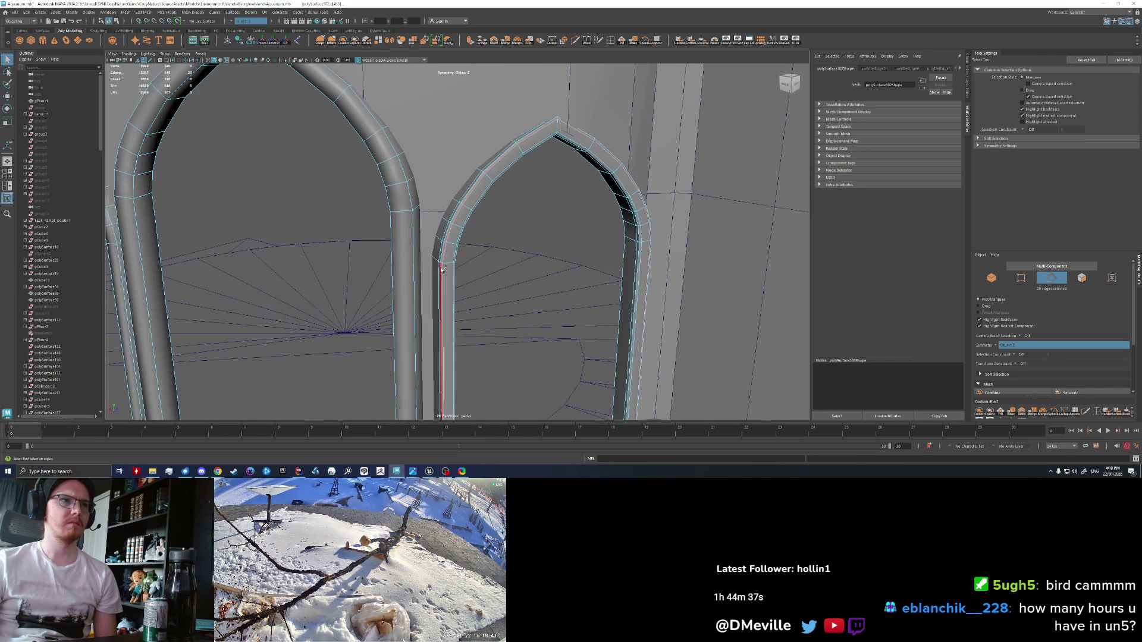
{"action": "double_click", "coordinate": [455, 257], "text": "shift"}
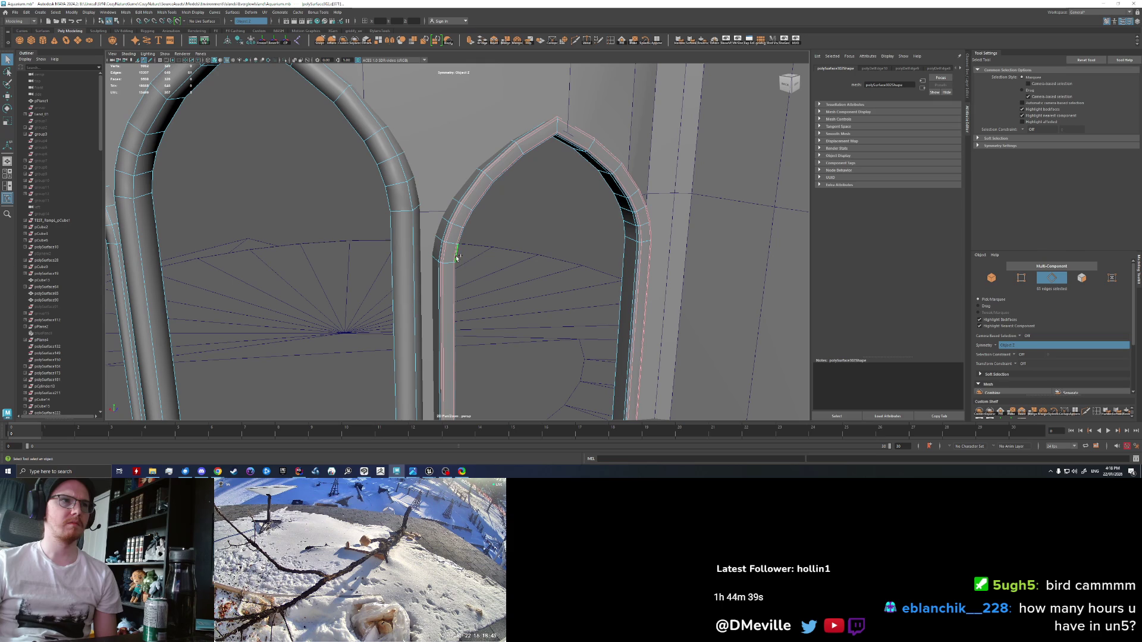
{"action": "key", "text": "Delete"}
Step: Switch to Face mode and select the arches' face loops
{"action": "mouse_move", "coordinate": [484, 268]}
{"action": "left_mouse_down"}
{"action": "mouse_move", "coordinate": [364, 263]}
{"action": "mouse_move", "coordinate": [408, 224]}
{"action": "mouse_move", "coordinate": [375, 220]}
{"action": "left_mouse_up"}
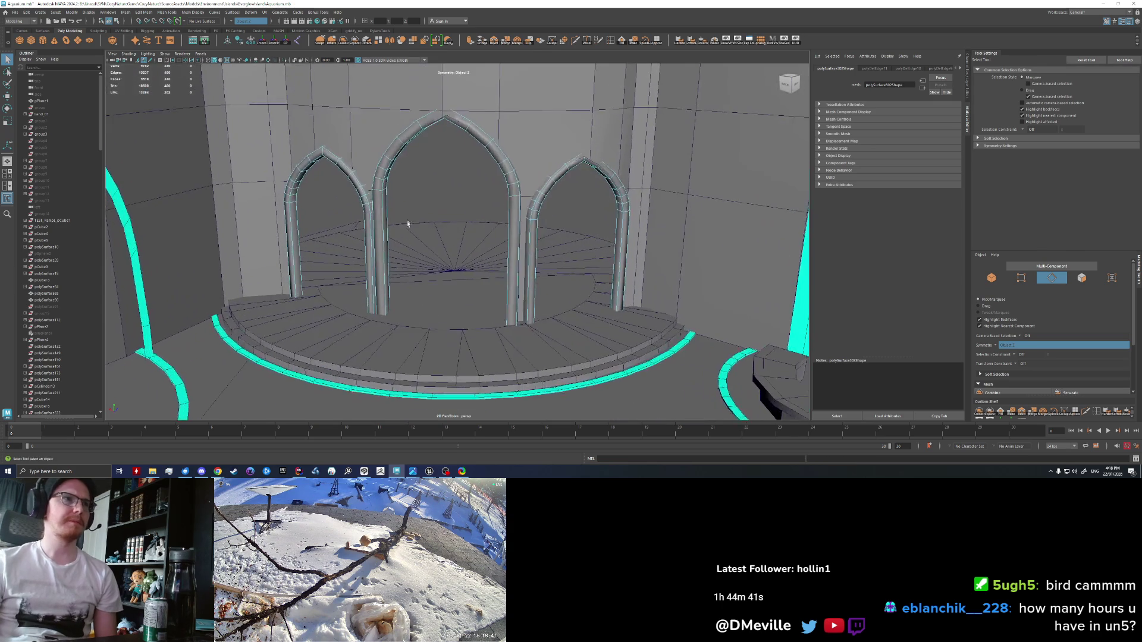
{"action": "right_click", "coordinate": [375, 220]}
{"action": "double_click", "coordinate": [371, 237], "text": "shift"}
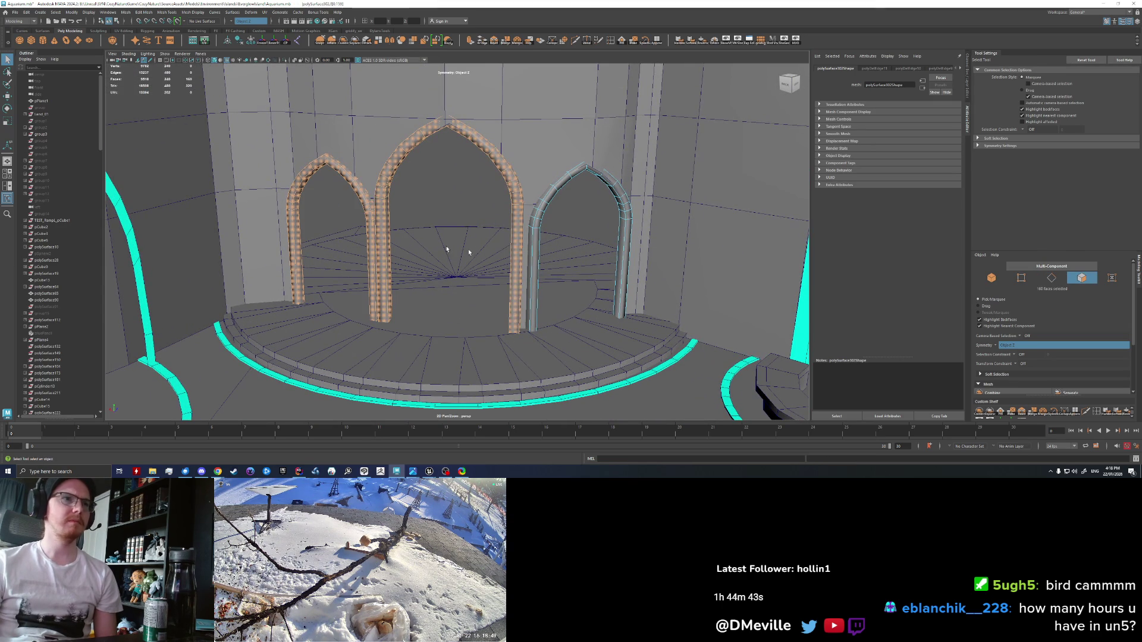
Step: Clear the selection and put the combined arch mesh into Face mode
{"action": "left_click", "coordinate": [697, 41]}
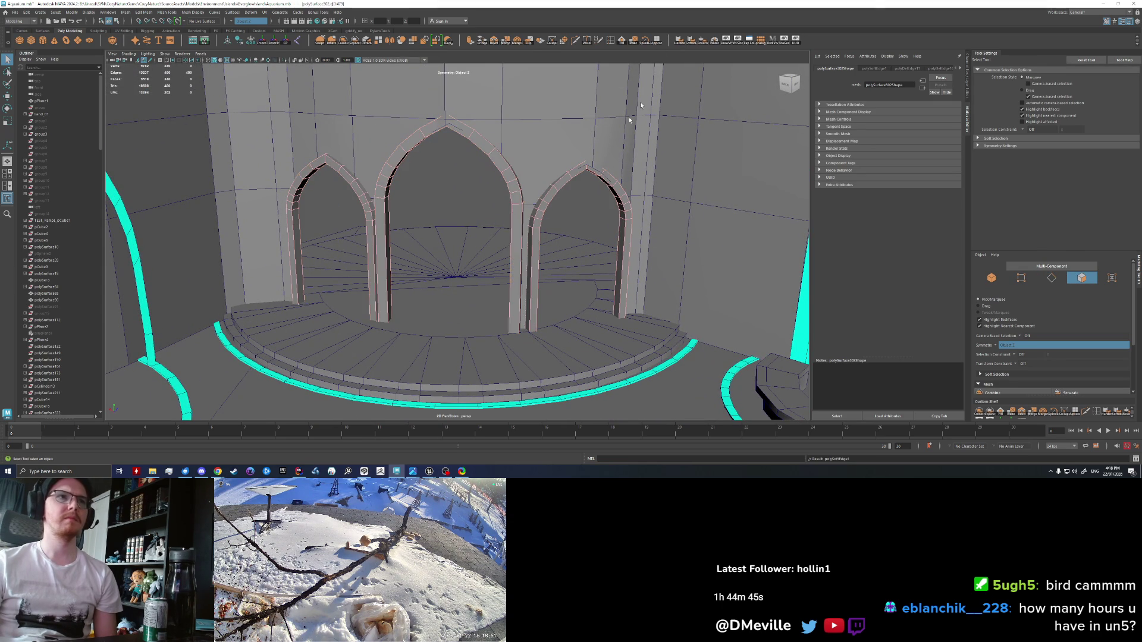
{"action": "right_click", "coordinate": [374, 219]}
{"action": "key", "text": "f"}
{"action": "scroll", "coordinate": [393, 215], "scroll_direction": "down", "scroll_amount": 3}
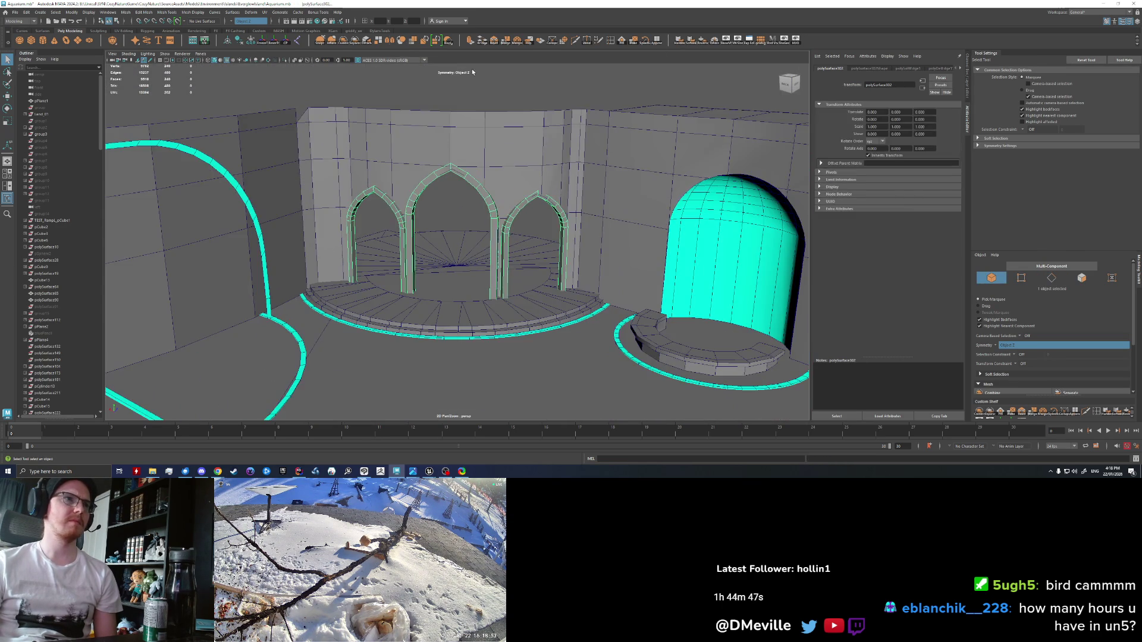
{"action": "left_click", "coordinate": [429, 244]}
{"action": "scroll", "coordinate": [328, 243], "scroll_direction": "up", "scroll_amount": 6}
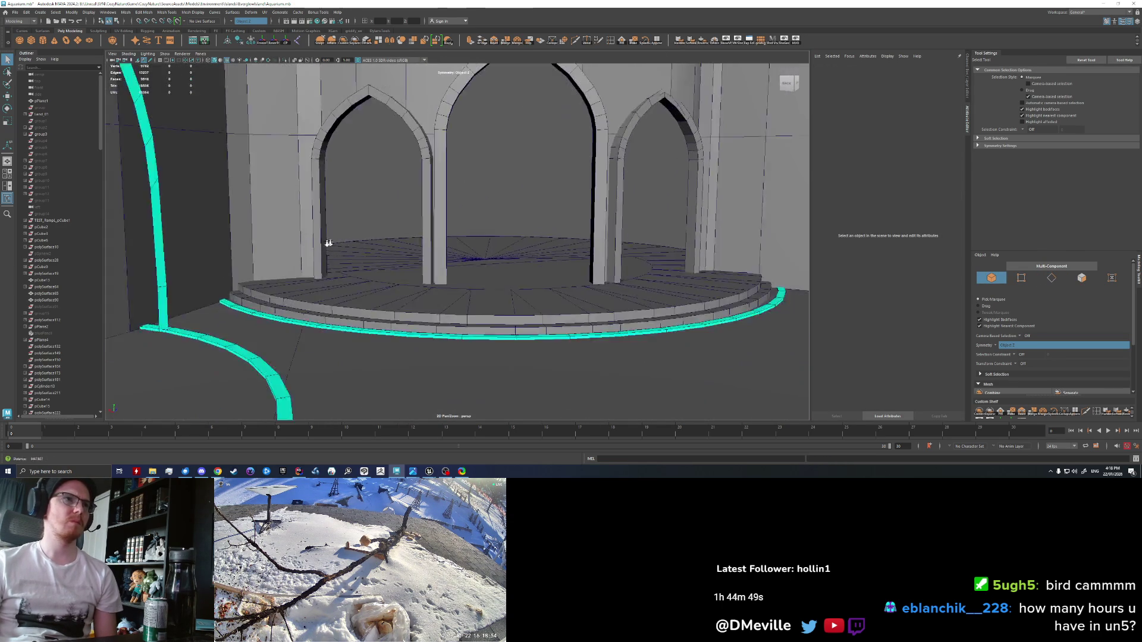
{"action": "scroll", "coordinate": [356, 269], "scroll_direction": "up", "scroll_amount": 4}
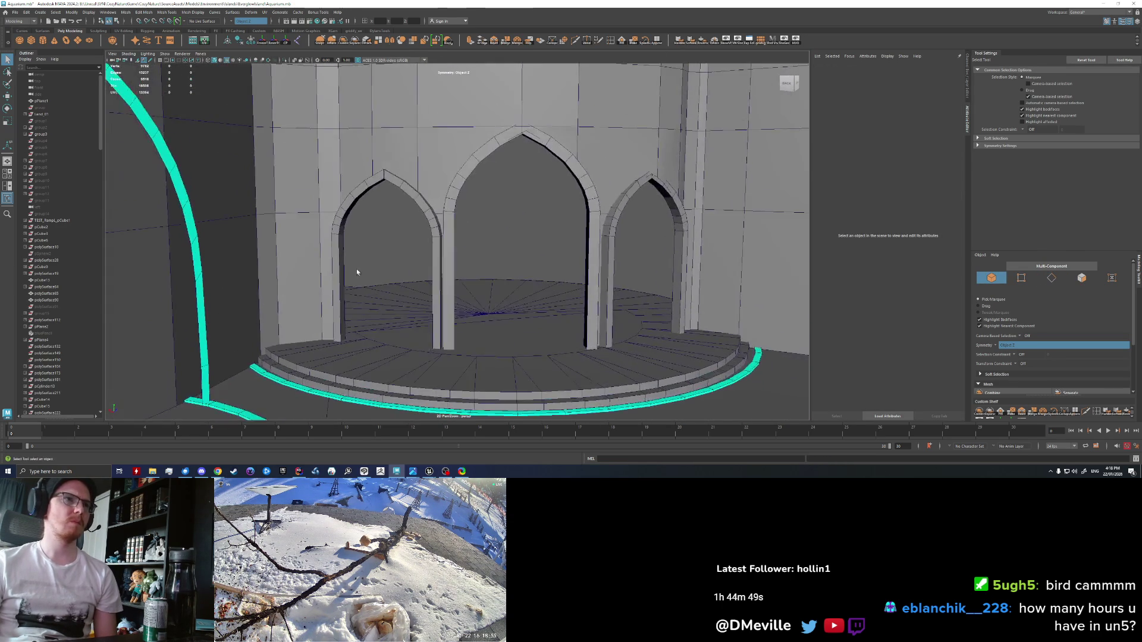
{"action": "mouse_move", "coordinate": [355, 269]}
{"action": "left_mouse_down", "text": "alt"}
{"action": "mouse_move", "coordinate": [420, 252]}
{"action": "mouse_move", "coordinate": [410, 253]}
{"action": "left_mouse_up", "text": "alt"}
{"action": "scroll", "coordinate": [410, 253], "scroll_direction": "up", "scroll_amount": 5}
{"action": "right_click", "coordinate": [371, 221]}
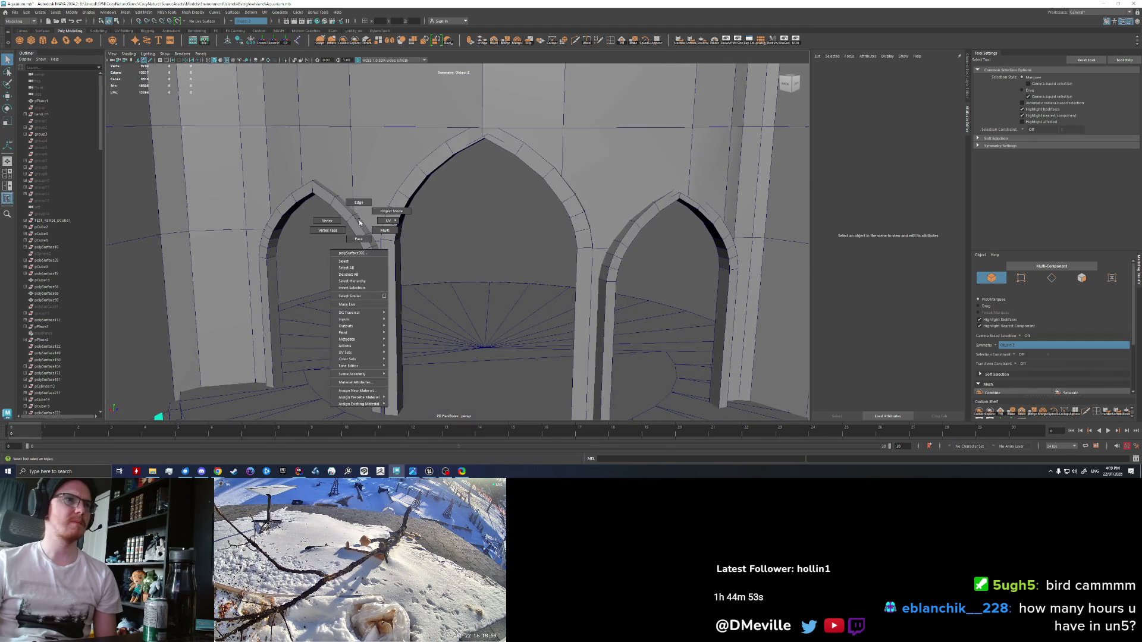
{"action": "left_click", "coordinate": [361, 226]}
{"action": "right_click", "coordinate": [362, 226]}
{"action": "left_click", "coordinate": [364, 241]}
Step: Select the front rim face loops of the left, middle and right arches
{"action": "double_click", "coordinate": [367, 230]}
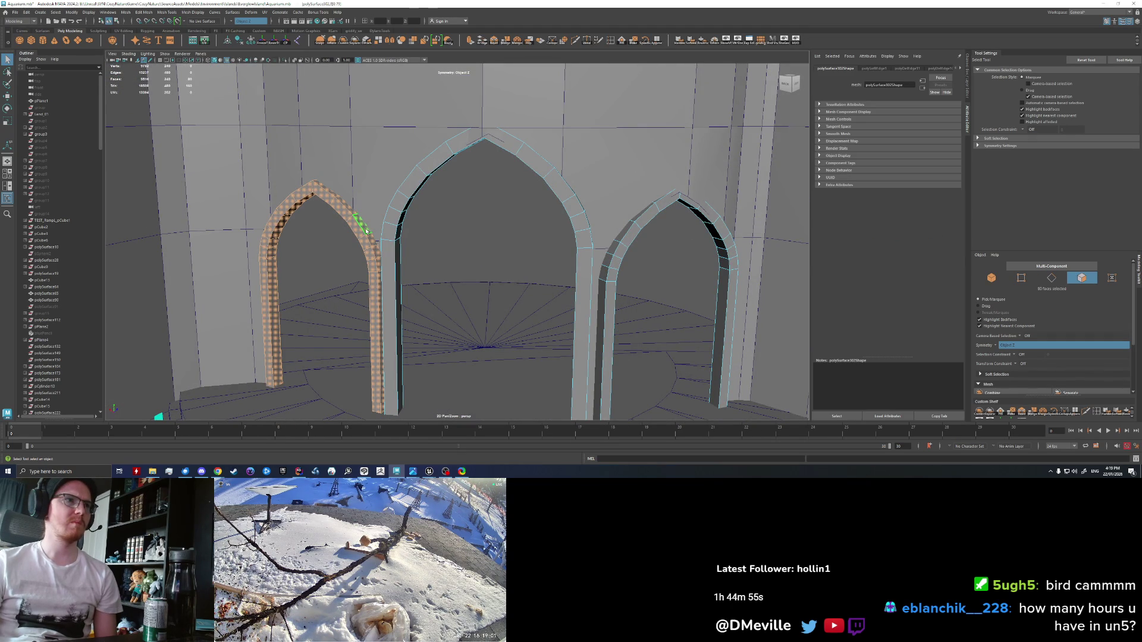
{"action": "double_click", "coordinate": [366, 231]}
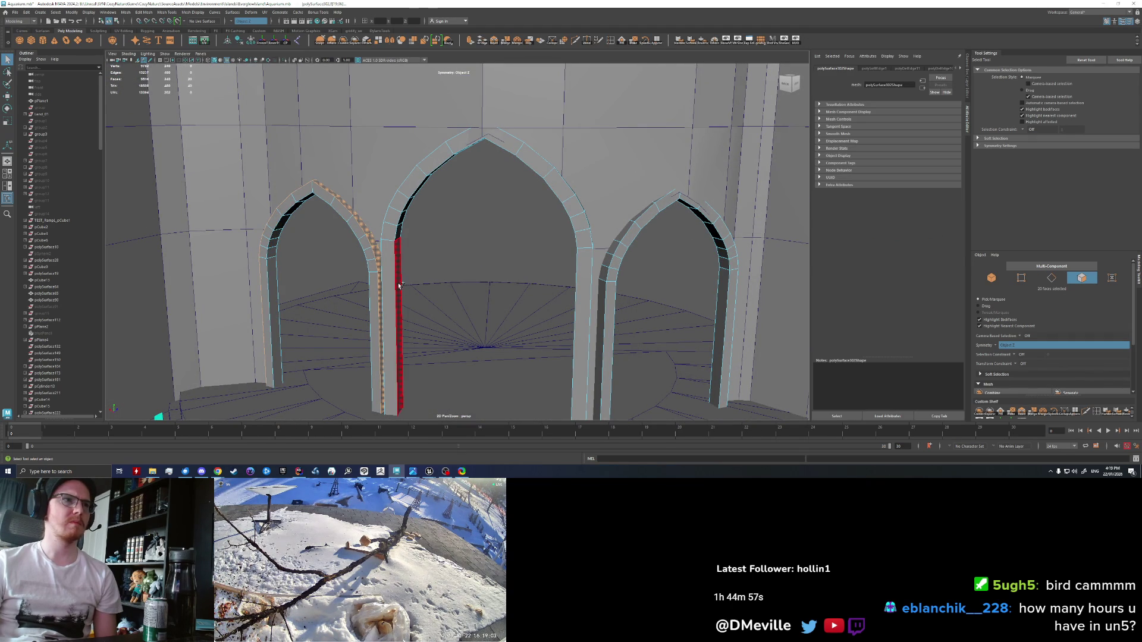
{"action": "double_click", "coordinate": [403, 242], "text": "shift"}
{"action": "double_click", "coordinate": [604, 289], "text": "shift"}
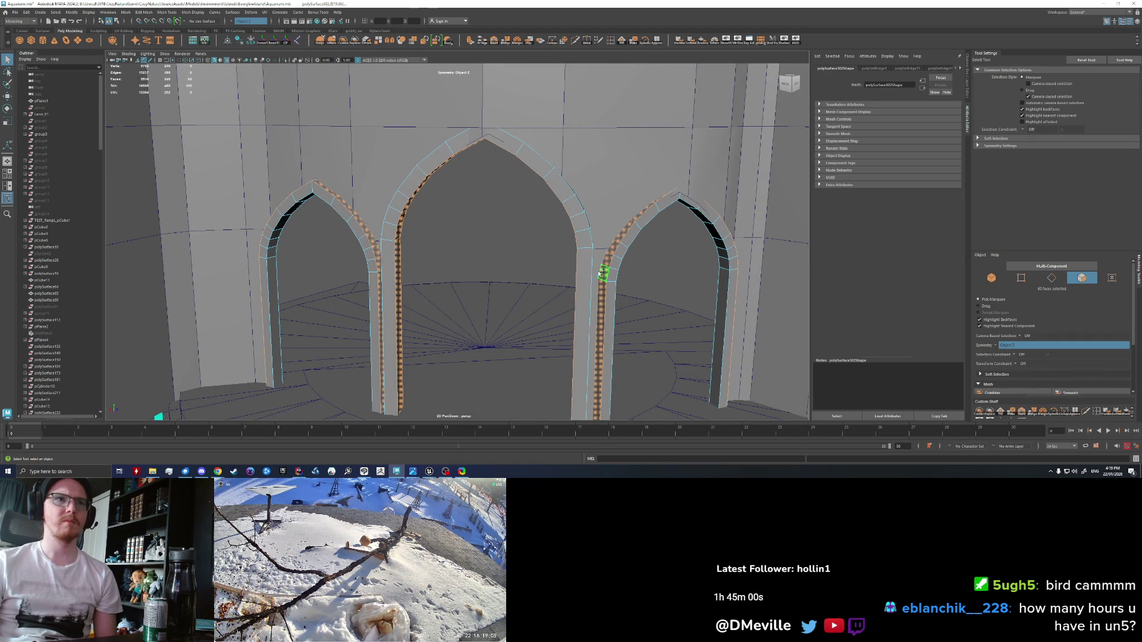
{"action": "mouse_move", "coordinate": [460, 268]}
{"action": "left_mouse_down"}
{"action": "mouse_move", "coordinate": [561, 237]}
{"action": "mouse_move", "coordinate": [492, 250]}
{"action": "mouse_move", "coordinate": [487, 265]}
{"action": "mouse_move", "coordinate": [452, 273]}
{"action": "mouse_move", "coordinate": [535, 257]}
{"action": "left_mouse_up"}
{"action": "left_click", "coordinate": [602, 263], "text": "shift"}
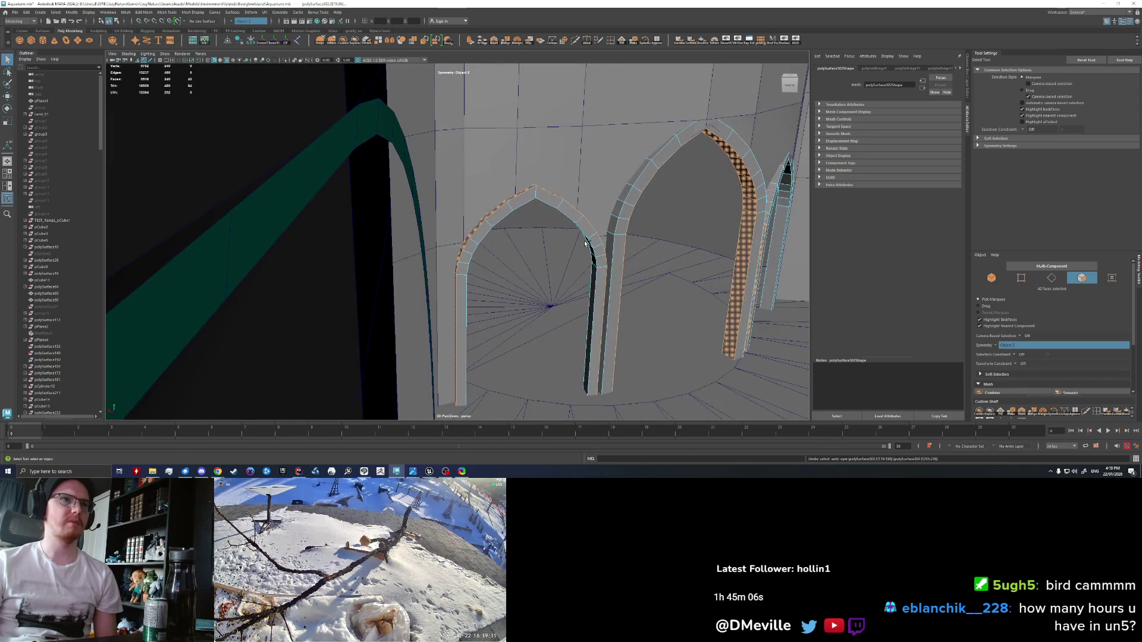
{"action": "mouse_move", "coordinate": [620, 268]}
{"action": "left_mouse_down"}
{"action": "mouse_move", "coordinate": [595, 262]}
{"action": "mouse_move", "coordinate": [576, 277]}
{"action": "left_mouse_up"}
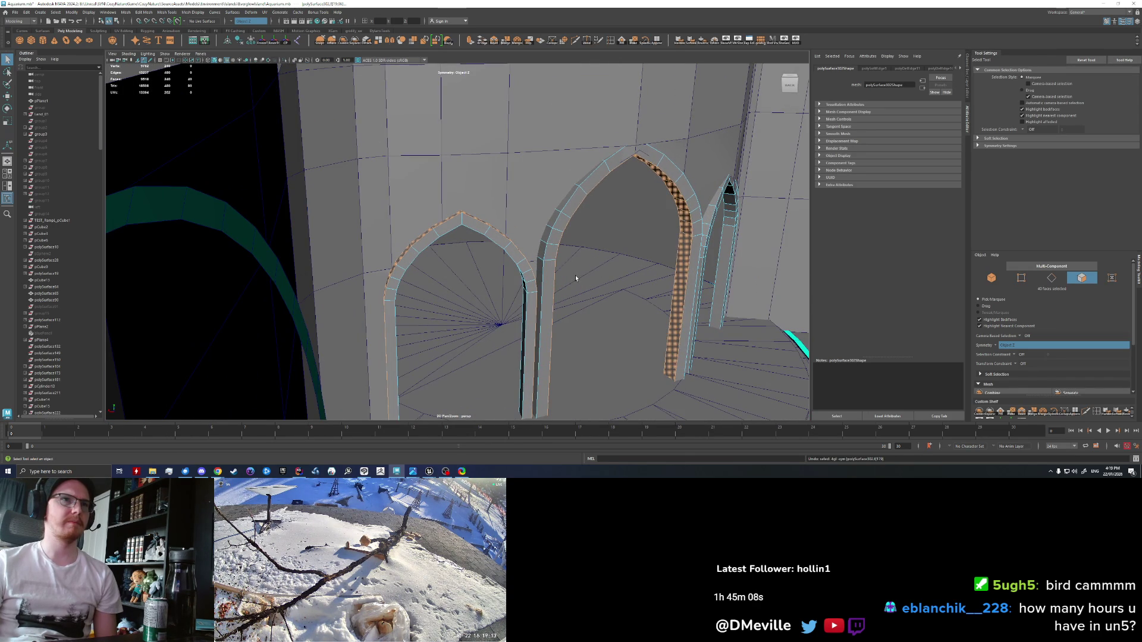
{"action": "left_click", "coordinate": [575, 278], "text": "shift"}
{"action": "left_click", "coordinate": [544, 252], "text": "shift"}
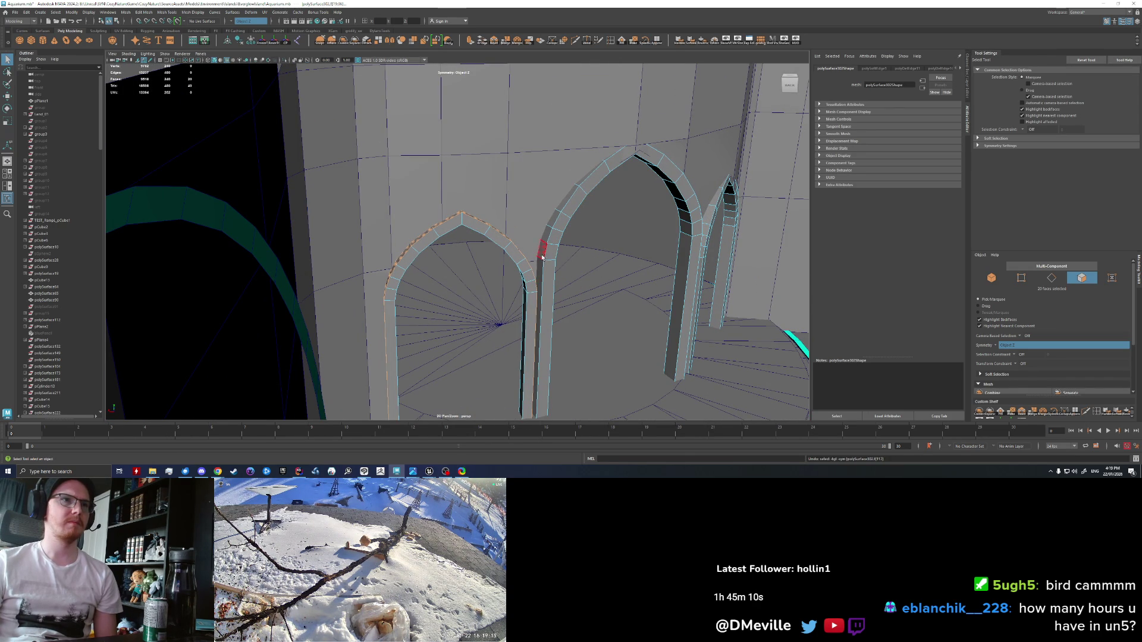
{"action": "double_click", "coordinate": [546, 238], "text": "shift"}
{"action": "left_click_drag", "start_coordinate": [625, 256], "coordinate": [566, 282]}
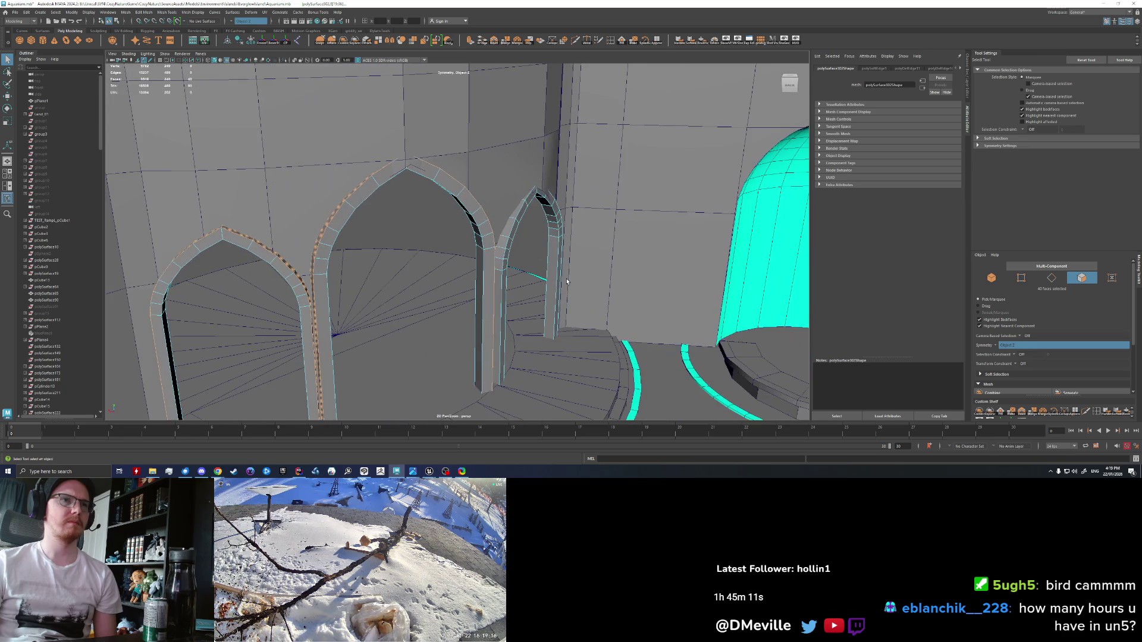
{"action": "double_click", "coordinate": [504, 243], "text": "shift"}
{"action": "mouse_move", "coordinate": [505, 243]}
{"action": "left_mouse_down"}
{"action": "mouse_move", "coordinate": [416, 250]}
{"action": "mouse_move", "coordinate": [370, 230]}
{"action": "left_mouse_up"}
Step: Extrude the rim faces with a Thickness of about 35.6, then return to object mode
{"action": "key", "text": "w"}
{"action": "left_click_drag", "start_coordinate": [482, 295], "coordinate": [470, 306]}
{"action": "key", "text": "ctrl+e"}
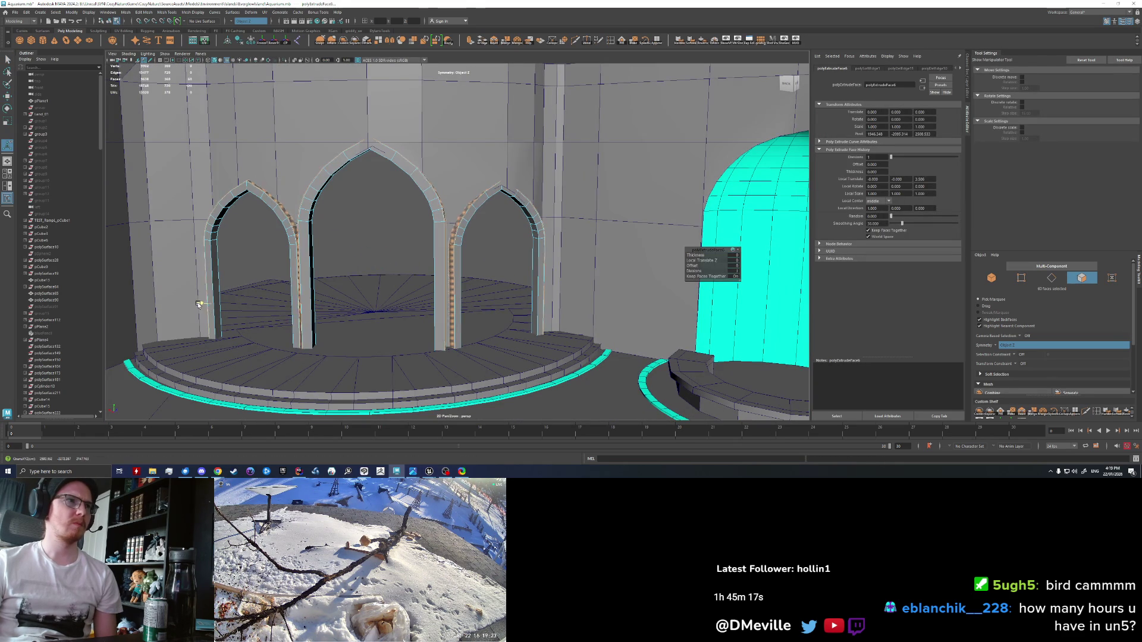
{"action": "left_click_drag", "start_coordinate": [192, 303], "coordinate": [192, 302]}
{"action": "scroll", "coordinate": [229, 323], "scroll_direction": "up", "scroll_amount": 3}
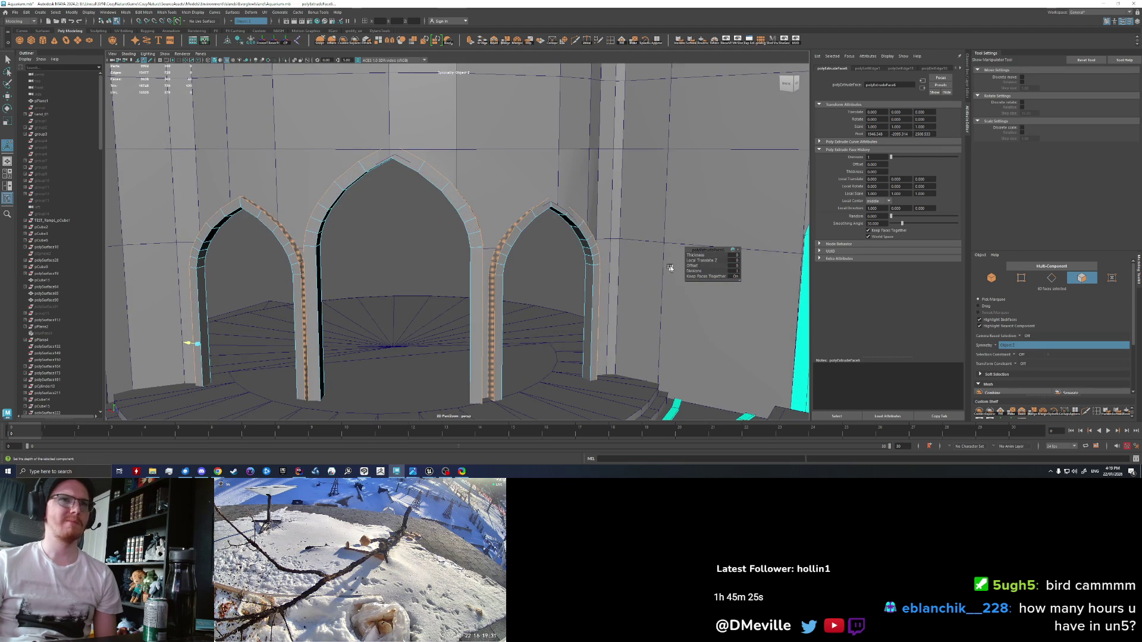
{"action": "mouse_move", "coordinate": [694, 254]}
{"action": "left_mouse_down"}
{"action": "mouse_move", "coordinate": [835, 250]}
{"action": "mouse_move", "coordinate": [753, 248]}
{"action": "left_mouse_up"}
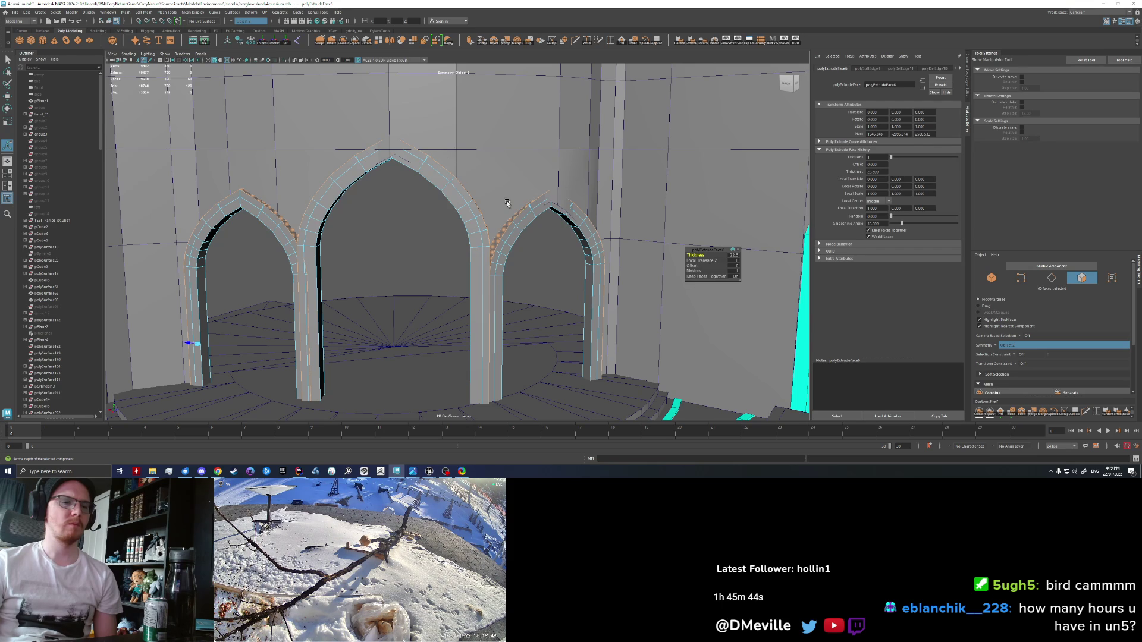
{"action": "left_click_drag", "start_coordinate": [260, 208], "coordinate": [328, 211]}
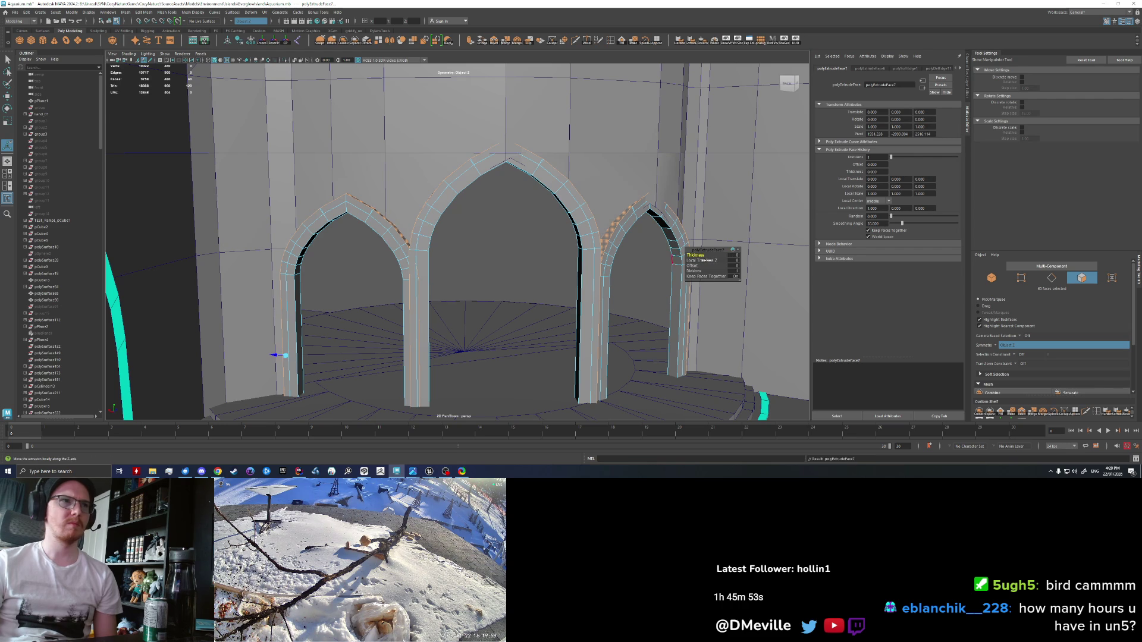
{"action": "left_click_drag", "start_coordinate": [694, 255], "coordinate": [813, 257]}
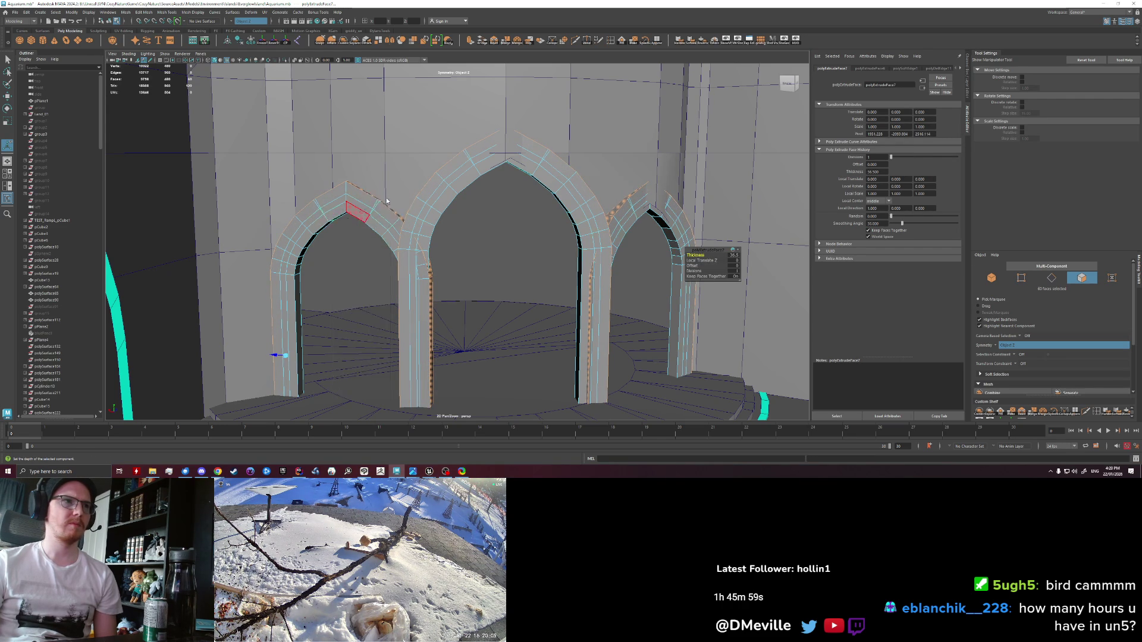
{"action": "key", "text": "q"}
{"action": "key", "text": "F8"}
{"action": "scroll", "coordinate": [386, 208], "scroll_direction": "down", "scroll_amount": 5}
Step: Clear the selection and switch the arch mesh to Face mode
{"action": "left_click", "coordinate": [569, 102]}
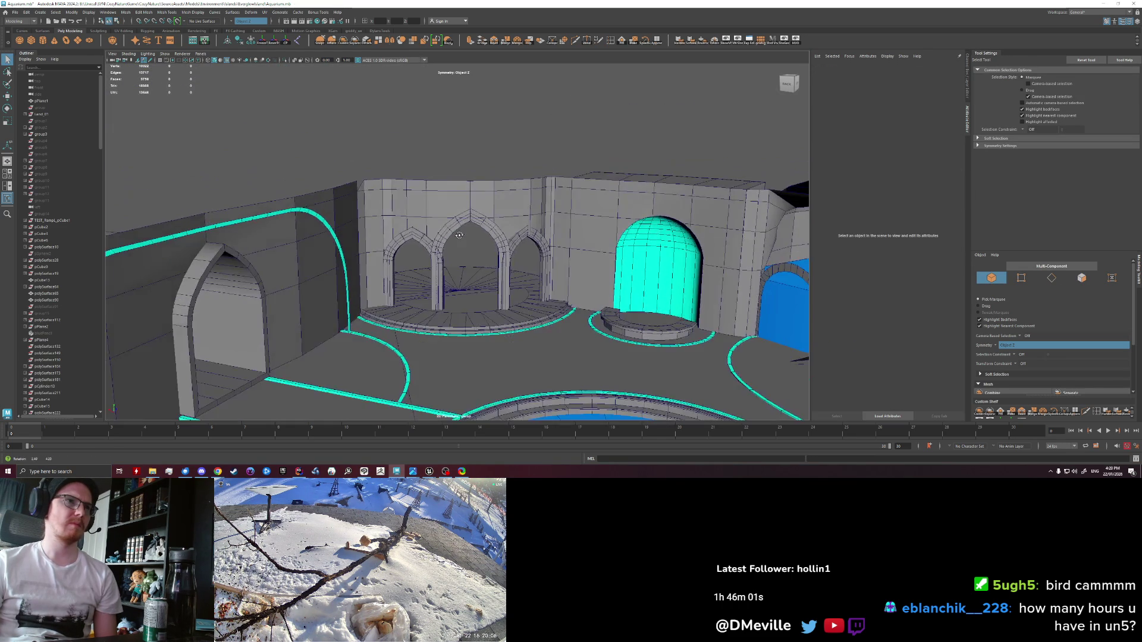
{"action": "scroll", "coordinate": [442, 221], "scroll_direction": "up", "scroll_amount": 5}
{"action": "scroll", "coordinate": [386, 213], "scroll_direction": "down", "scroll_amount": 3}
{"action": "right_click", "coordinate": [357, 181]}
{"action": "left_click", "coordinate": [345, 185]}
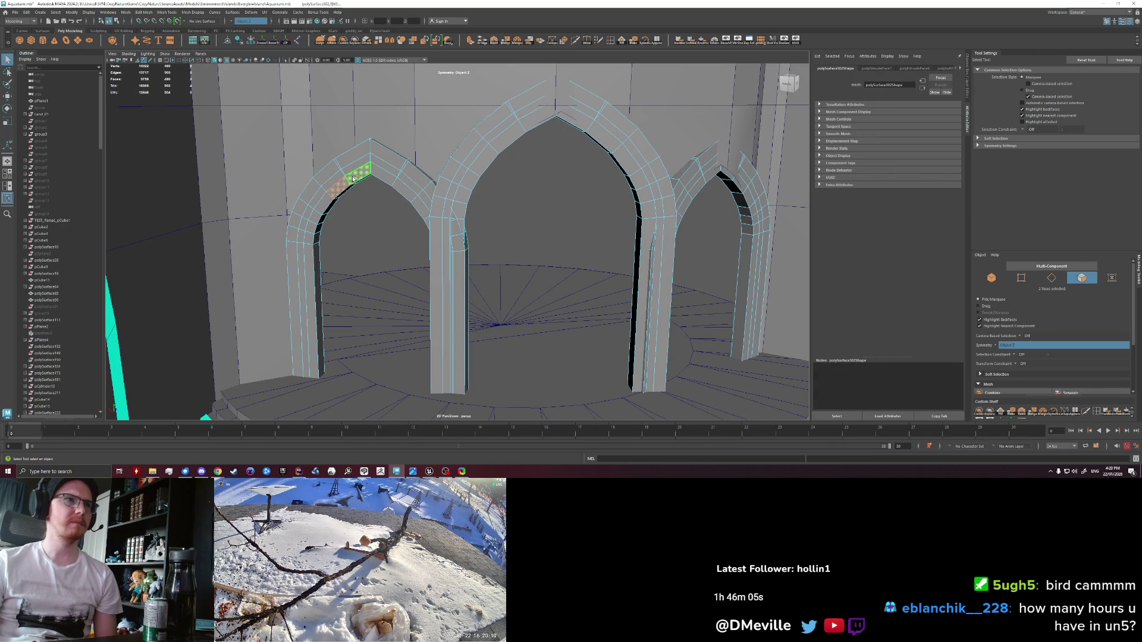
{"action": "left_click", "coordinate": [346, 183]}
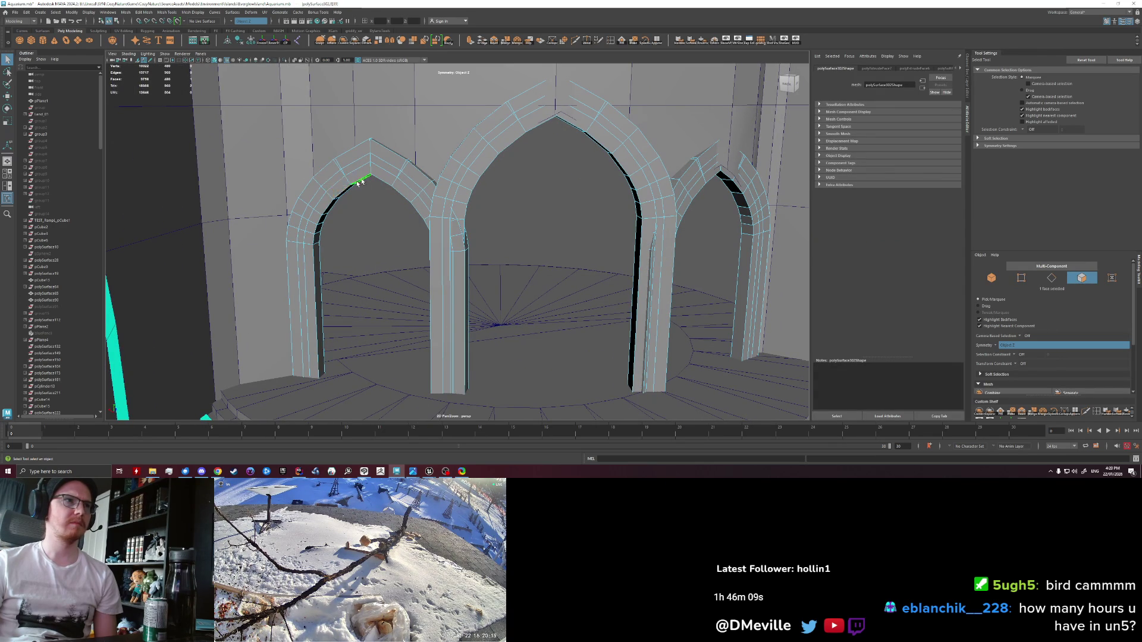
Step: Extrude the inner face loops of all three arches to a Thickness of about -27
{"action": "double_click", "coordinate": [316, 216]}
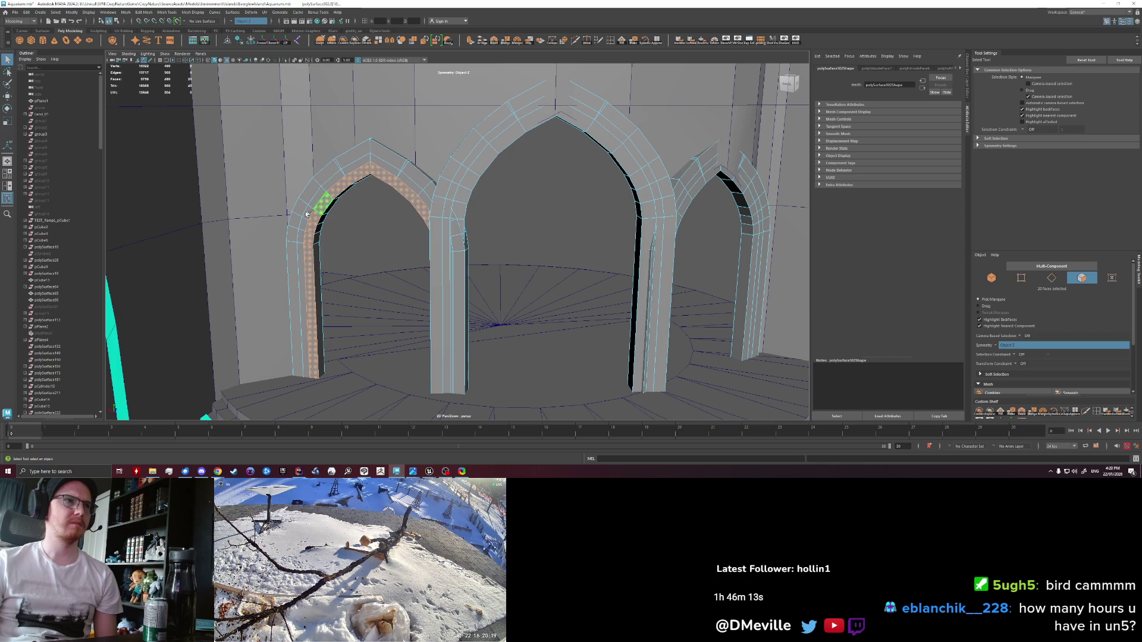
{"action": "double_click", "coordinate": [459, 192], "text": "shift"}
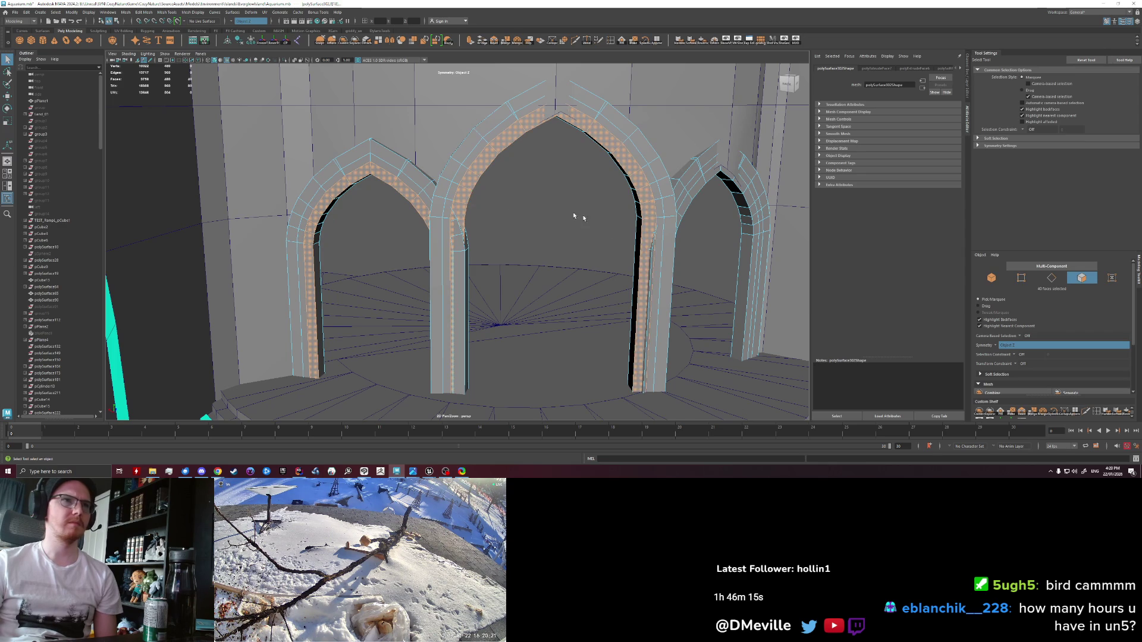
{"action": "double_click", "coordinate": [695, 191], "text": "shift"}
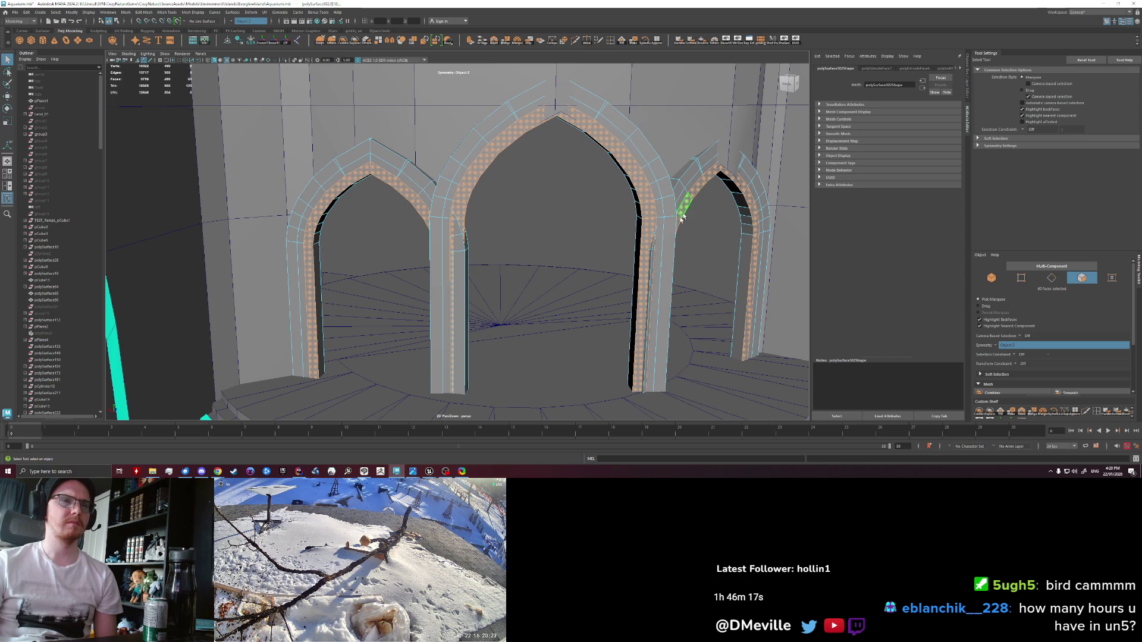
{"action": "key", "text": "ctrl+e"}
{"action": "mouse_move", "coordinate": [694, 254]}
{"action": "left_mouse_down"}
{"action": "mouse_move", "coordinate": [788, 270]}
{"action": "mouse_move", "coordinate": [587, 271]}
{"action": "mouse_move", "coordinate": [782, 285]}
{"action": "left_mouse_up"}
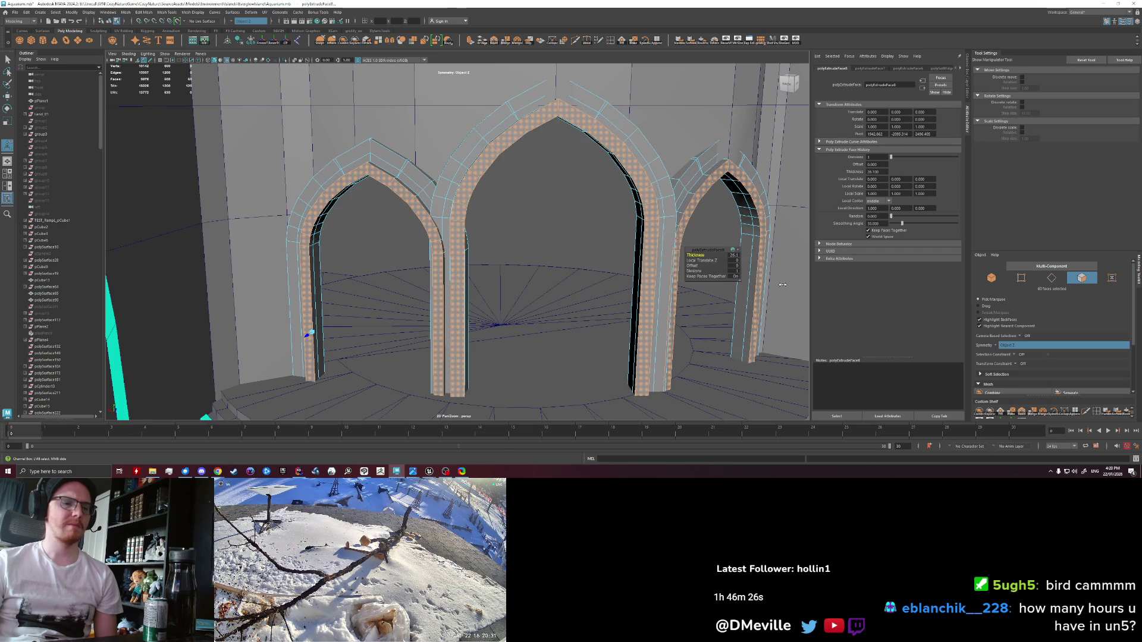
{"action": "left_click_drag", "start_coordinate": [783, 285], "coordinate": [606, 287]}
Step: Return to object selection and deselect the arch mesh
{"action": "right_click", "coordinate": [652, 202]}
{"action": "left_click", "coordinate": [655, 159]}
{"action": "scroll", "coordinate": [595, 208], "scroll_direction": "down", "scroll_amount": 5}
{"action": "left_click", "coordinate": [462, 247]}
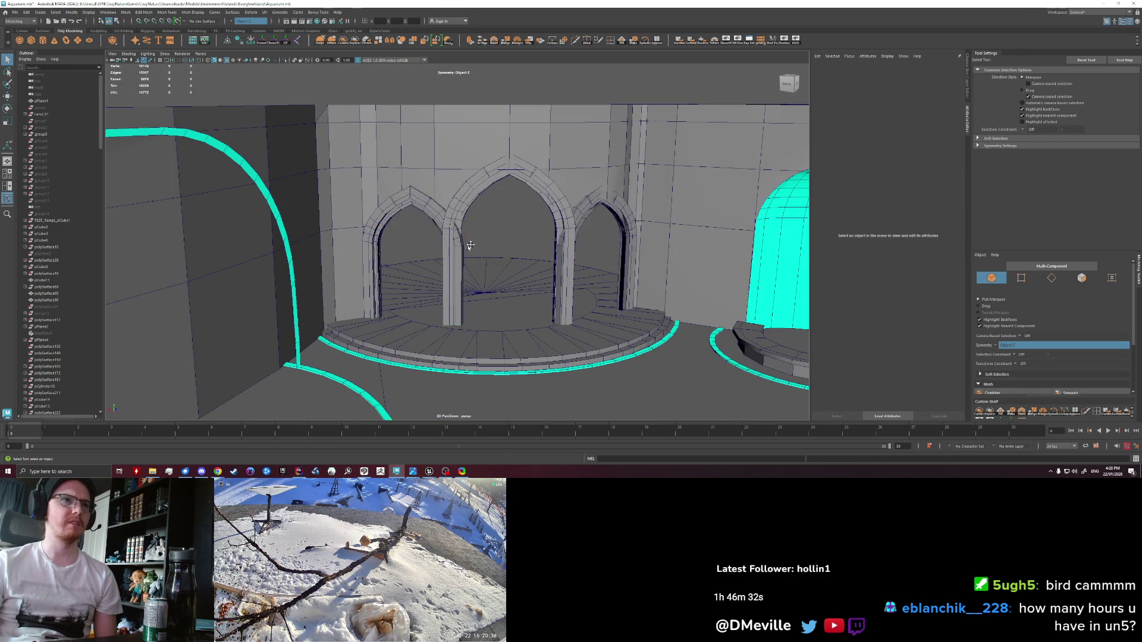
{"action": "scroll", "coordinate": [548, 212], "scroll_direction": "up", "scroll_amount": 8}
{"action": "scroll", "coordinate": [568, 248], "scroll_direction": "down", "scroll_amount": 4}
{"action": "mouse_move", "coordinate": [535, 242]}
{"action": "left_mouse_down"}
{"action": "mouse_move", "coordinate": [392, 254]}
{"action": "mouse_move", "coordinate": [517, 264]}
{"action": "left_mouse_up"}
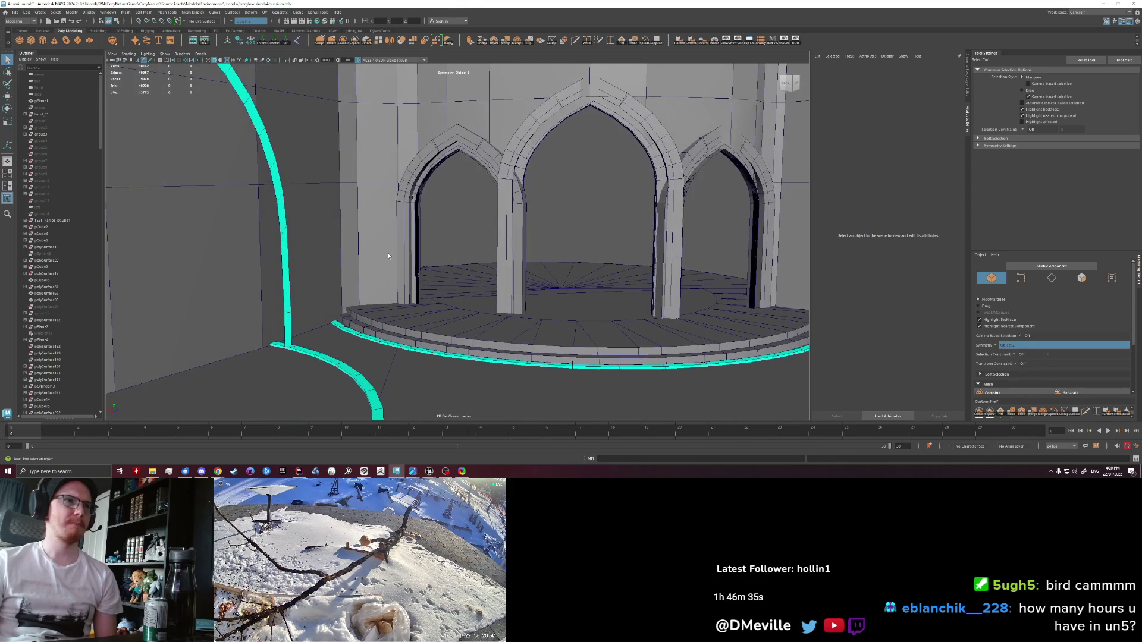
{"action": "left_click", "coordinate": [519, 265]}
{"action": "scroll", "coordinate": [452, 266], "scroll_direction": "up", "scroll_amount": 1}
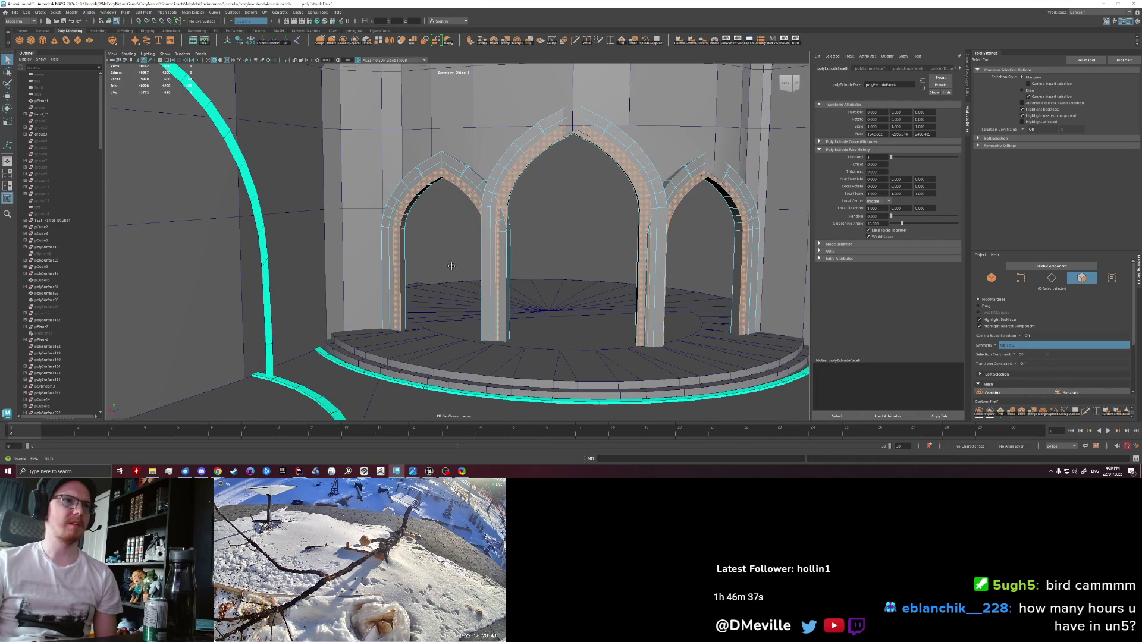
{"action": "key", "text": "shift+period"}
{"action": "scroll", "coordinate": [447, 259], "scroll_direction": "down", "scroll_amount": 3}
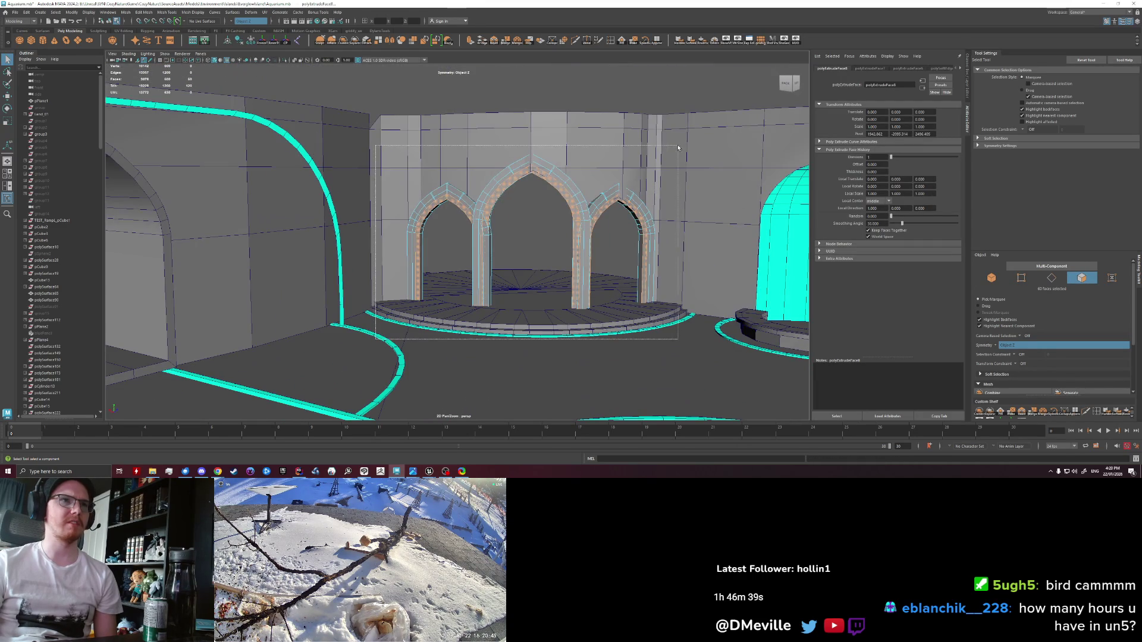
{"action": "scroll", "coordinate": [599, 266], "scroll_direction": "up", "scroll_amount": 3}
{"action": "key", "text": "ctrl+e"}
{"action": "left_click_drag", "start_coordinate": [695, 254], "coordinate": [801, 258]}
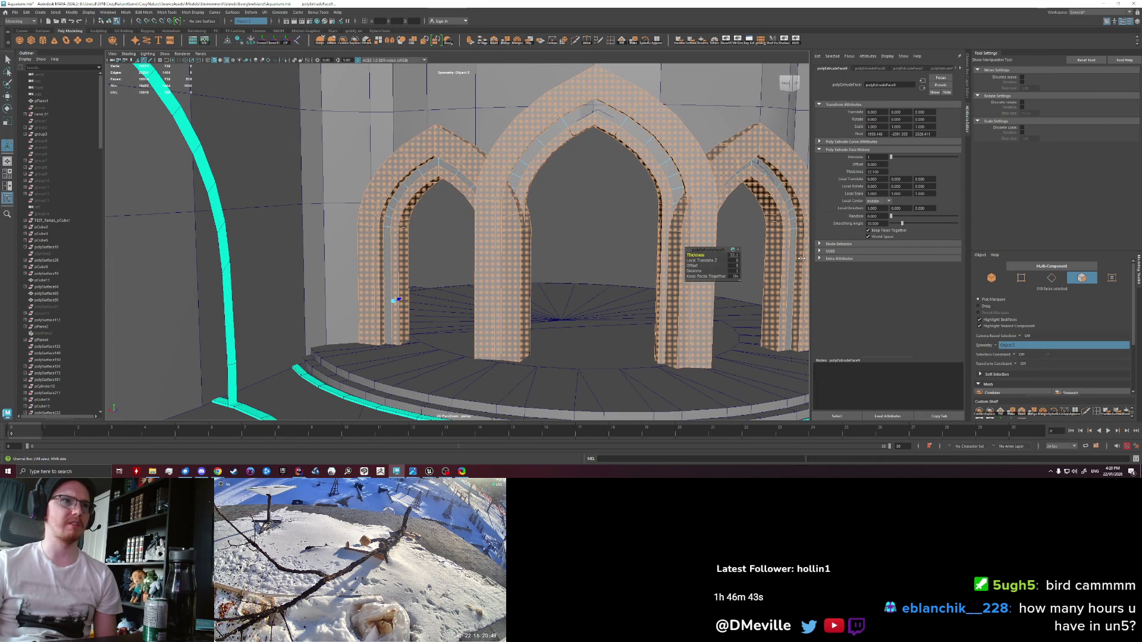
{"action": "key", "text": "ctrl+z"}
{"action": "key", "text": "ctrl+z"}
{"action": "key", "text": "q"}
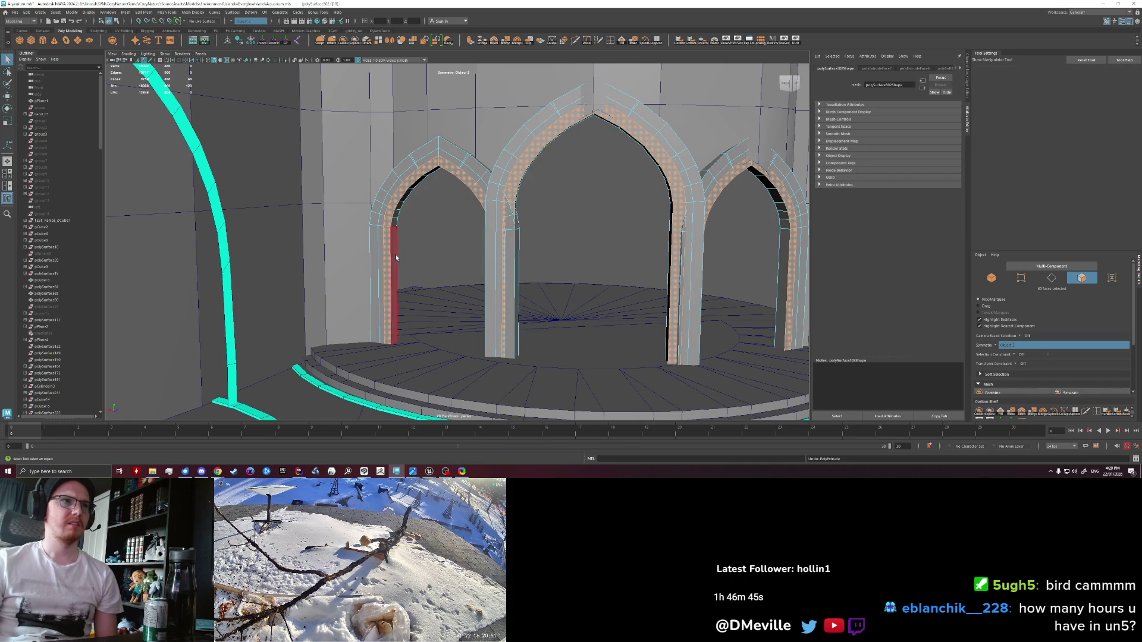
{"action": "double_click", "coordinate": [374, 219]}
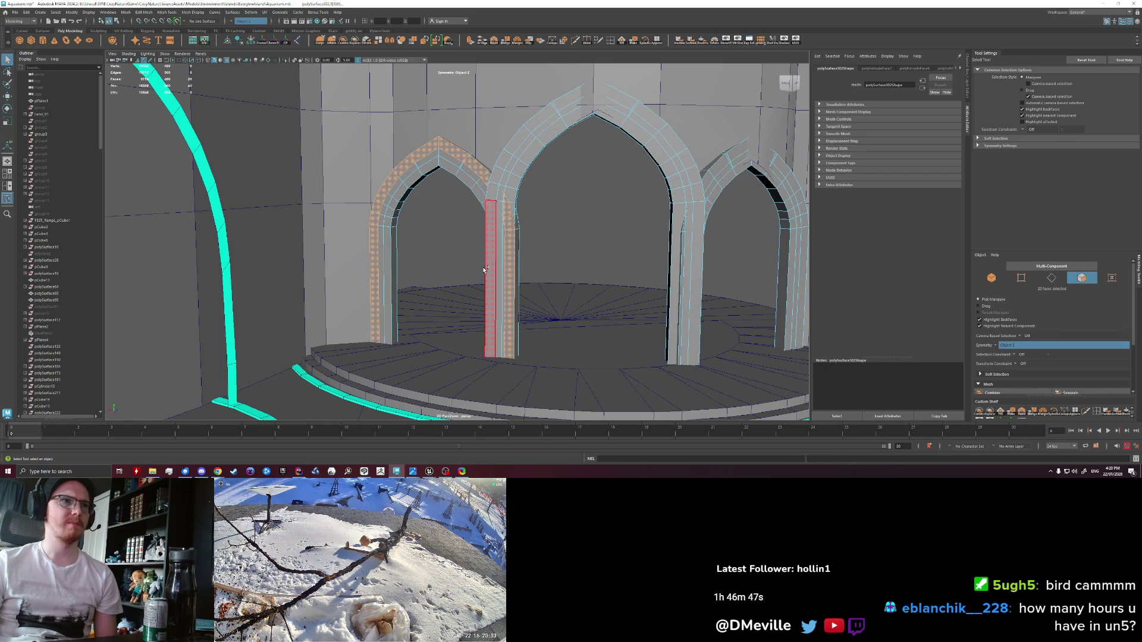
{"action": "double_click", "coordinate": [501, 194], "text": "shift"}
{"action": "double_click", "coordinate": [724, 165], "text": "shift"}
{"action": "key", "text": "ctrl+e"}
{"action": "left_click_drag", "start_coordinate": [691, 260], "coordinate": [798, 263]}
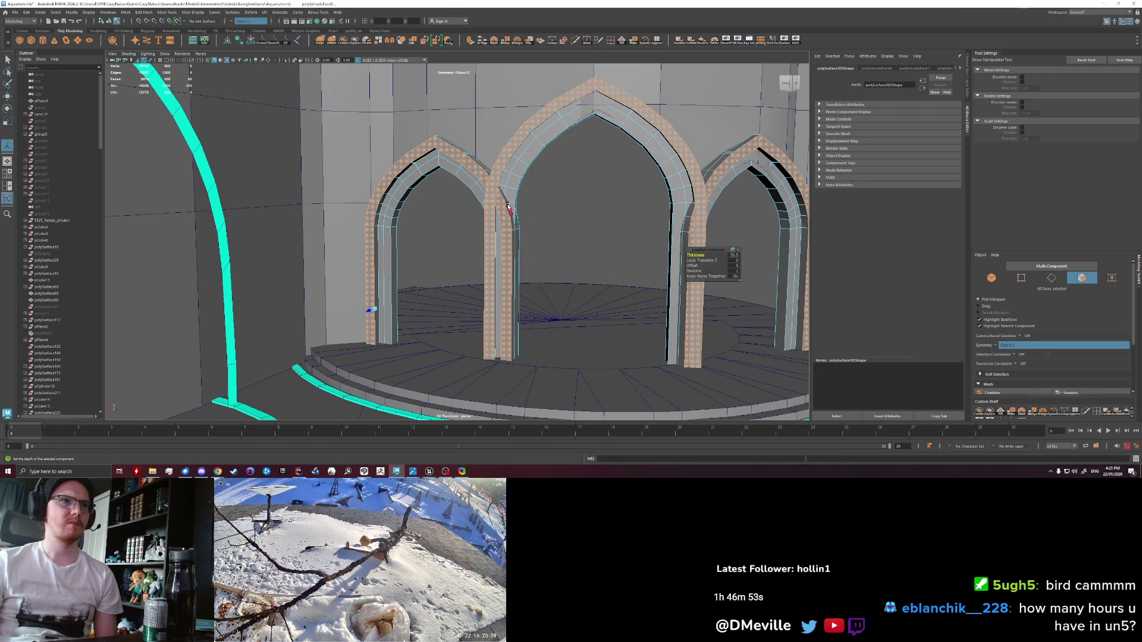
{"action": "scroll", "coordinate": [537, 193], "scroll_direction": "down", "scroll_amount": 5}
{"action": "mouse_move", "coordinate": [536, 193]}
{"action": "left_mouse_down"}
{"action": "mouse_move", "coordinate": [455, 247]}
{"action": "mouse_move", "coordinate": [446, 242]}
{"action": "left_mouse_up"}
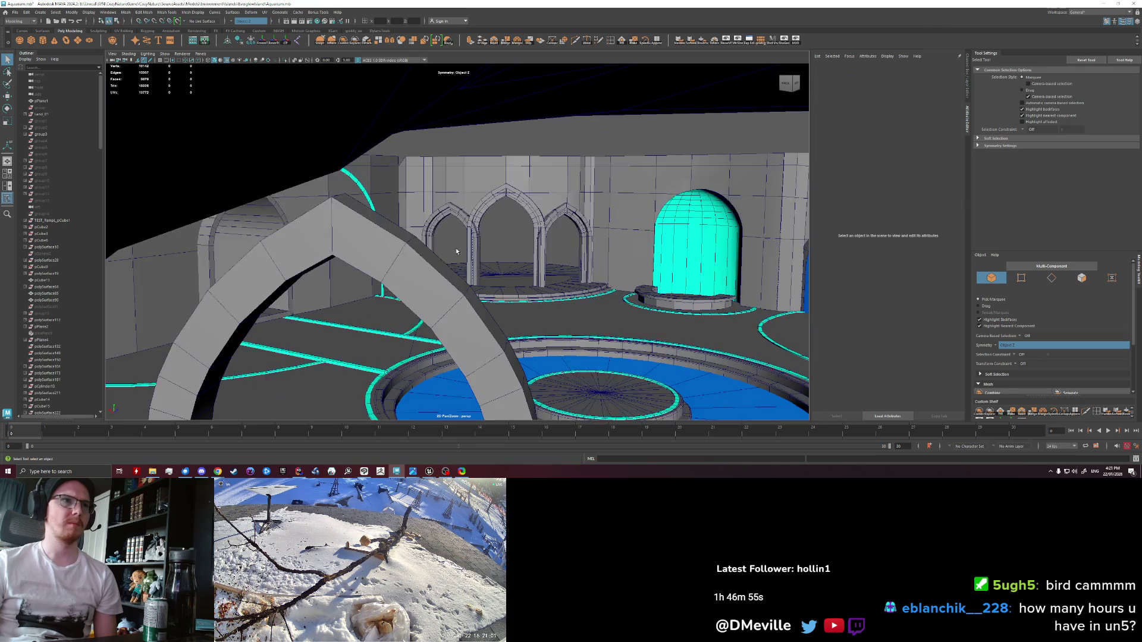
{"action": "scroll", "coordinate": [455, 248], "scroll_direction": "up", "scroll_amount": 10}
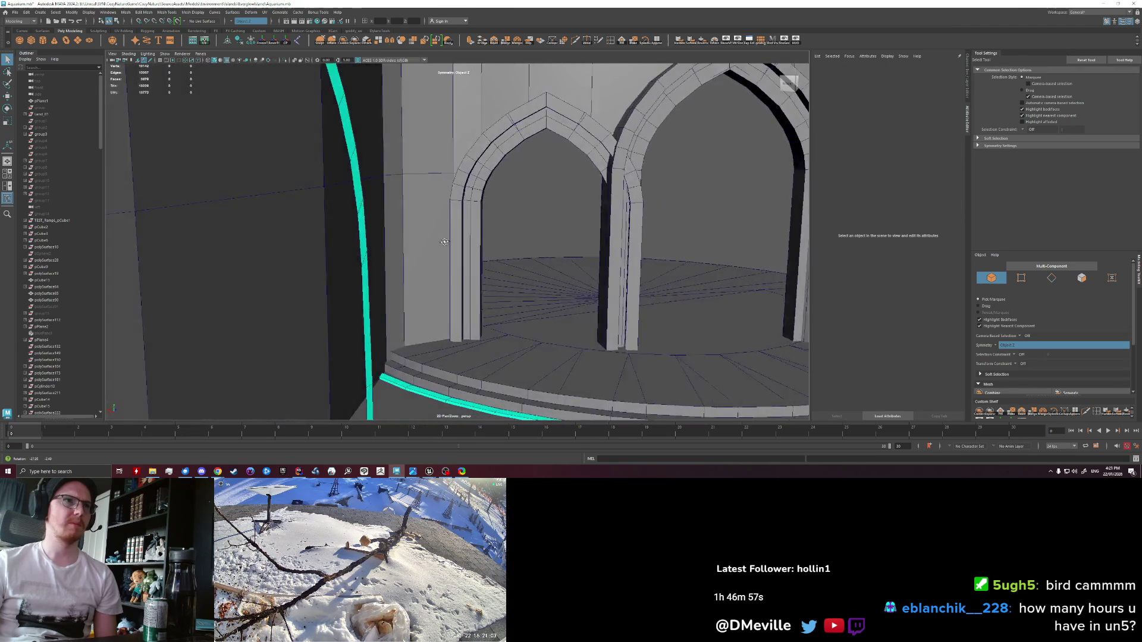
{"action": "scroll", "coordinate": [446, 242], "scroll_direction": "down", "scroll_amount": 5}
{"action": "scroll", "coordinate": [377, 221], "scroll_direction": "up", "scroll_amount": 5}
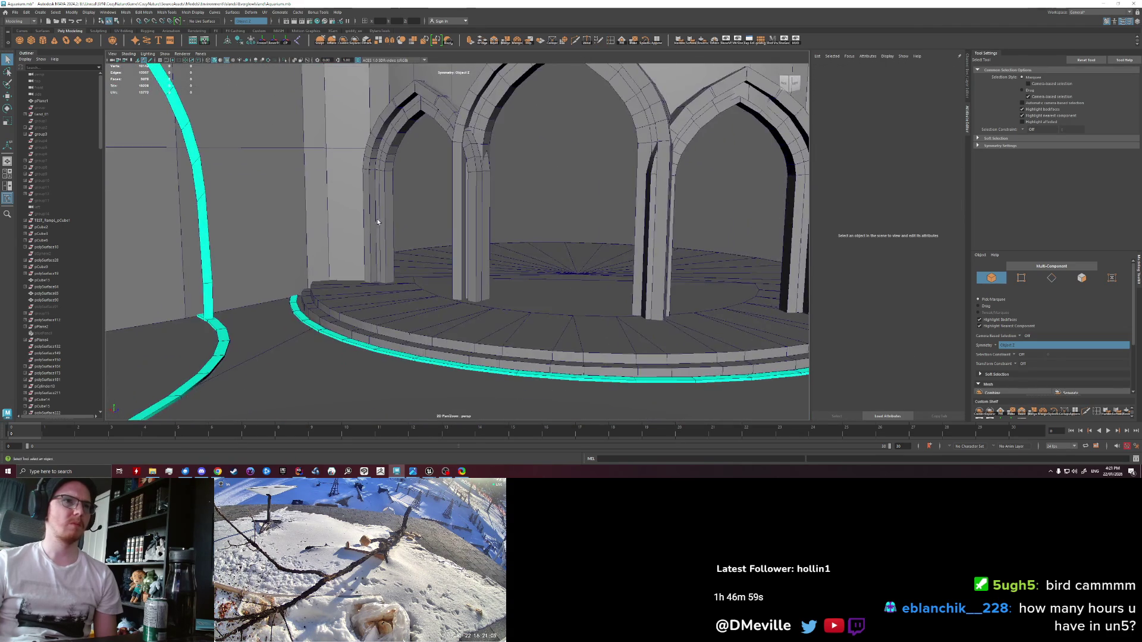
{"action": "scroll", "coordinate": [376, 221], "scroll_direction": "down", "scroll_amount": 3}
{"action": "mouse_move", "coordinate": [377, 221]}
{"action": "left_mouse_down"}
{"action": "mouse_move", "coordinate": [385, 262]}
{"action": "mouse_move", "coordinate": [370, 255]}
{"action": "left_mouse_up"}
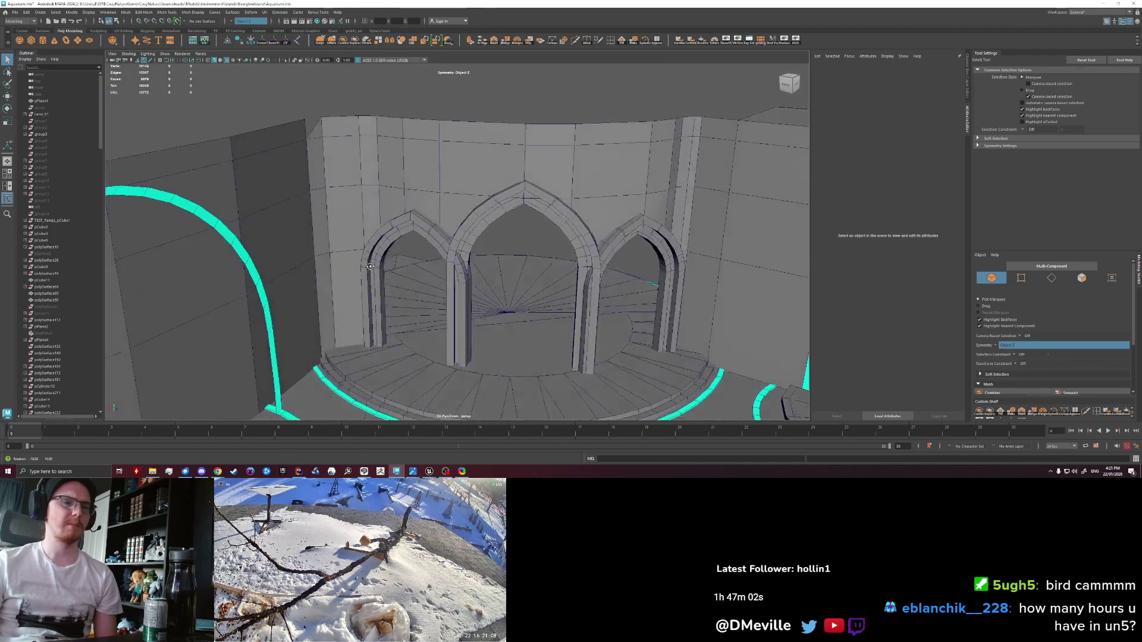
{"action": "scroll", "coordinate": [370, 254], "scroll_direction": "down", "scroll_amount": 3}
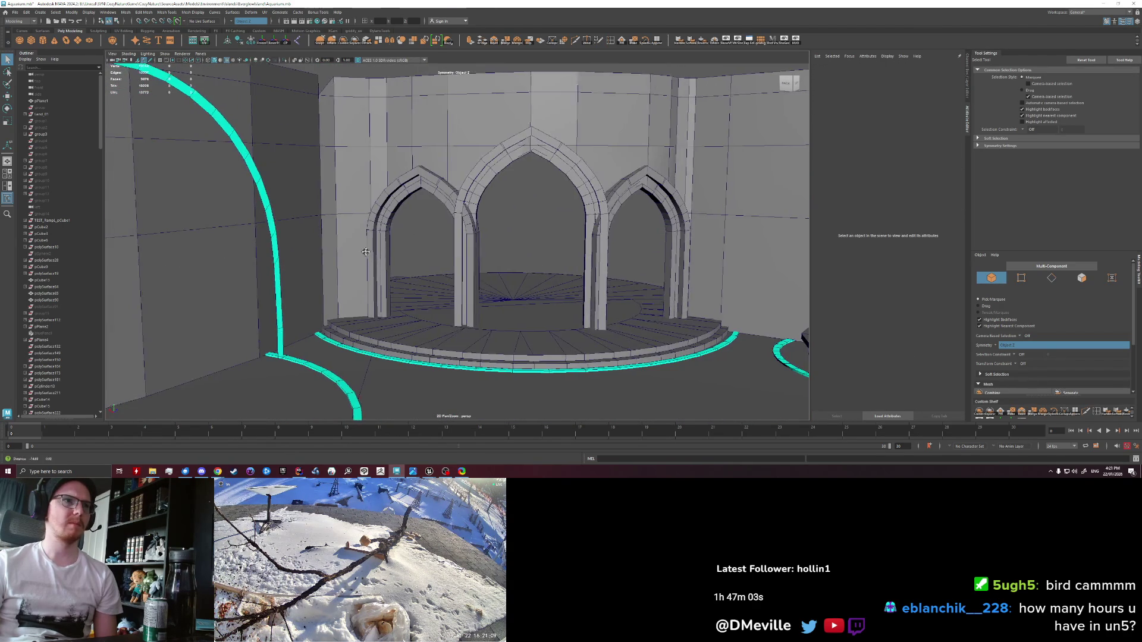
{"action": "scroll", "coordinate": [363, 251], "scroll_direction": "up", "scroll_amount": 5}
{"action": "scroll", "coordinate": [377, 226], "scroll_direction": "down", "scroll_amount": 3}
{"action": "scroll", "coordinate": [415, 219], "scroll_direction": "up", "scroll_amount": 2}
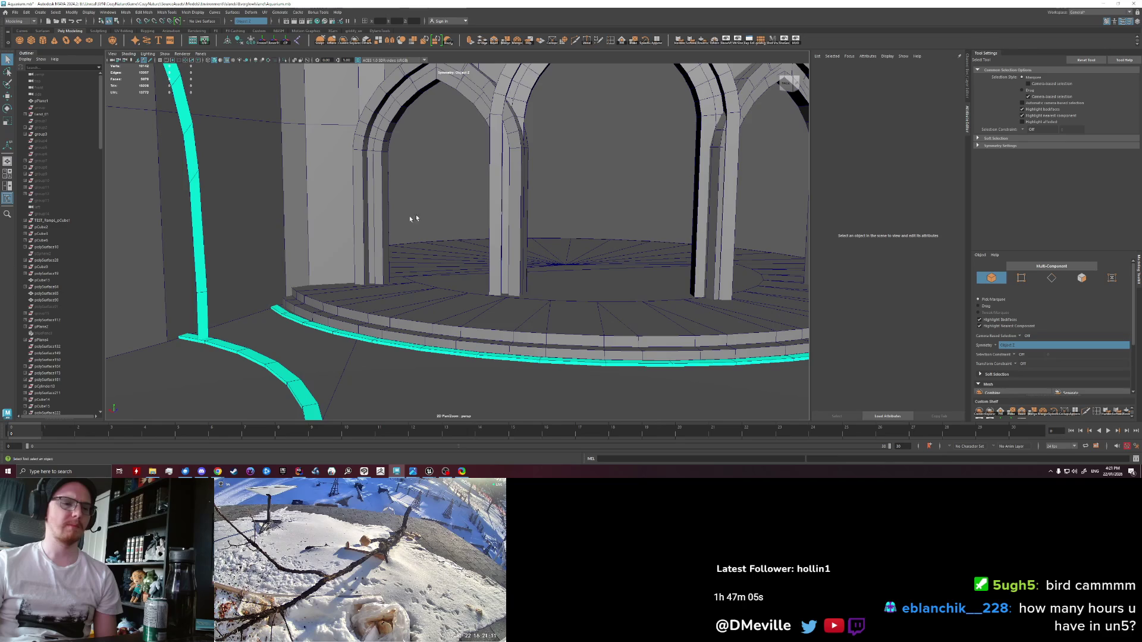
{"action": "scroll", "coordinate": [417, 219], "scroll_direction": "down", "scroll_amount": 2}
{"action": "mouse_move", "coordinate": [418, 220]}
{"action": "left_mouse_down"}
{"action": "mouse_move", "coordinate": [439, 239]}
{"action": "mouse_move", "coordinate": [407, 209]}
{"action": "left_mouse_up"}
{"action": "mouse_move", "coordinate": [429, 471]}
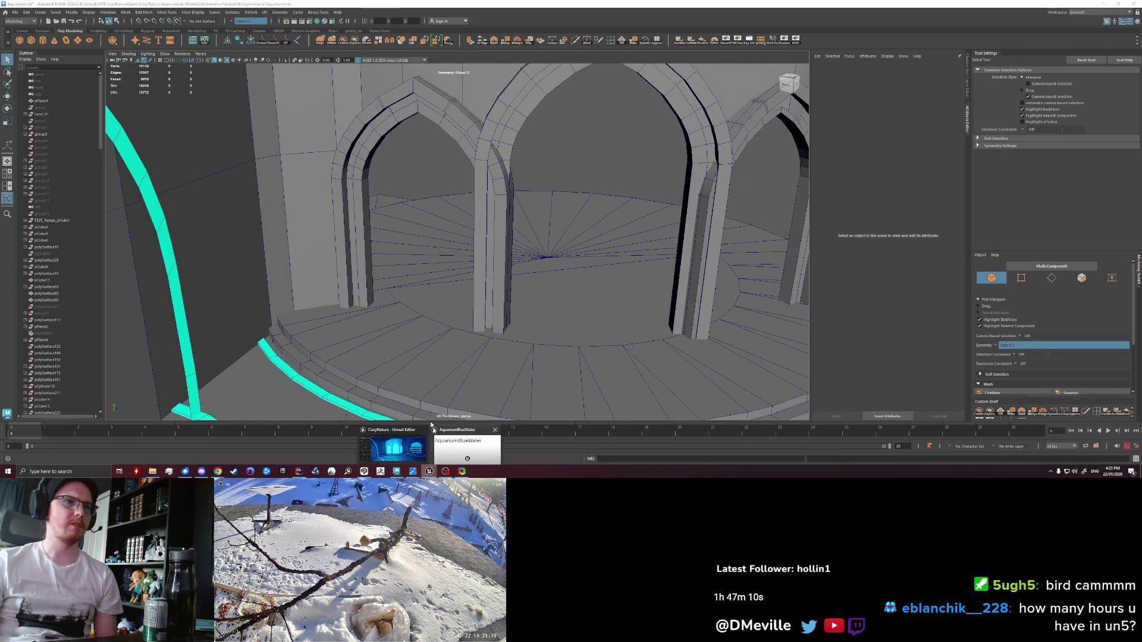
{"action": "left_click", "coordinate": [393, 446]}
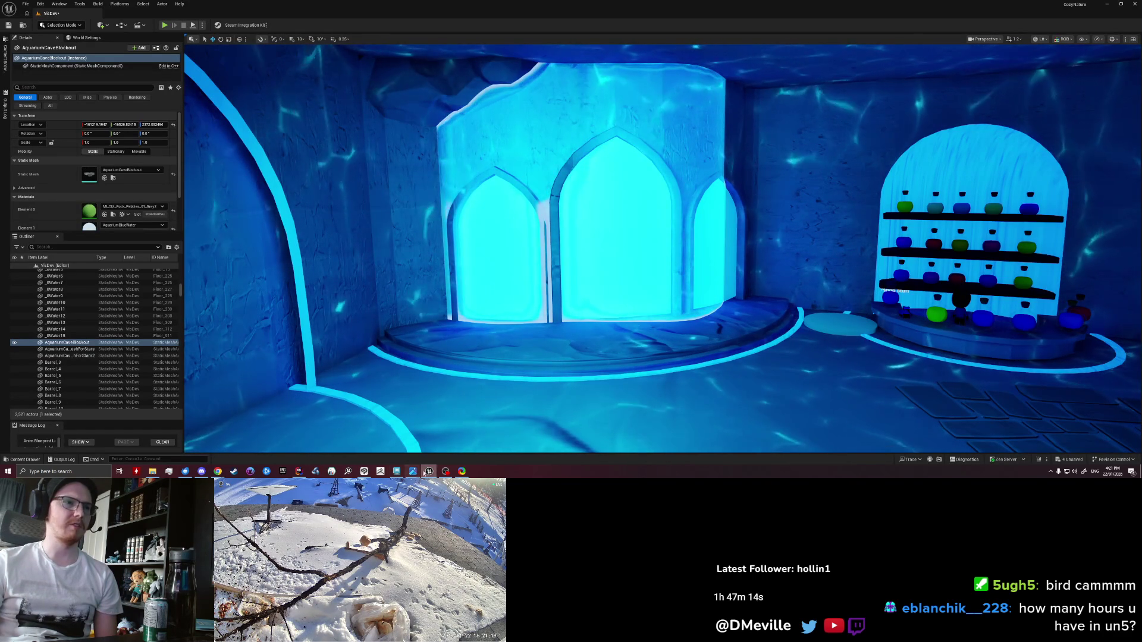
{"action": "mouse_move", "coordinate": [445, 471]}
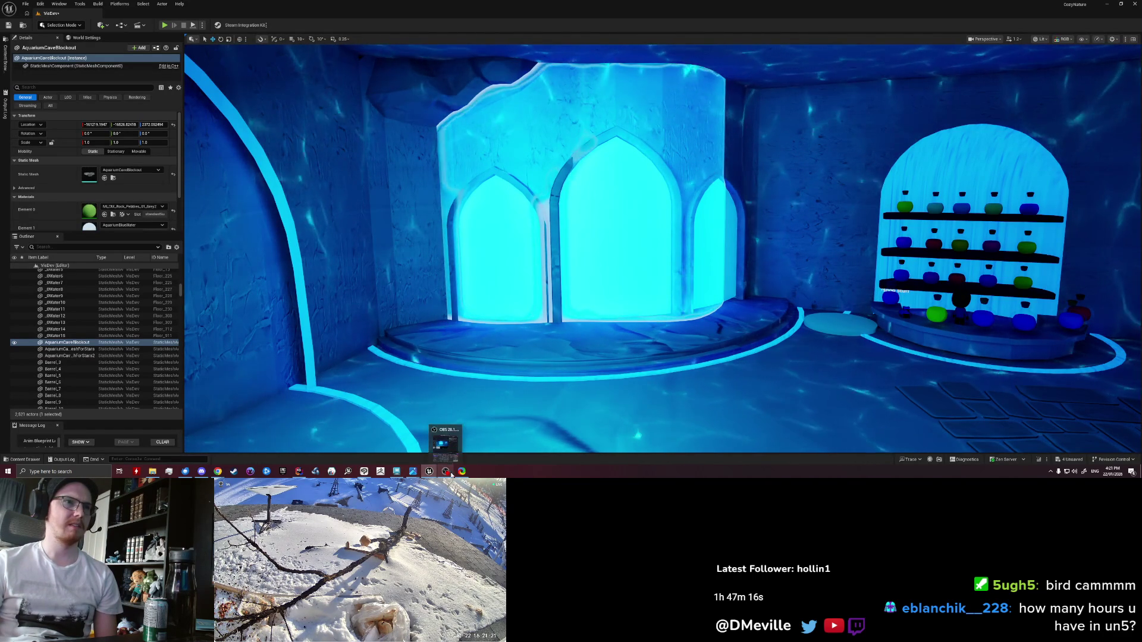
{"action": "left_click", "coordinate": [396, 471]}
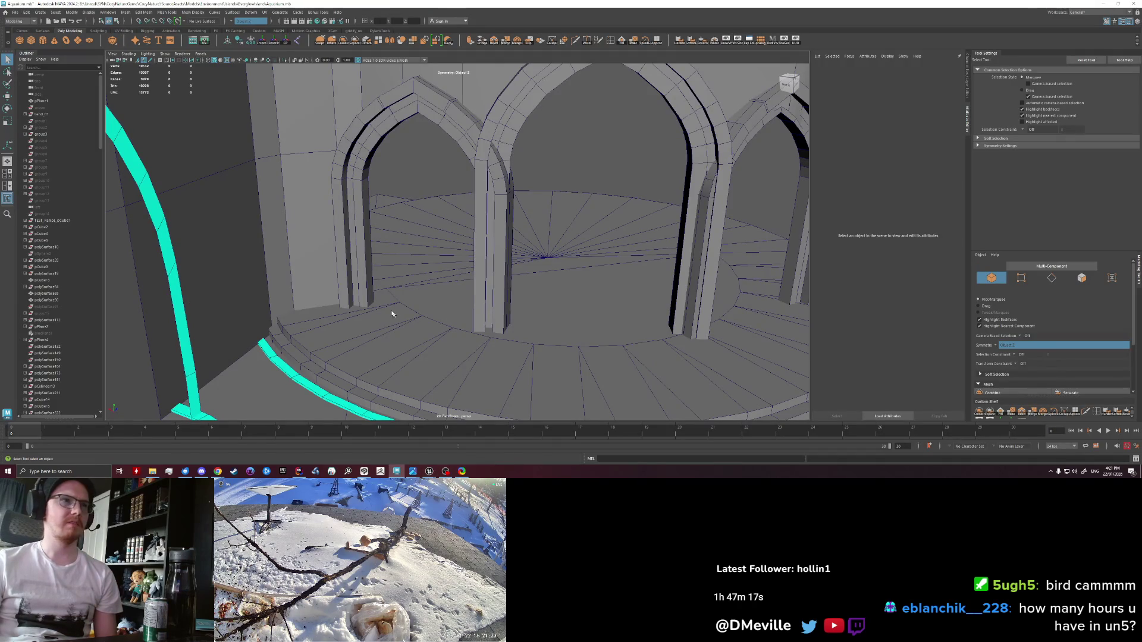
{"action": "left_click", "coordinate": [359, 286]}
{"action": "key", "text": "f"}
Step: Start a Multi-Cut on the left arch pillar and place the first cut point
{"action": "scroll", "coordinate": [392, 261], "scroll_direction": "up", "scroll_amount": 3}
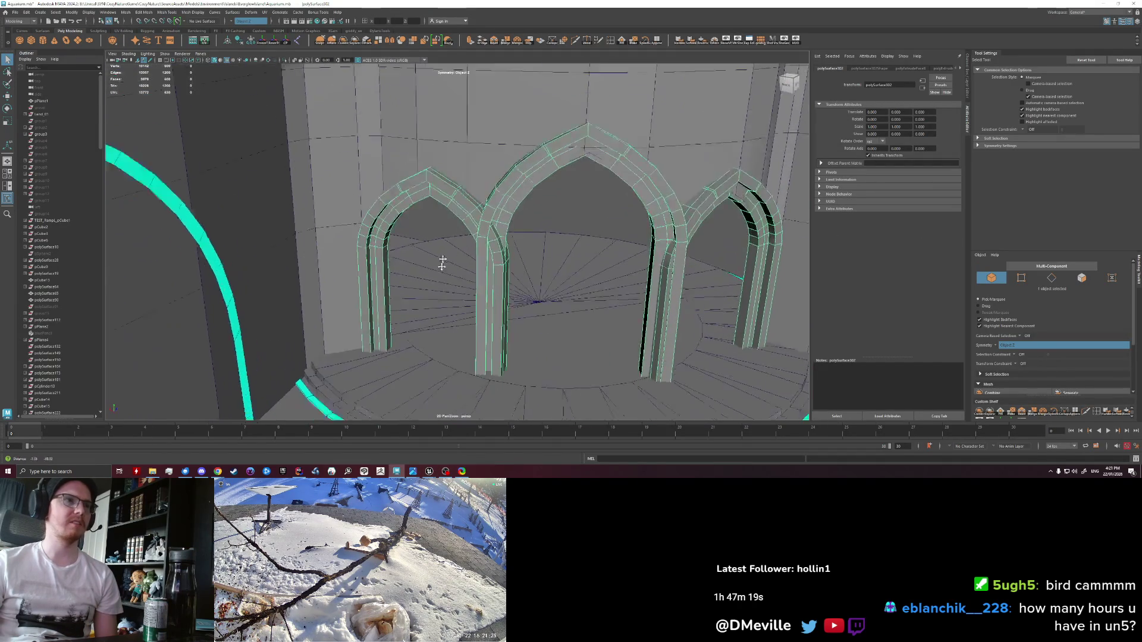
{"action": "scroll", "coordinate": [393, 261], "scroll_direction": "up", "scroll_amount": 2}
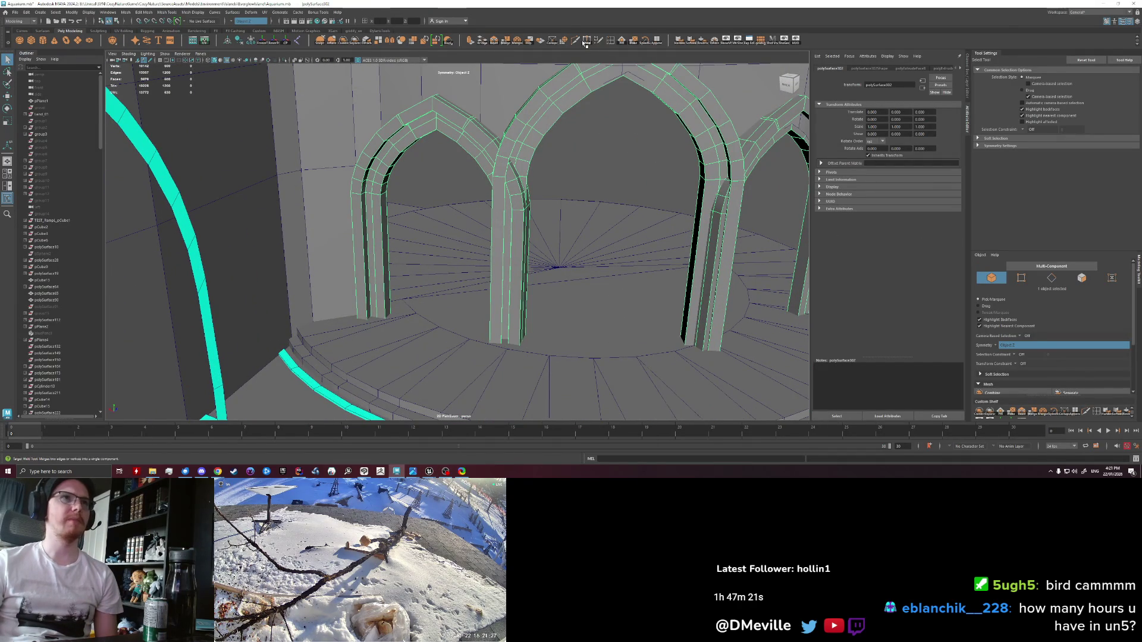
{"action": "right_click", "coordinate": [375, 280], "text": "shift"}
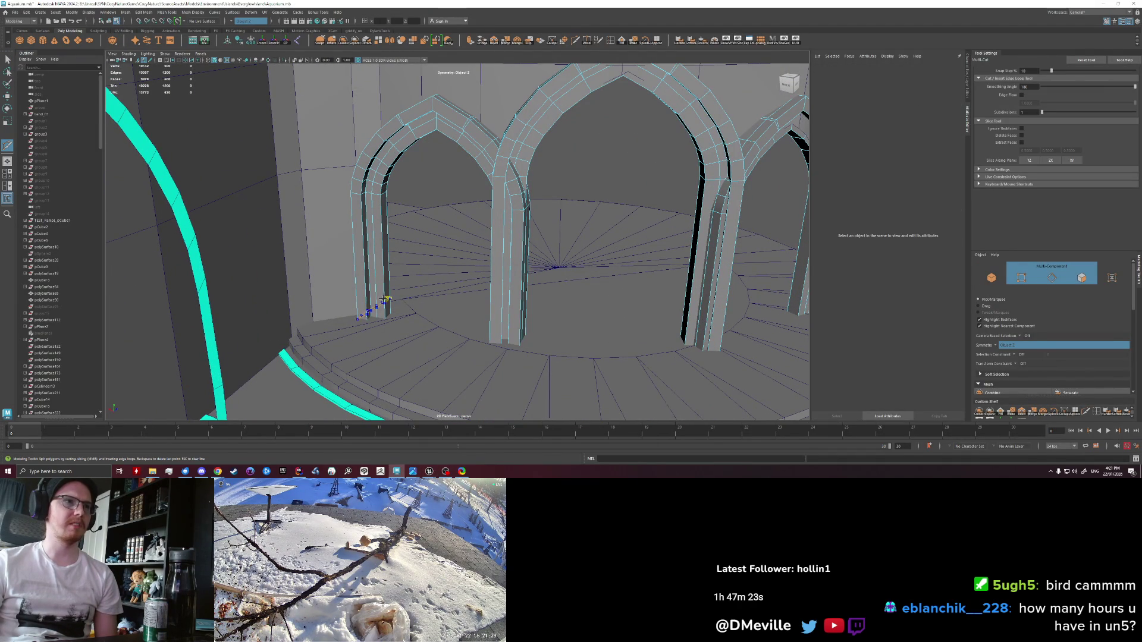
{"action": "left_click", "coordinate": [371, 194]}
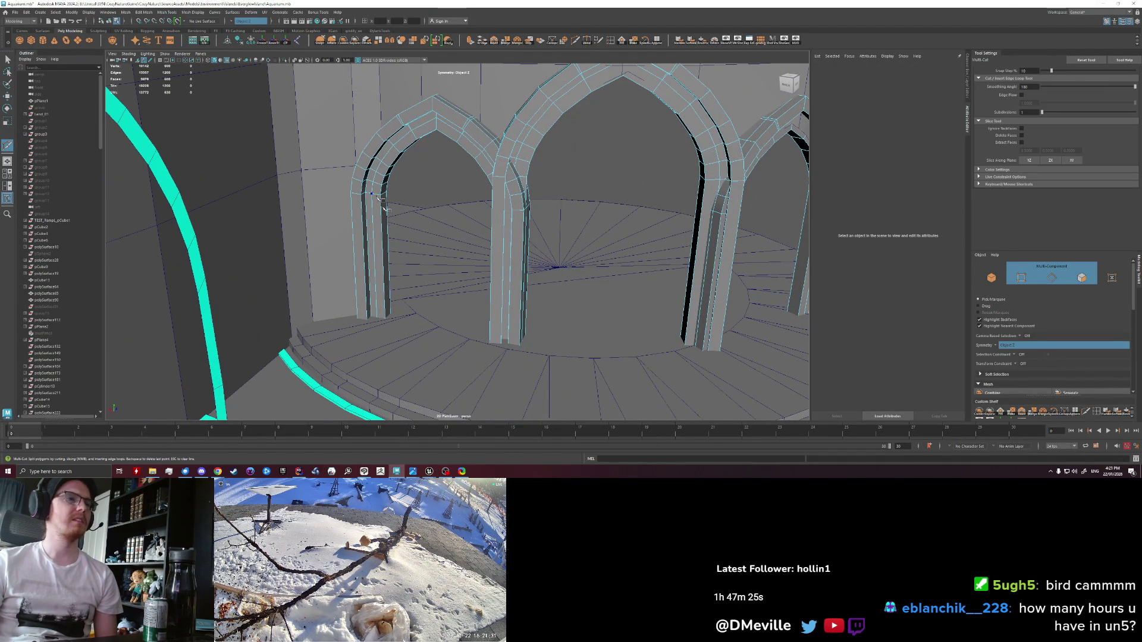
{"action": "mouse_move", "coordinate": [437, 296]}
{"action": "left_mouse_down"}
{"action": "mouse_move", "coordinate": [395, 259]}
{"action": "mouse_move", "coordinate": [262, 254]}
{"action": "mouse_move", "coordinate": [379, 285]}
{"action": "left_mouse_up"}
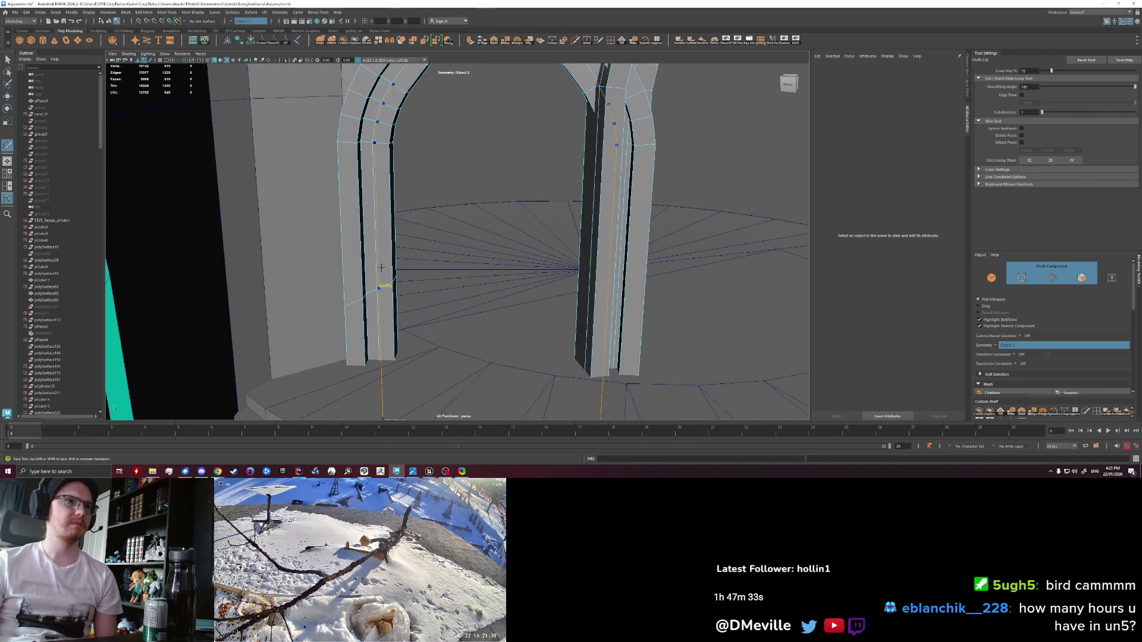
Step: Select the left pillar's vertices and adjust them with scale and move
{"action": "key", "text": "q"}
{"action": "right_click", "coordinate": [381, 277]}
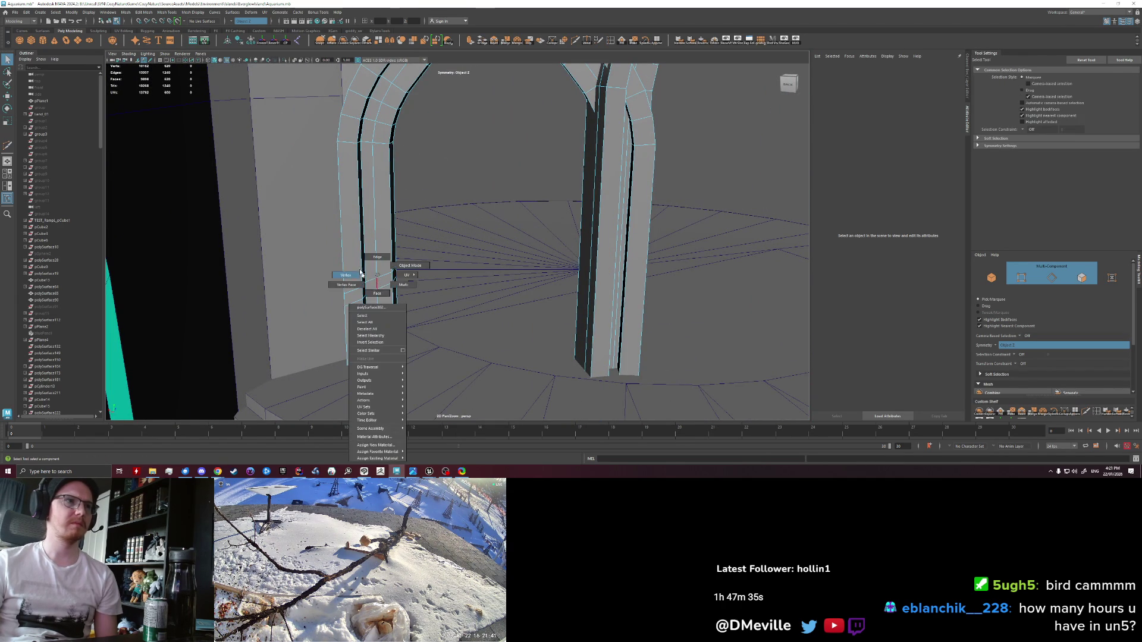
{"action": "left_click_drag", "start_coordinate": [327, 250], "coordinate": [409, 310]}
{"action": "key", "text": "r"}
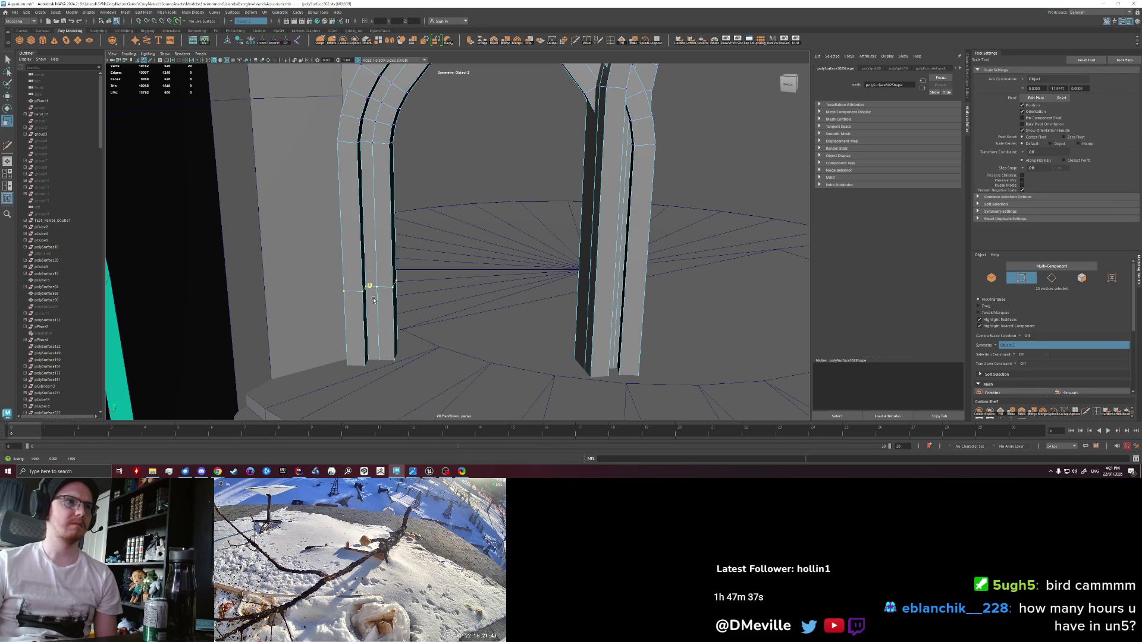
{"action": "key", "text": "q"}
{"action": "left_click", "coordinate": [347, 296]}
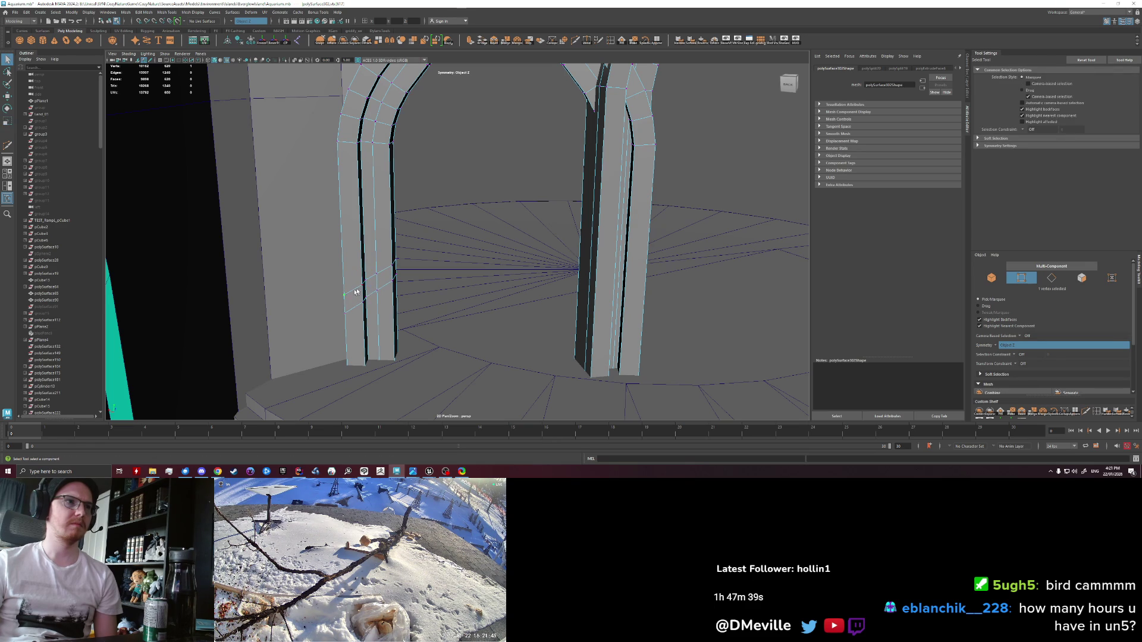
{"action": "key", "text": "w"}
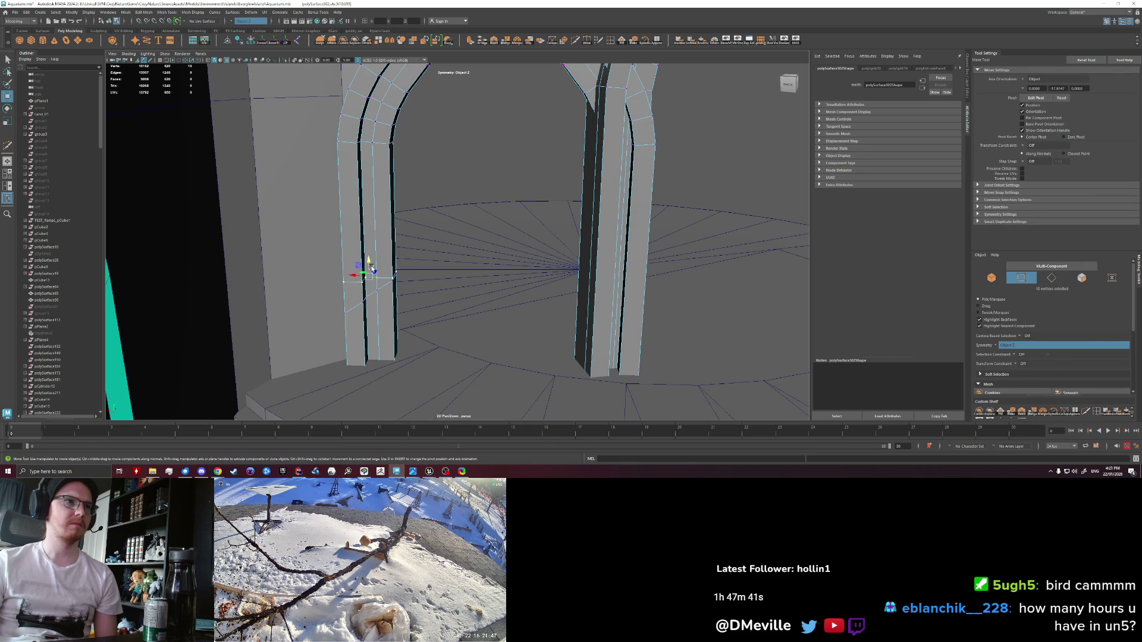
{"action": "key", "text": "q"}
Step: Select the vertex loop around the pillar and raise it up the shaft
{"action": "double_click", "coordinate": [392, 284]}
{"action": "key", "text": "r"}
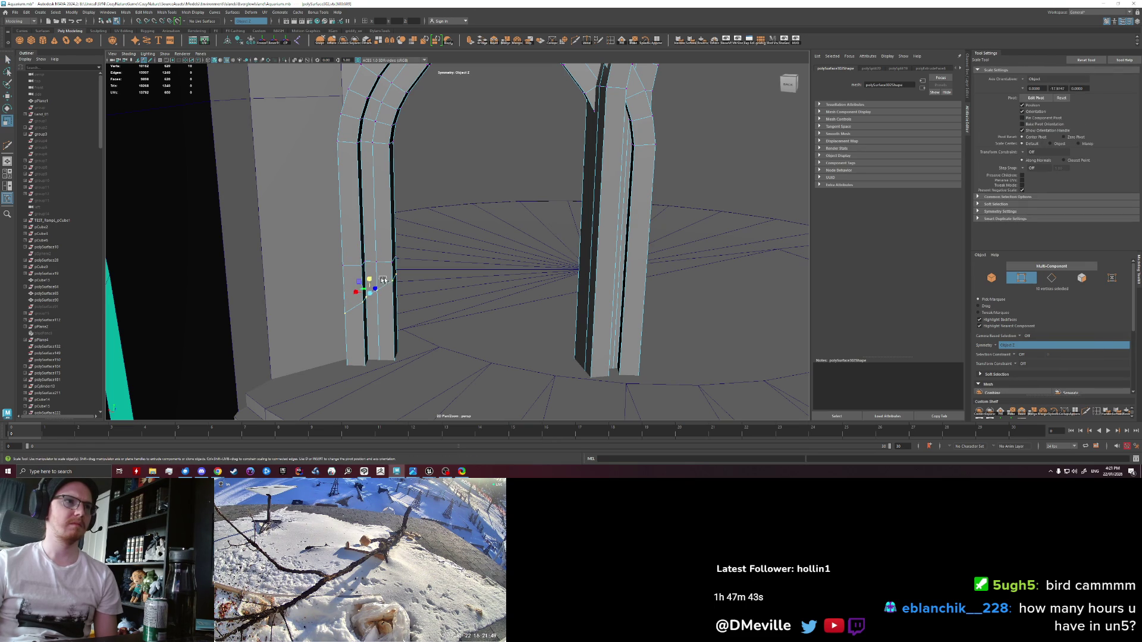
{"action": "key", "text": "w"}
{"action": "left_click_drag", "start_coordinate": [370, 275], "coordinate": [370, 256]}
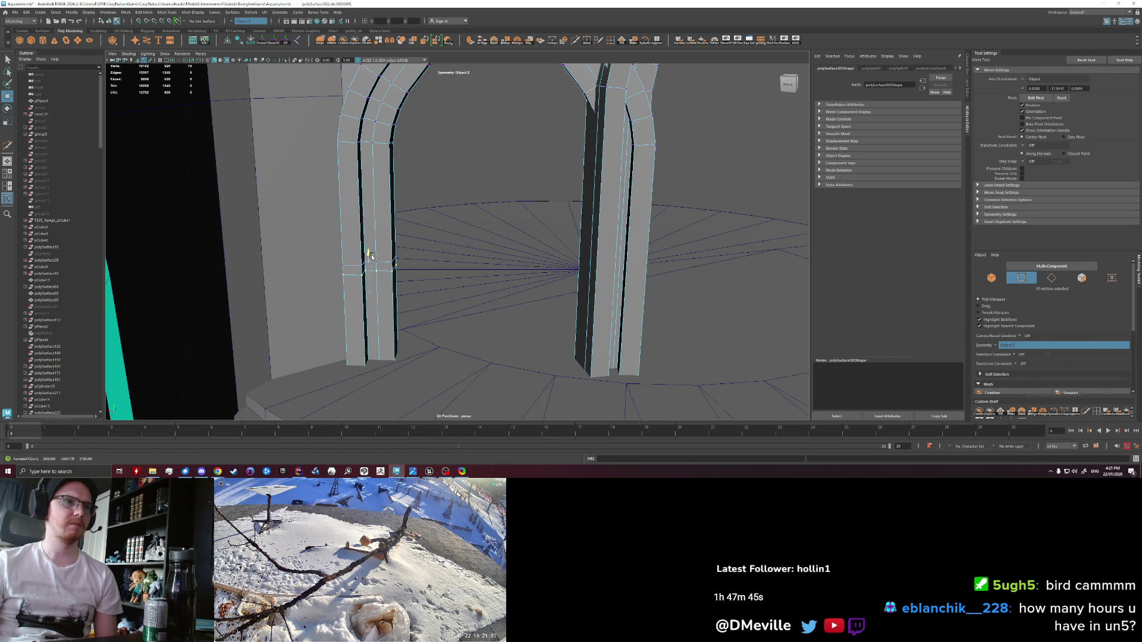
{"action": "key", "text": "q"}
Step: Move the pillar face loop down, flatten it, and extrude a band 20.6 thick
{"action": "right_click", "coordinate": [369, 261]}
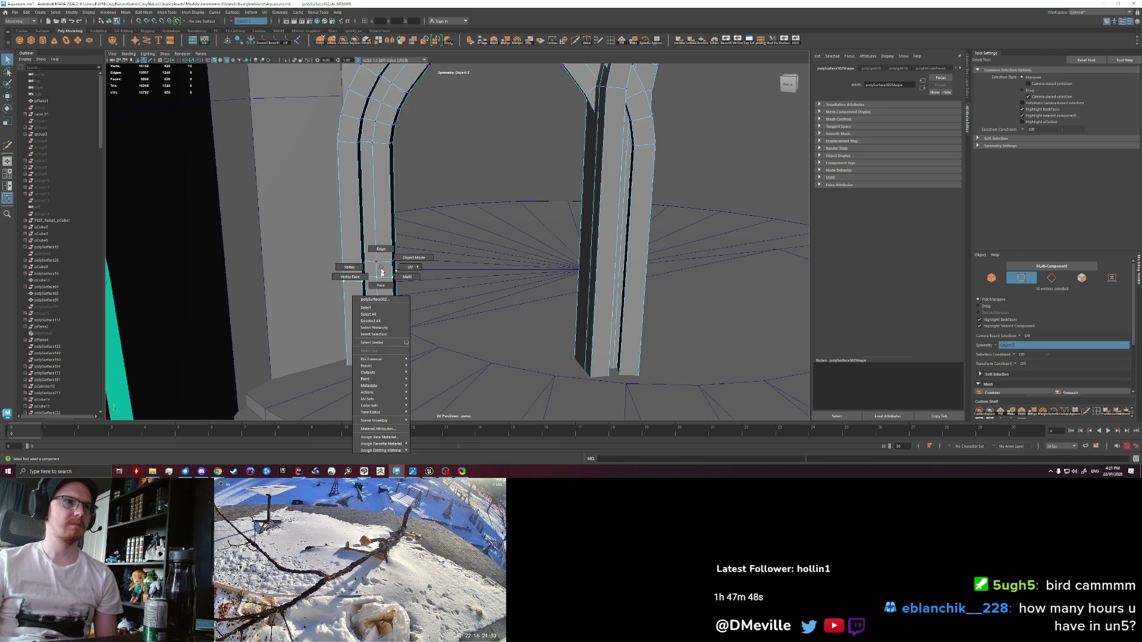
{"action": "left_click", "coordinate": [382, 271]}
{"action": "double_click", "coordinate": [372, 271]}
{"action": "key", "text": "w"}
{"action": "mouse_move", "coordinate": [368, 250]}
{"action": "left_mouse_down"}
{"action": "mouse_move", "coordinate": [368, 299]}
{"action": "mouse_move", "coordinate": [368, 284]}
{"action": "left_mouse_up"}
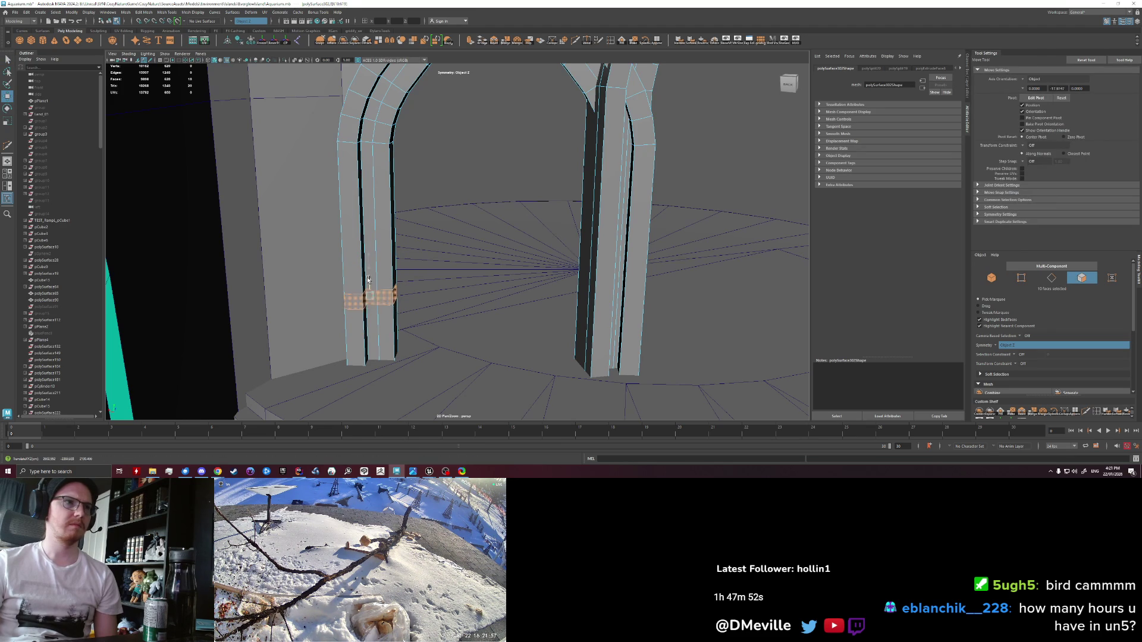
{"action": "key", "text": "r"}
{"action": "left_click_drag", "start_coordinate": [369, 286], "coordinate": [371, 290]}
{"action": "key", "text": "ctrl+e"}
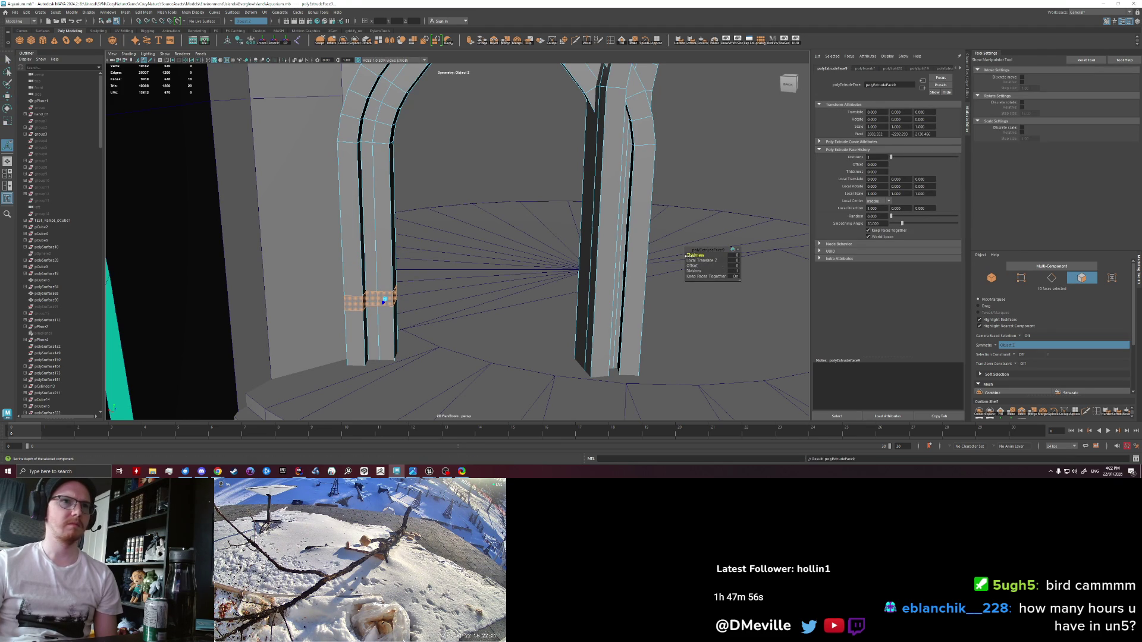
{"action": "left_click_drag", "start_coordinate": [748, 264], "coordinate": [763, 263]}
Step: Commit the new pillar cut and squash the selected edges vertically to 0.667
{"action": "left_click_drag", "start_coordinate": [447, 332], "coordinate": [442, 269]}
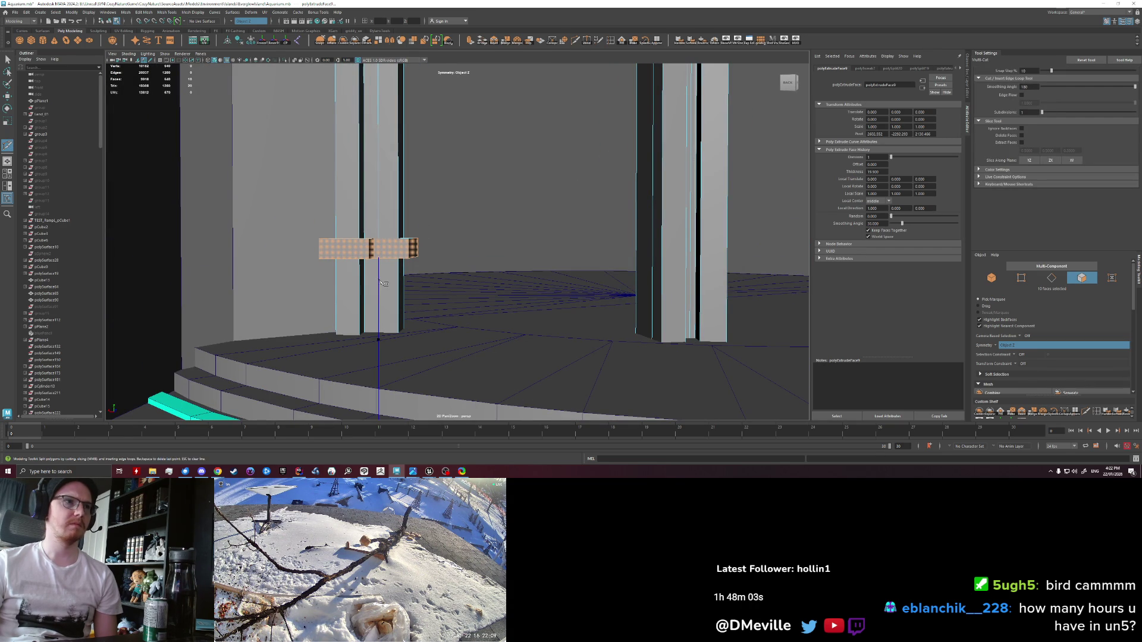
{"action": "key", "text": "Return"}
{"action": "right_click", "coordinate": [384, 278]}
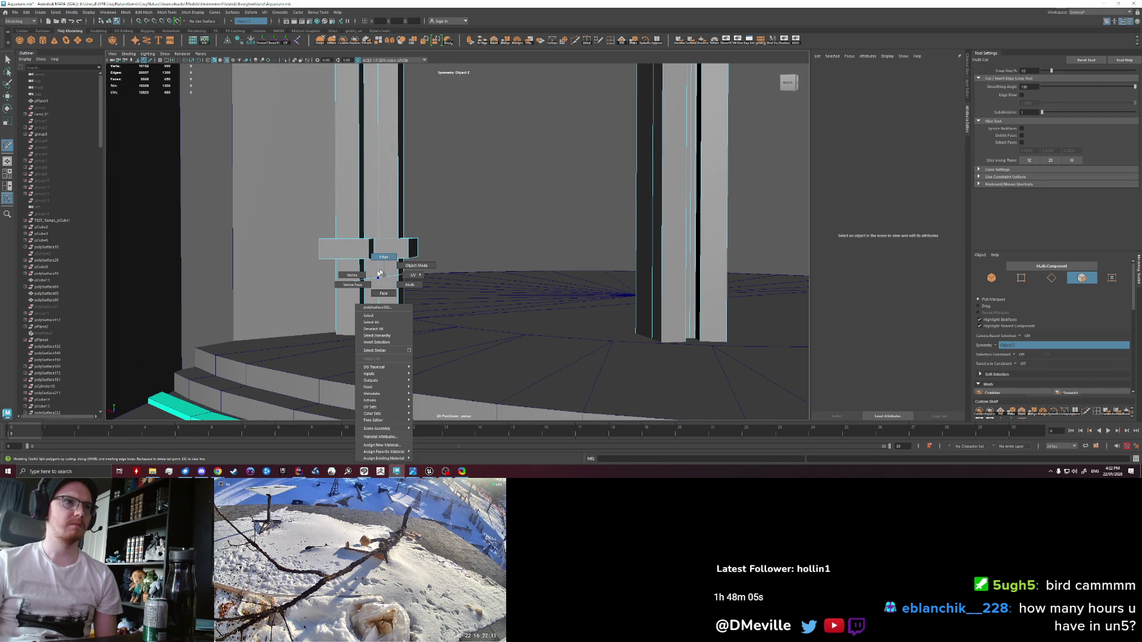
{"action": "right_click", "coordinate": [380, 280]}
{"action": "left_click", "coordinate": [379, 272]}
{"action": "key", "text": "e"}
{"action": "key", "text": "r"}
{"action": "left_click_drag", "start_coordinate": [379, 271], "coordinate": [369, 272]}
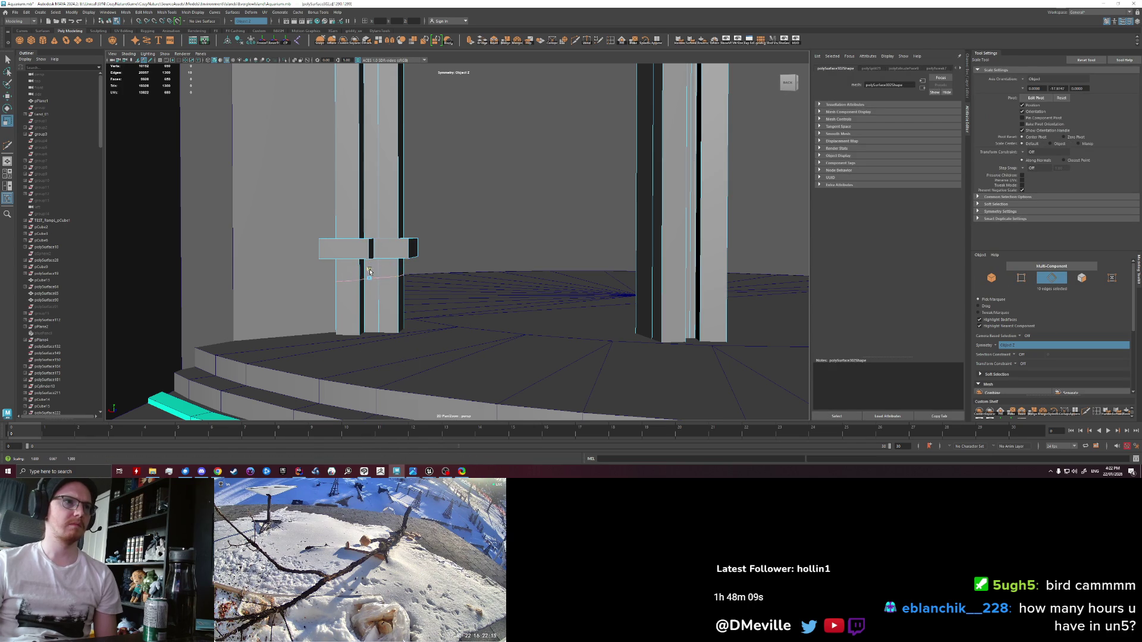
{"action": "key", "text": "w"}
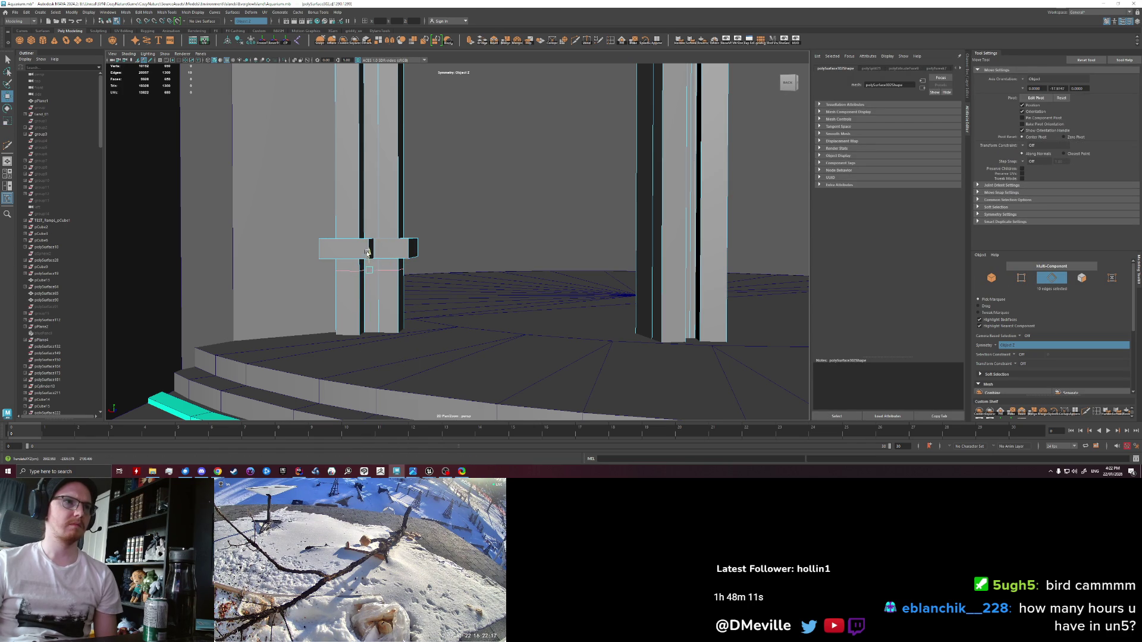
Step: Extrude the lower pillar faces outward to thickness 22.5 for a thicker base
{"action": "right_click", "coordinate": [381, 299], "text": "shift"}
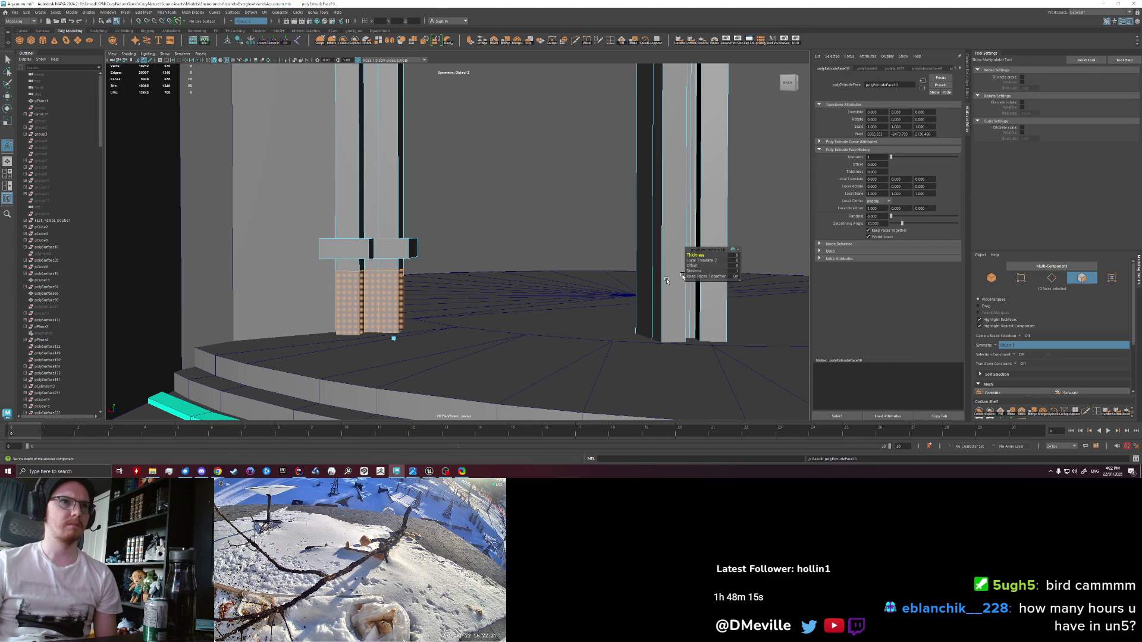
{"action": "mouse_move", "coordinate": [695, 255]}
{"action": "left_mouse_down"}
{"action": "mouse_move", "coordinate": [837, 271]}
{"action": "mouse_move", "coordinate": [678, 254]}
{"action": "left_mouse_up"}
{"action": "scroll", "coordinate": [690, 255], "scroll_direction": "down", "scroll_amount": 5}
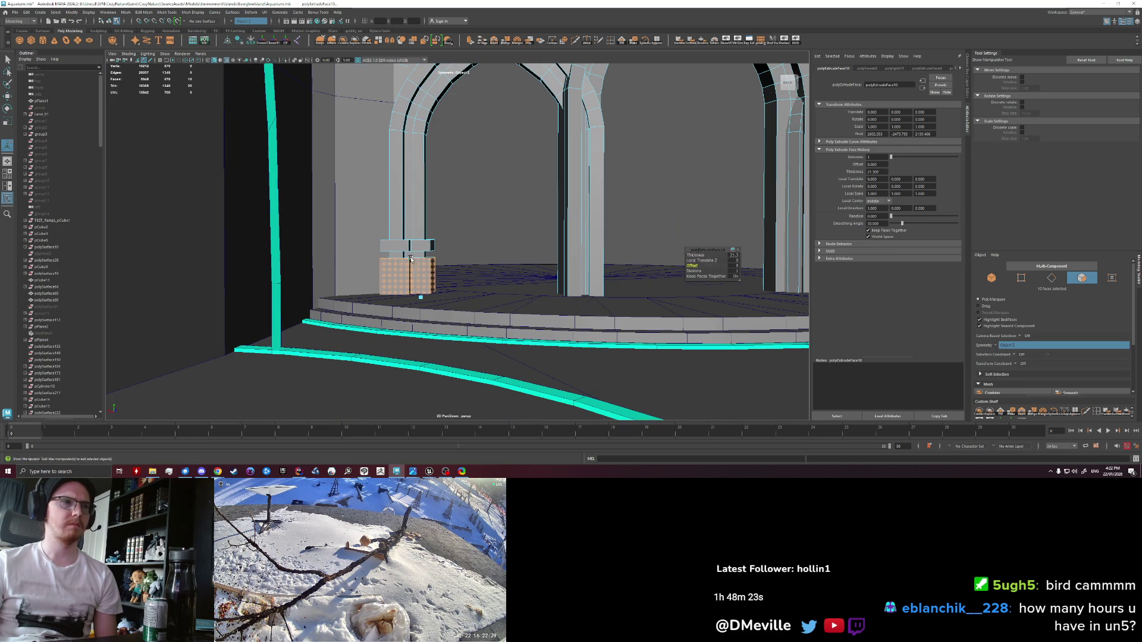
{"action": "right_click", "coordinate": [435, 253]}
{"action": "left_click", "coordinate": [450, 245]}
{"action": "scroll", "coordinate": [450, 245], "scroll_direction": "down", "scroll_amount": 5}
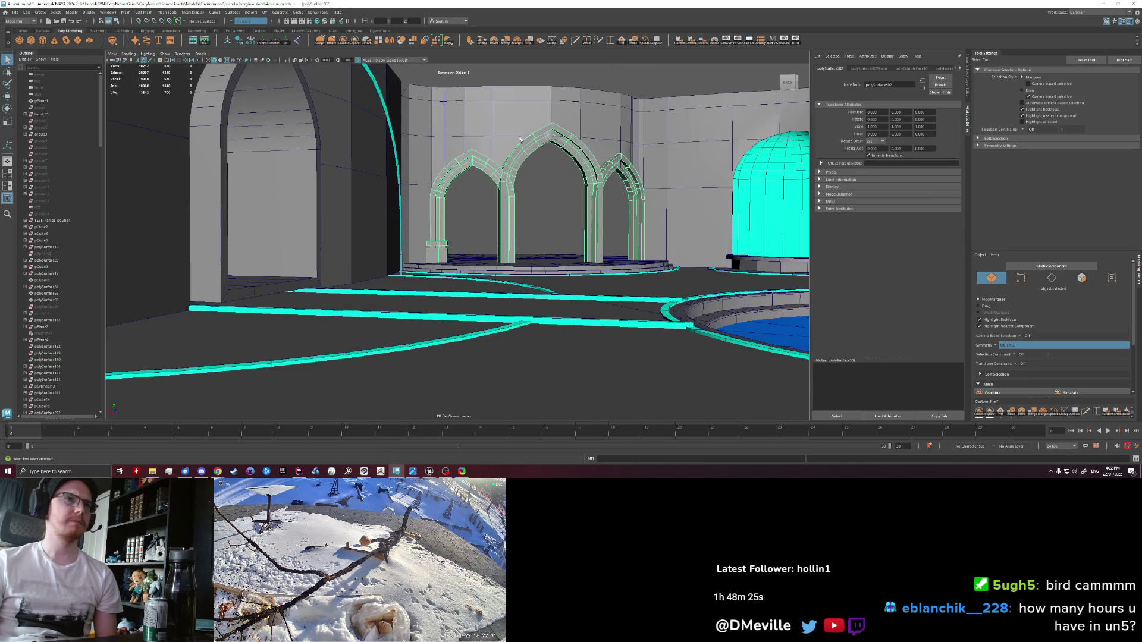
Step: Select the left faces of the two base blocks and shift them right
{"action": "left_click", "coordinate": [441, 262]}
{"action": "scroll", "coordinate": [441, 261], "scroll_direction": "up", "scroll_amount": 5}
{"action": "mouse_move", "coordinate": [428, 262]}
{"action": "left_mouse_down"}
{"action": "mouse_move", "coordinate": [438, 264]}
{"action": "mouse_move", "coordinate": [418, 285]}
{"action": "mouse_move", "coordinate": [464, 275]}
{"action": "mouse_move", "coordinate": [350, 277]}
{"action": "left_mouse_up"}
{"action": "scroll", "coordinate": [418, 289], "scroll_direction": "up", "scroll_amount": 5}
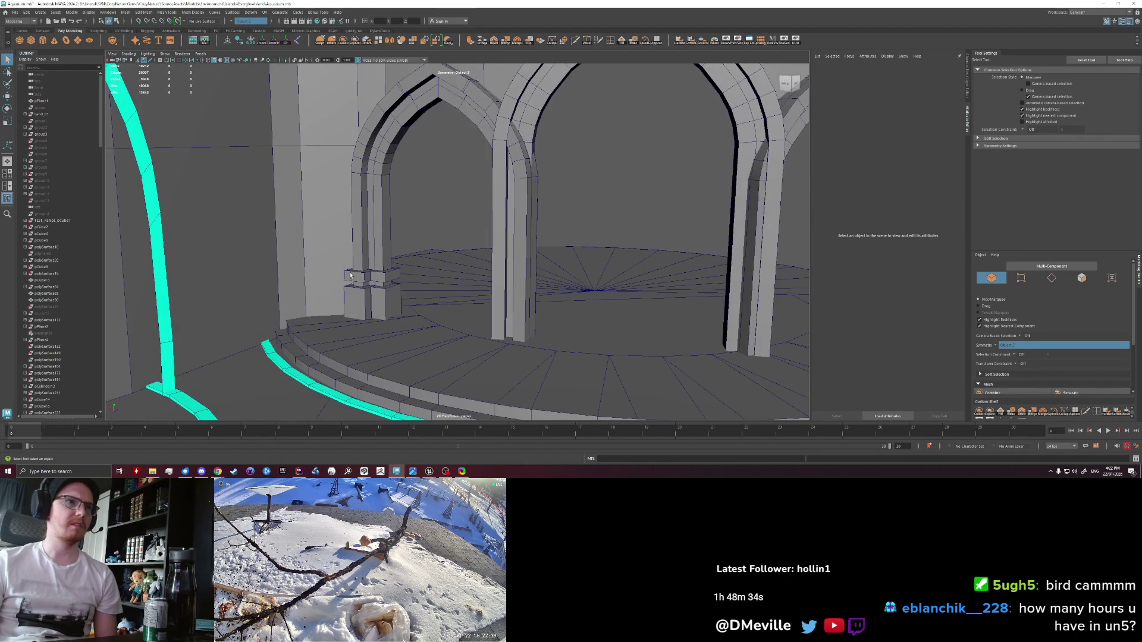
{"action": "scroll", "coordinate": [390, 280], "scroll_direction": "up", "scroll_amount": 10}
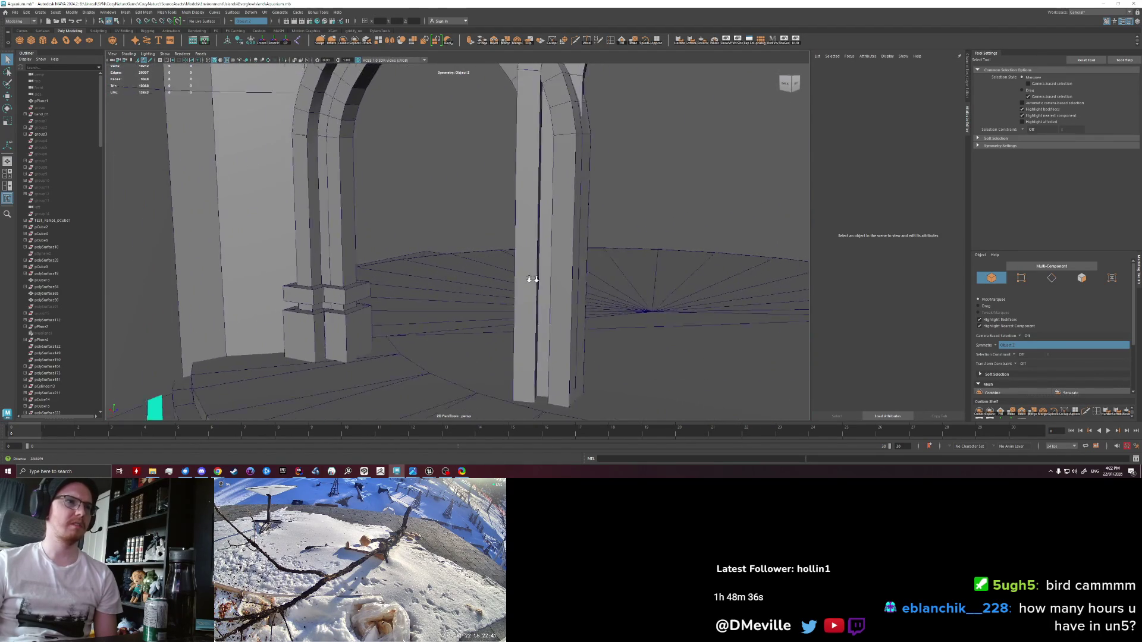
{"action": "scroll", "coordinate": [375, 276], "scroll_direction": "down", "scroll_amount": 2}
{"action": "mouse_move", "coordinate": [405, 281]}
{"action": "left_mouse_down"}
{"action": "mouse_move", "coordinate": [391, 296]}
{"action": "mouse_move", "coordinate": [441, 325]}
{"action": "mouse_move", "coordinate": [422, 302]}
{"action": "left_mouse_up"}
{"action": "left_click", "coordinate": [422, 303]}
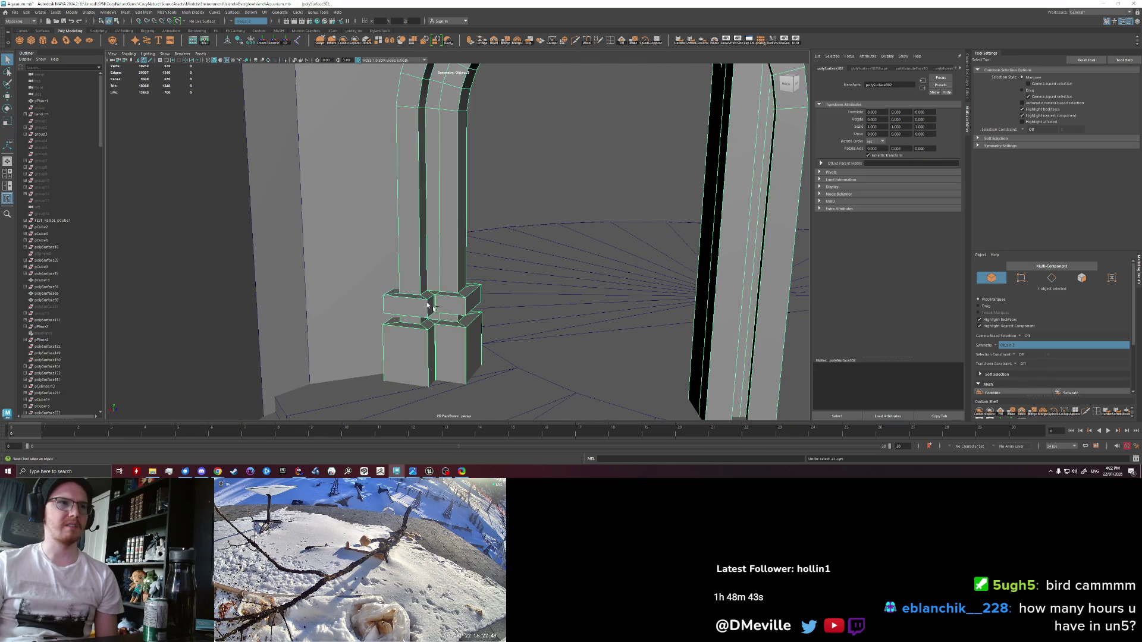
{"action": "key", "text": "F11"}
{"action": "left_click", "coordinate": [410, 308]}
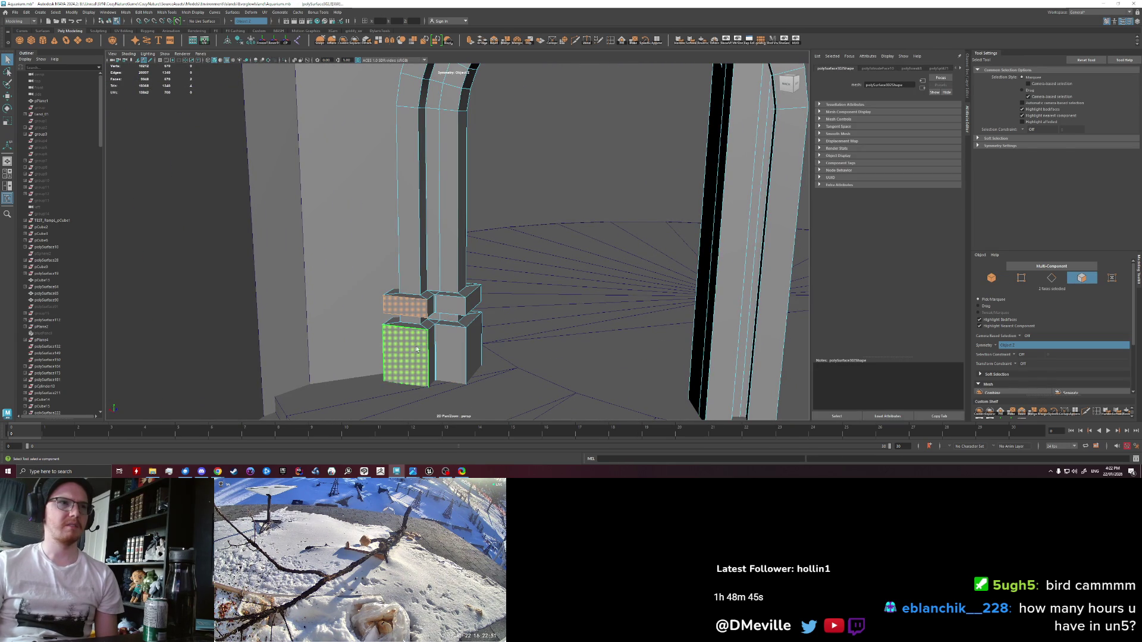
{"action": "key", "text": "w"}
{"action": "left_click", "coordinate": [407, 356], "text": "shift"}
{"action": "left_click_drag", "start_coordinate": [419, 393], "coordinate": [429, 389]}
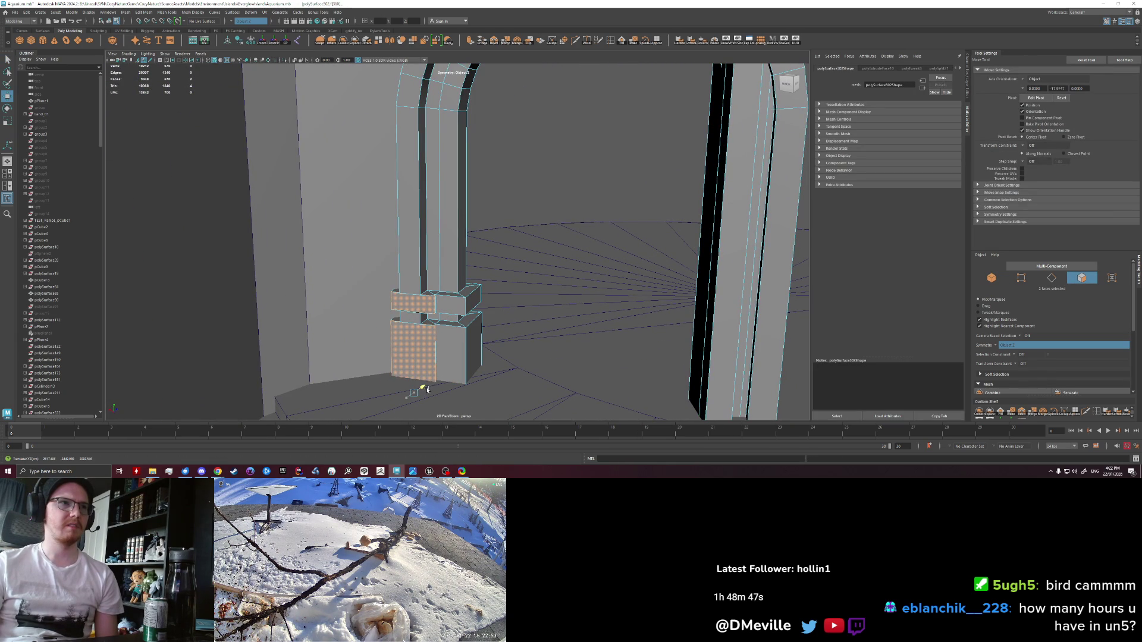
Step: Undo the face move, the earlier pillar extrusion and the face selection
{"action": "right_click", "coordinate": [441, 294]}
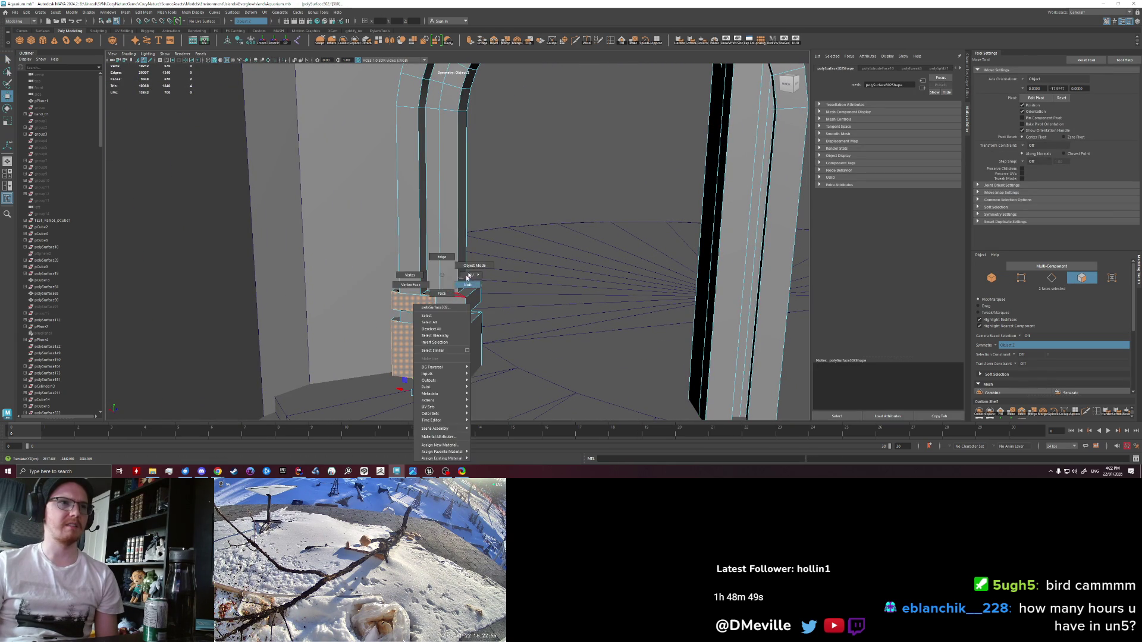
{"action": "mouse_move", "coordinate": [474, 266]}
{"action": "left_mouse_down"}
{"action": "mouse_move", "coordinate": [502, 268]}
{"action": "mouse_move", "coordinate": [509, 290]}
{"action": "mouse_move", "coordinate": [482, 297]}
{"action": "mouse_move", "coordinate": [477, 265]}
{"action": "left_mouse_up"}
{"action": "key", "text": "ctrl+z"}
{"action": "key", "text": "ctrl+z"}
{"action": "key", "text": "ctrl+z"}
{"action": "key", "text": "ctrl+z"}
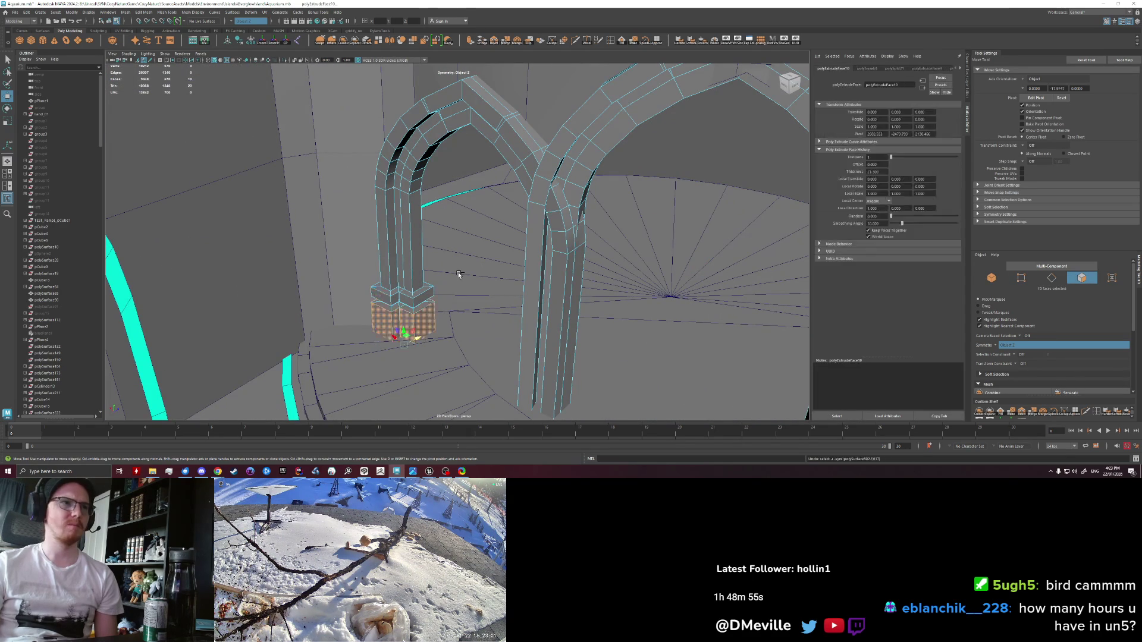
{"action": "key", "text": "ctrl+z"}
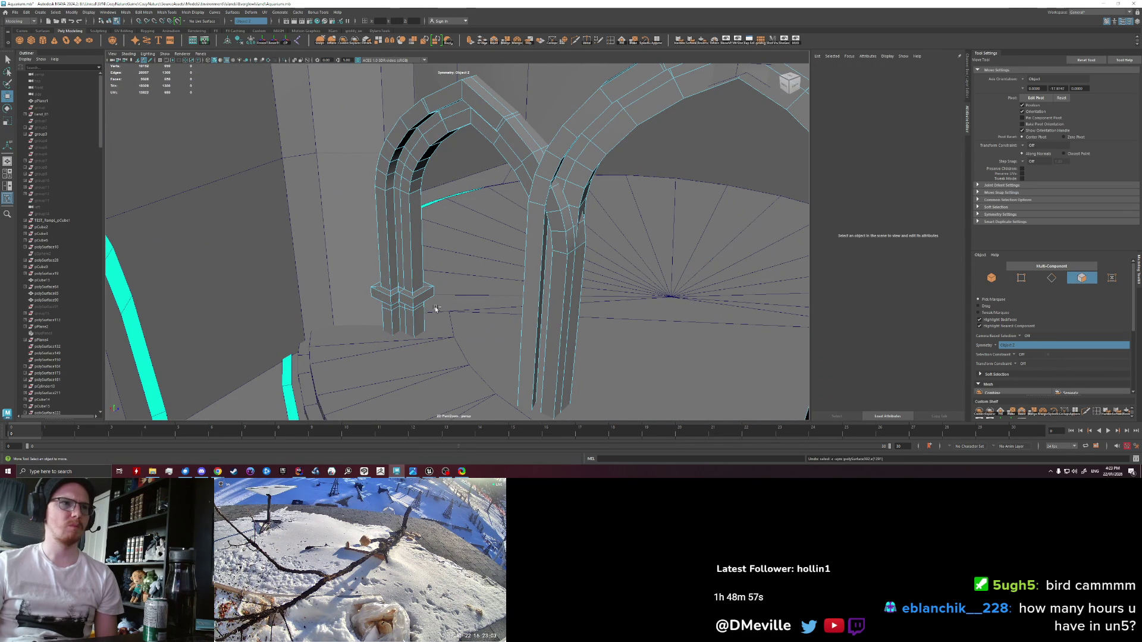
{"action": "key", "text": "ctrl+z"}
{"action": "key", "text": "ctrl+z"}
{"action": "key", "text": "ctrl+z"}
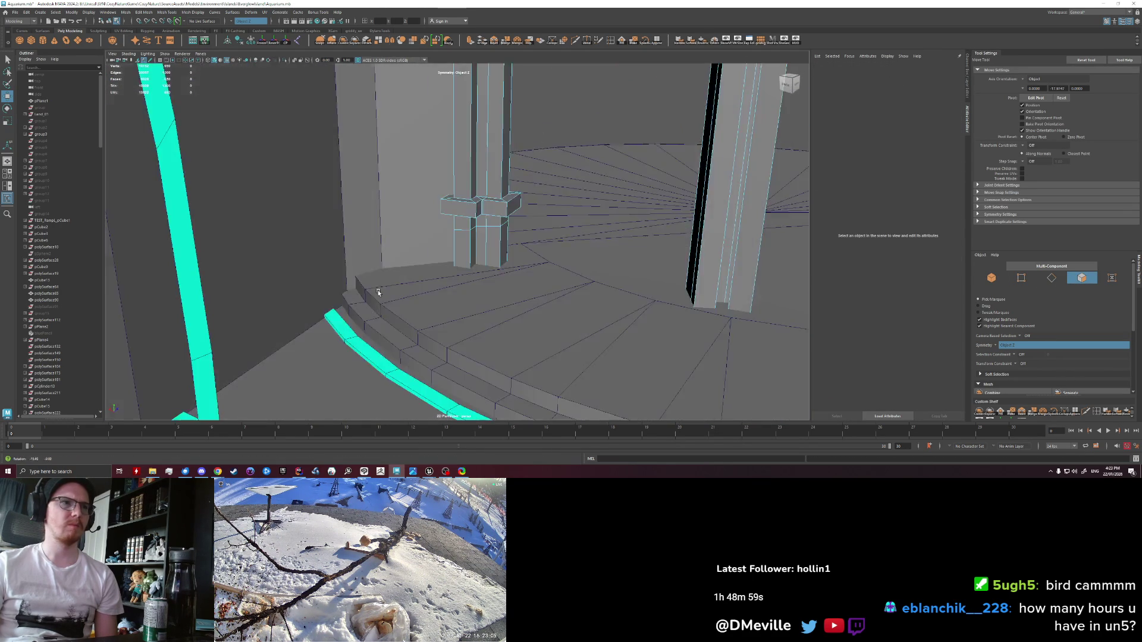
{"action": "key", "text": "ctrl+z"}
{"action": "scroll", "coordinate": [446, 302], "scroll_direction": "up", "scroll_amount": 3}
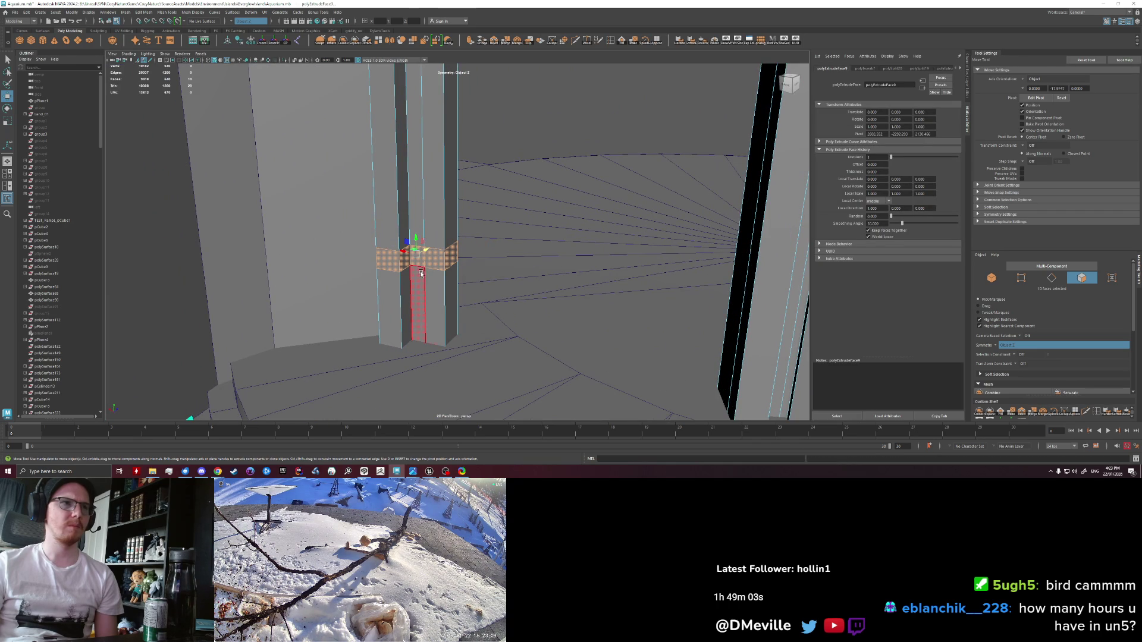
Step: Extrude the faces wrapping the pillar into a band and cut an edge loop below it
{"action": "key", "text": "q"}
{"action": "left_click", "coordinate": [436, 260]}
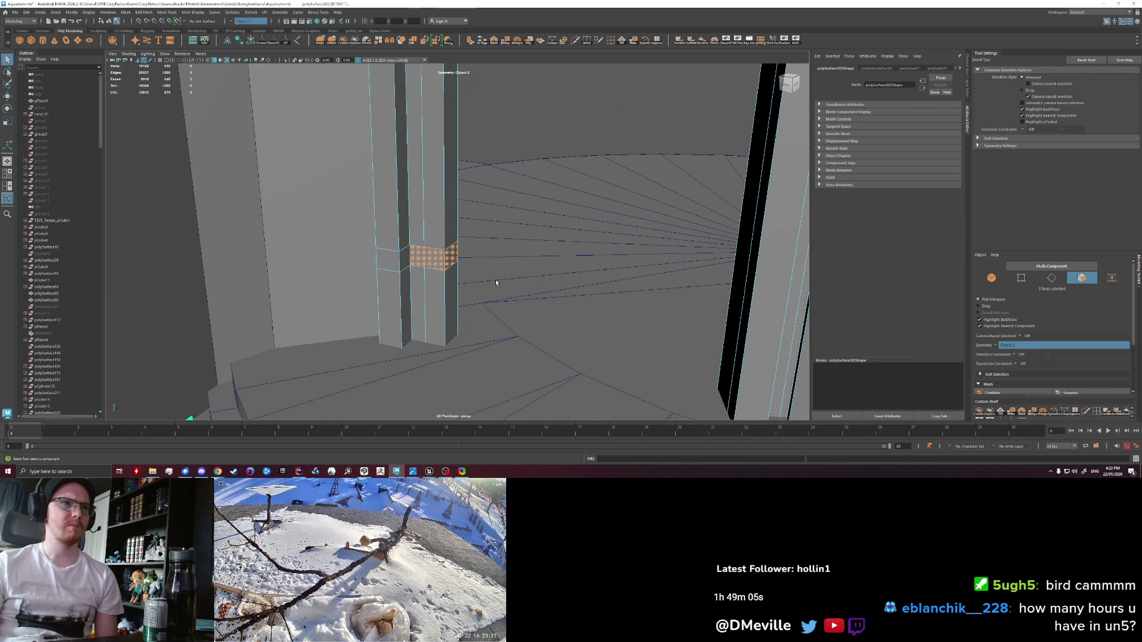
{"action": "key", "text": "ctrl+e"}
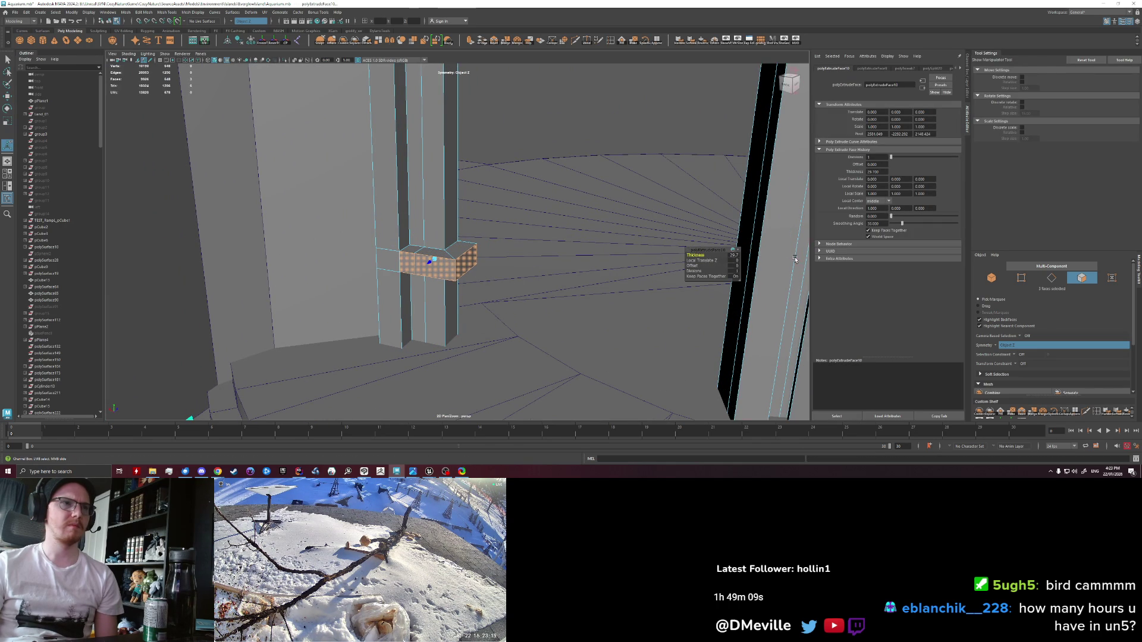
{"action": "key", "text": "ctrl+shift+x"}
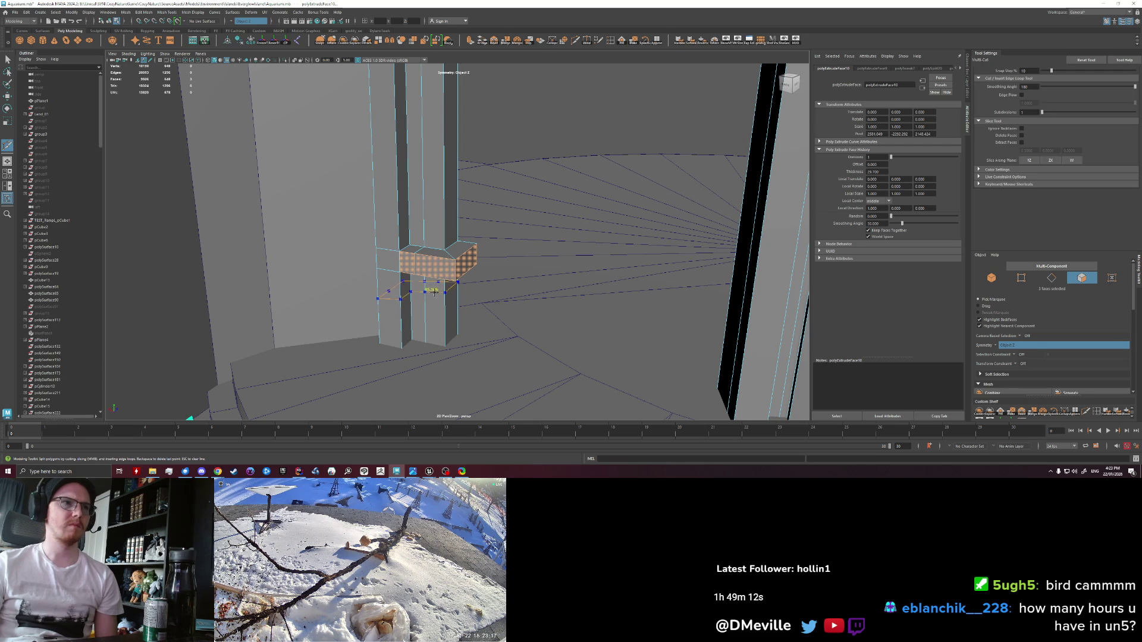
{"action": "left_click", "coordinate": [434, 291], "text": "ctrl"}
{"action": "key", "text": "w"}
Step: Extrude the lower band faces outward to a thickness of about 29.7
{"action": "right_click", "coordinate": [422, 291]}
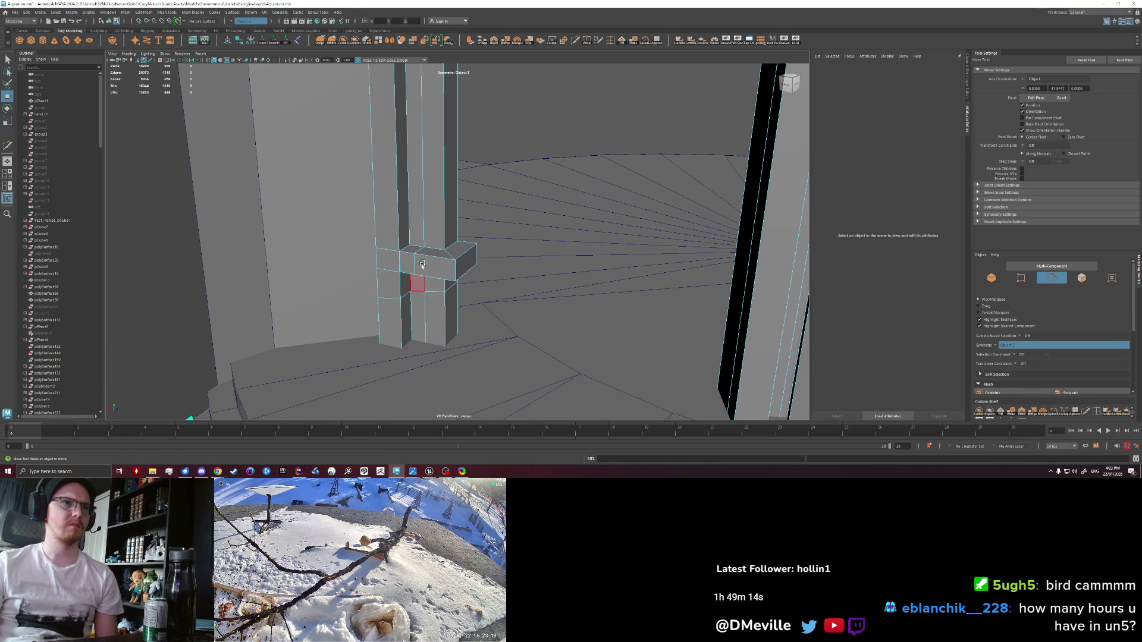
{"action": "key", "text": "r"}
{"action": "key", "text": "w"}
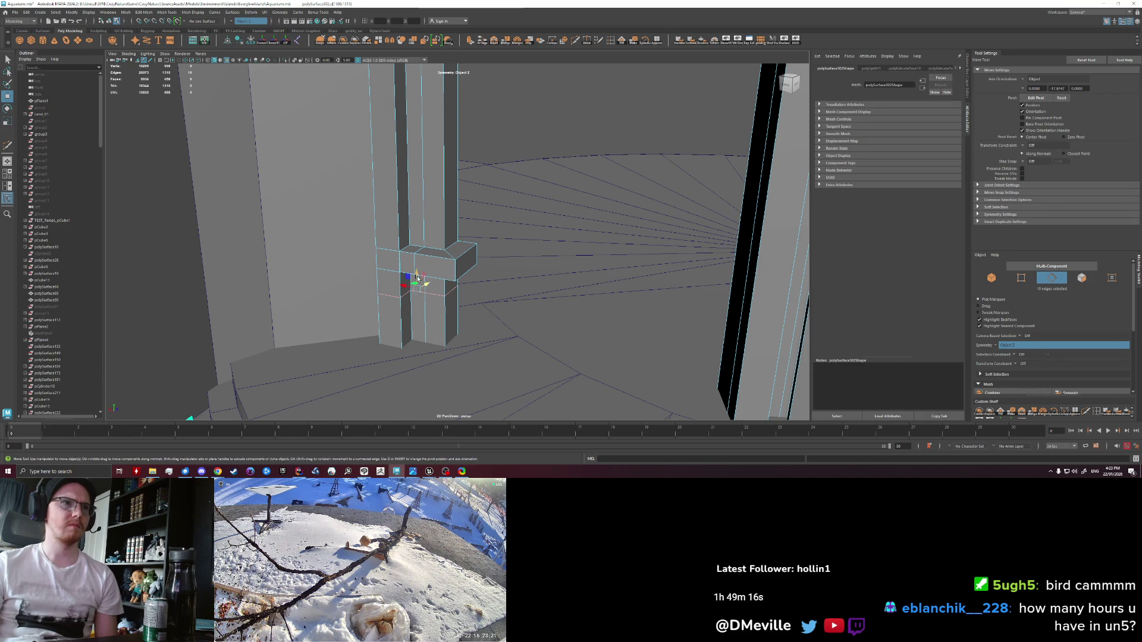
{"action": "right_click", "coordinate": [417, 306], "text": "ctrl"}
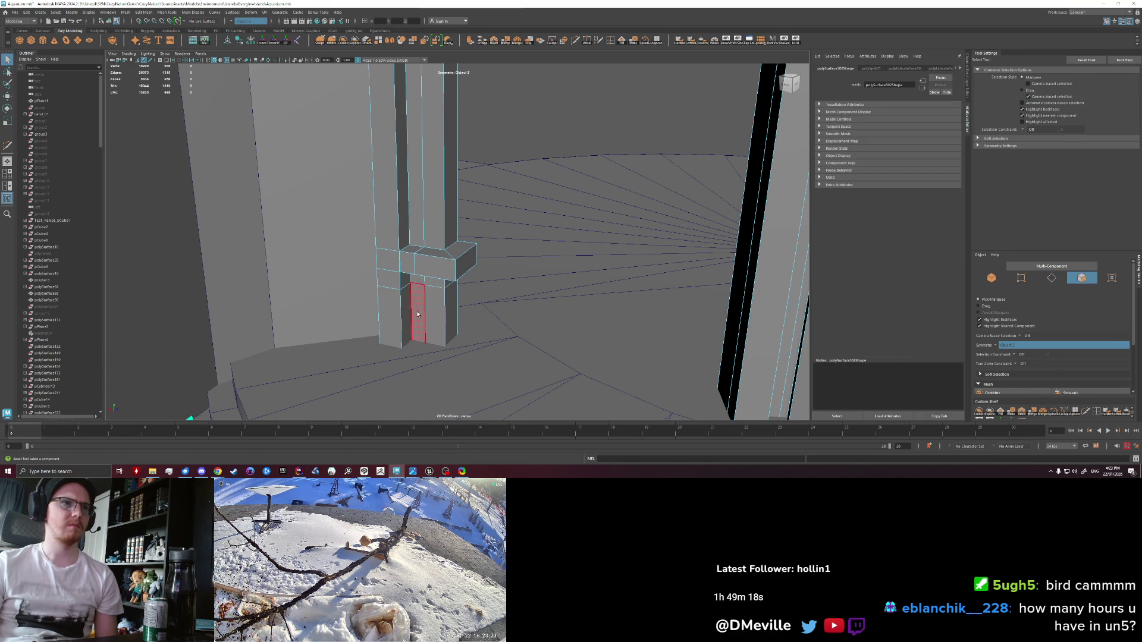
{"action": "key", "text": "ctrl+e"}
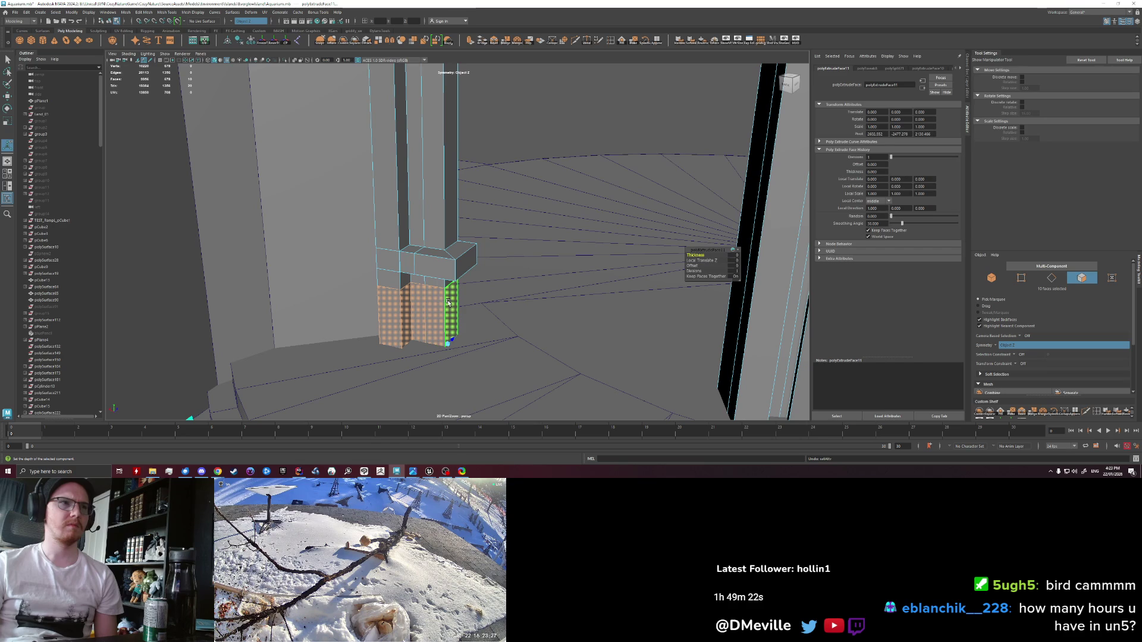
{"action": "key", "text": "ctrl+z"}
{"action": "key", "text": "ctrl+z"}
{"action": "key", "text": "ctrl+z"}
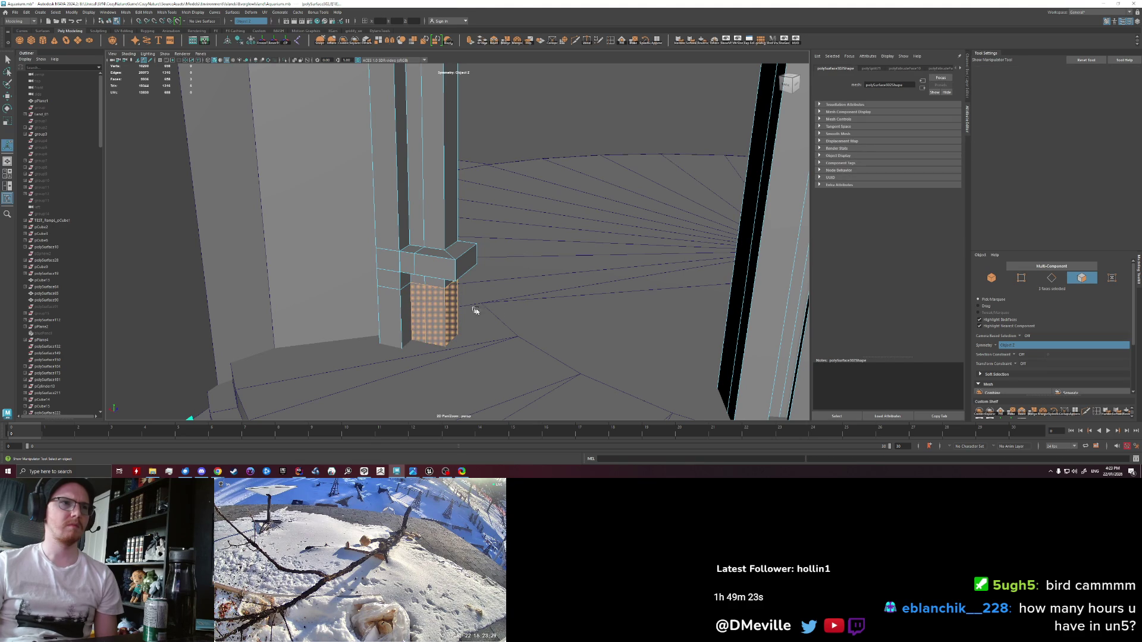
{"action": "key", "text": "ctrl+e"}
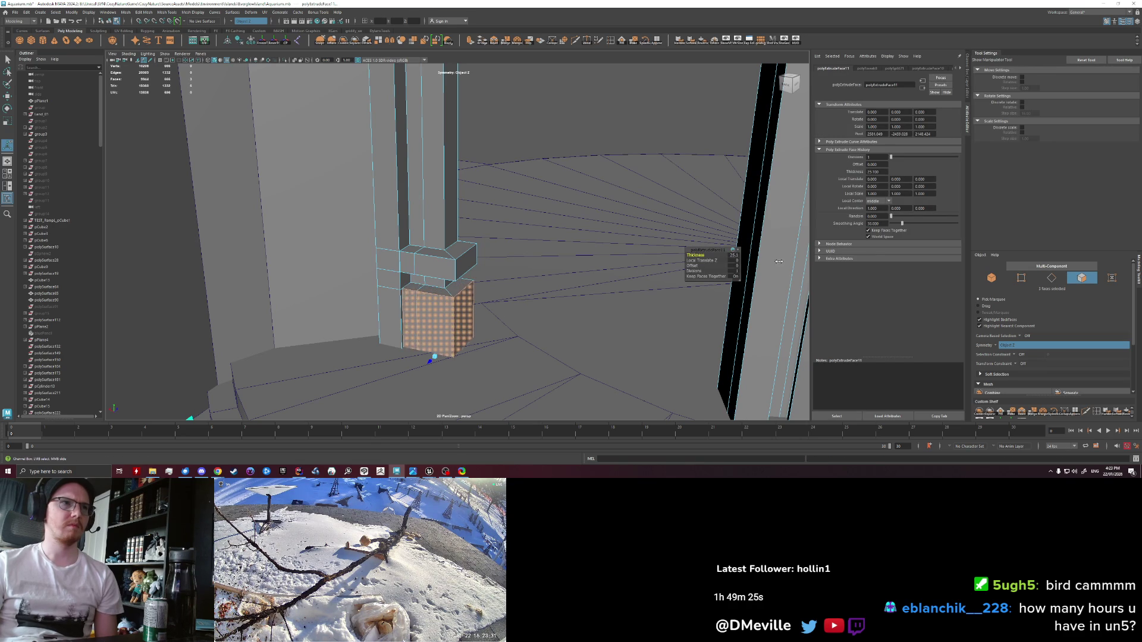
{"action": "left_click_drag", "start_coordinate": [790, 262], "coordinate": [777, 255]}
Step: Bevel the corner edges of the upper and lower bands
{"action": "key", "text": "q"}
{"action": "right_click", "coordinate": [436, 268]}
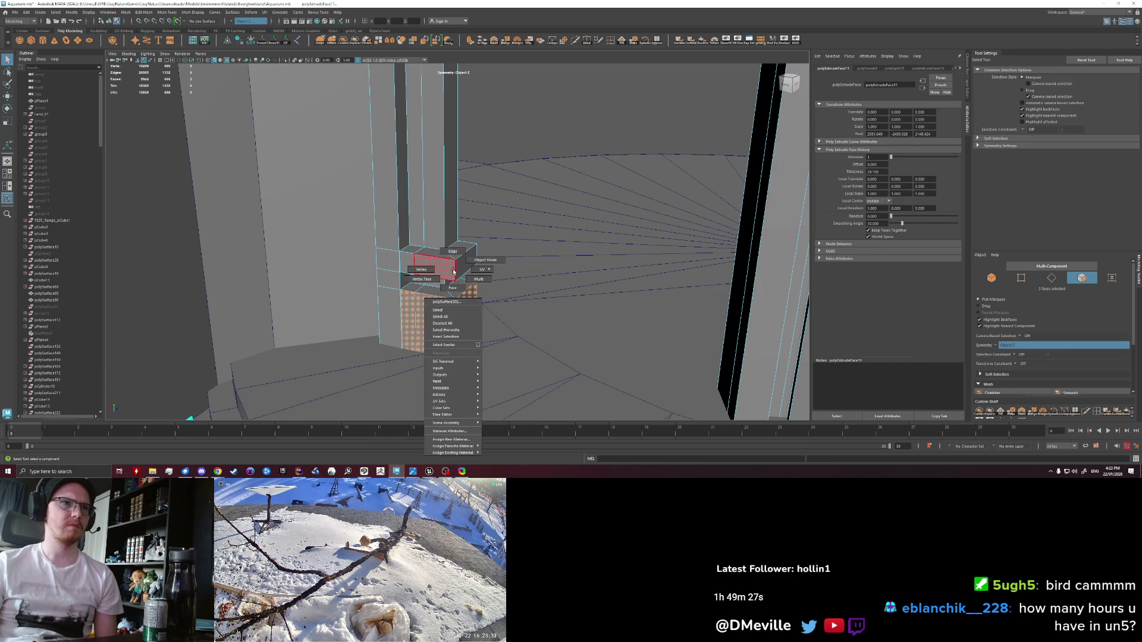
{"action": "left_click", "coordinate": [456, 274]}
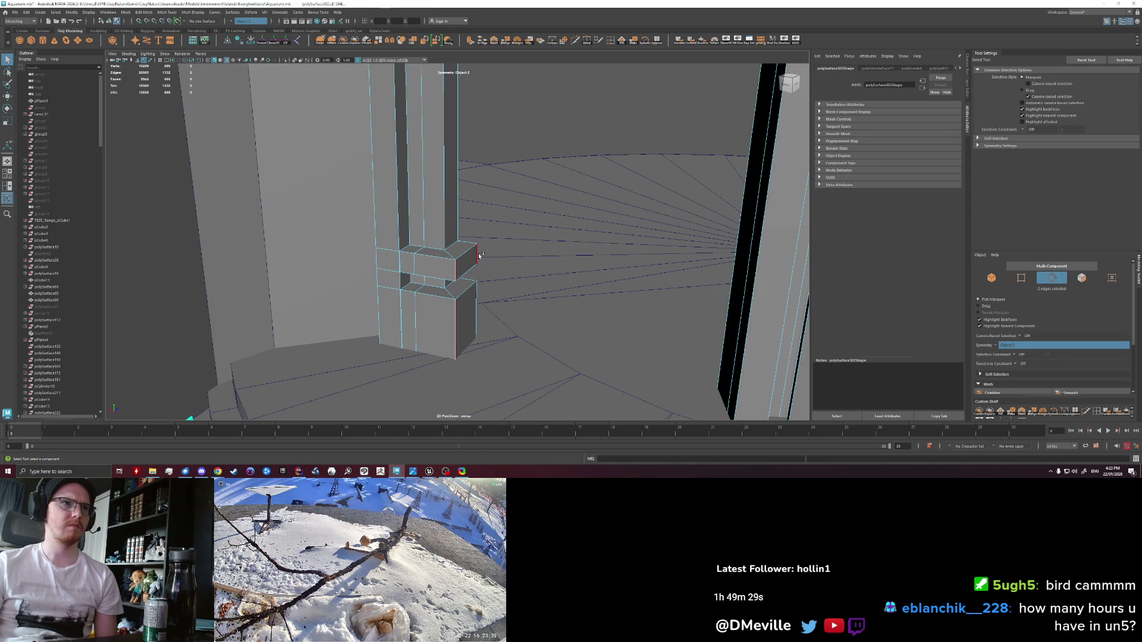
{"action": "key", "text": "ctrl+b"}
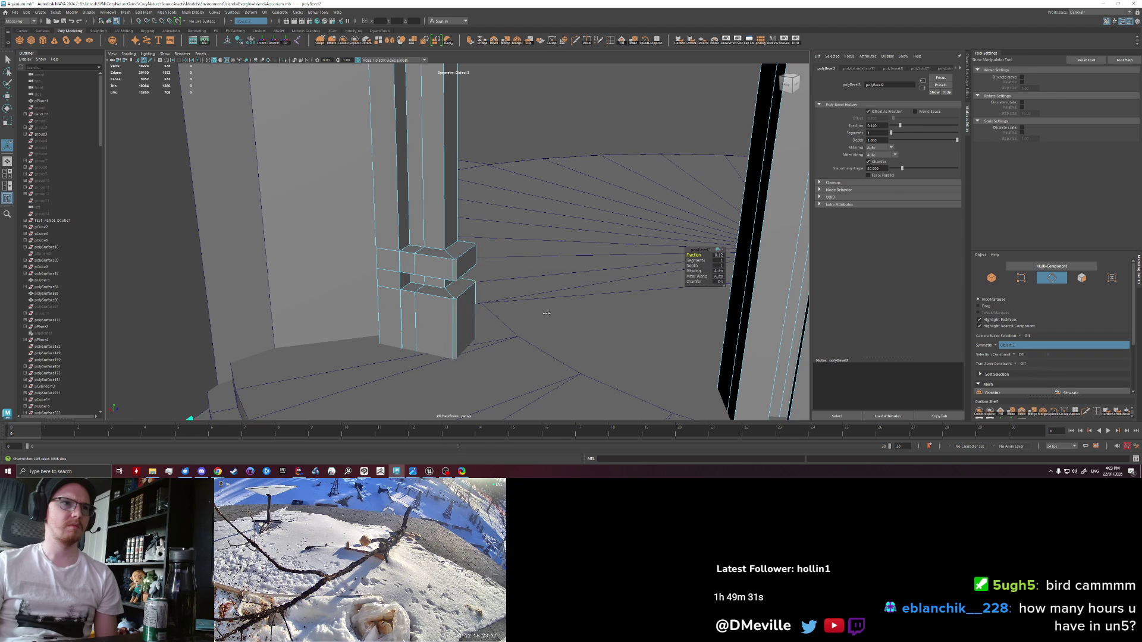
{"action": "key", "text": "q"}
{"action": "left_click", "coordinate": [442, 264]}
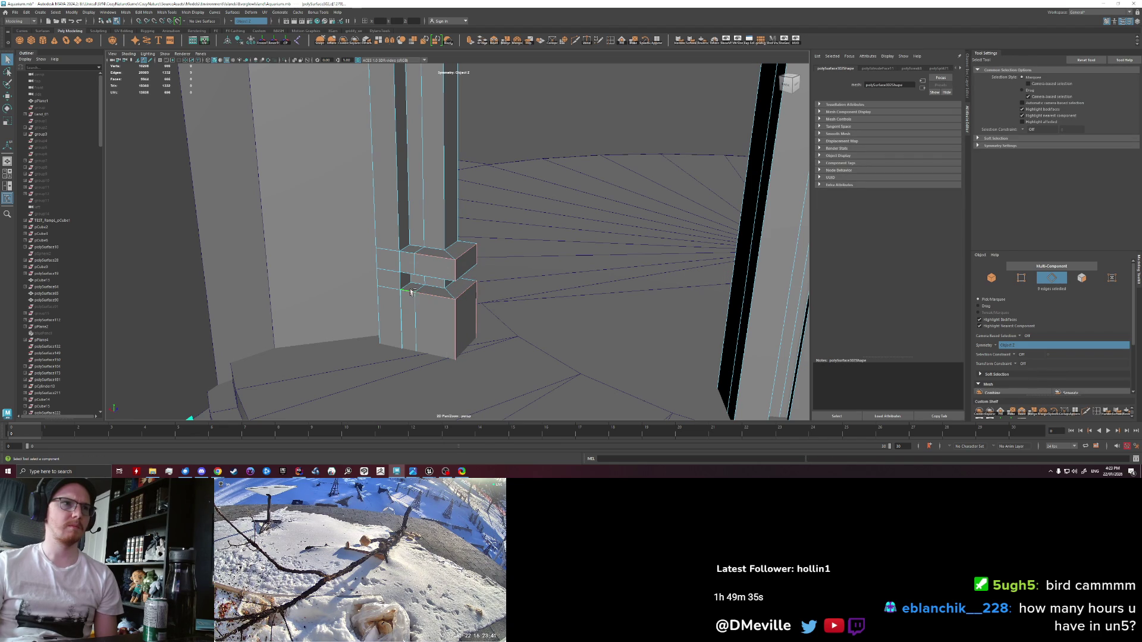
{"action": "key", "text": "ctrl+b"}
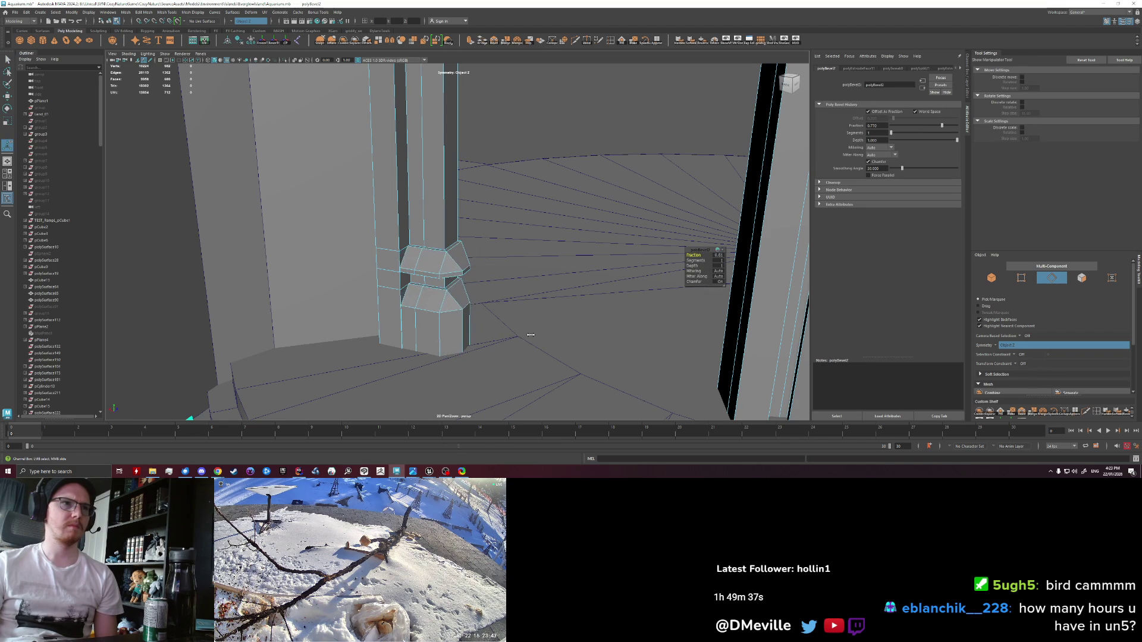
{"action": "right_click", "coordinate": [440, 294]}
{"action": "left_click", "coordinate": [522, 115]}
{"action": "scroll", "coordinate": [495, 230], "scroll_direction": "down", "scroll_amount": 5}
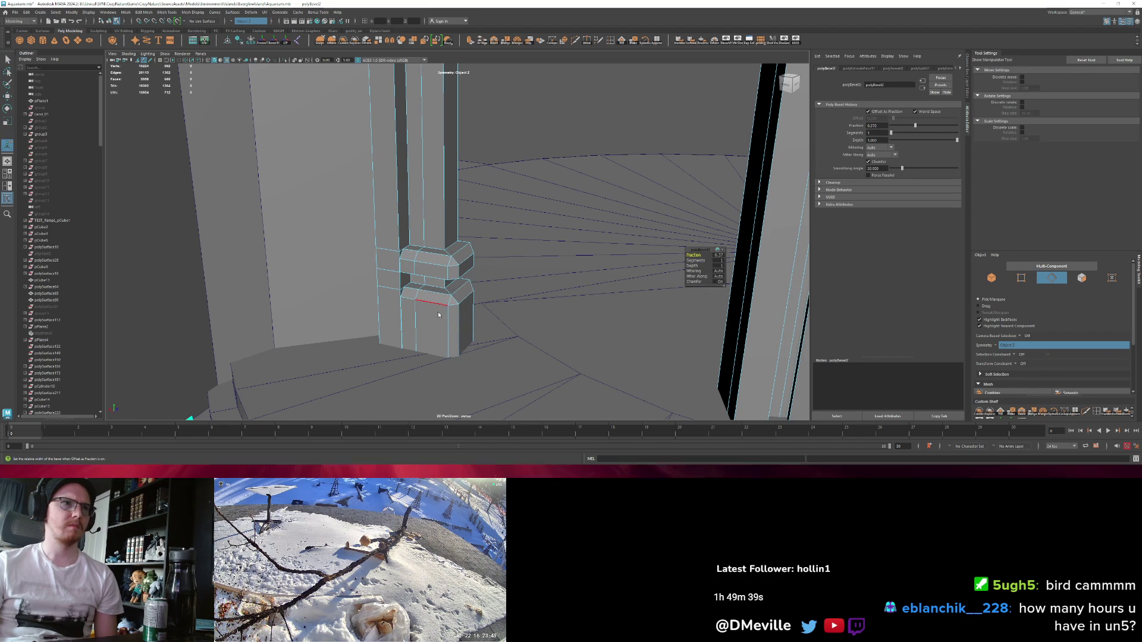
{"action": "scroll", "coordinate": [495, 231], "scroll_direction": "down", "scroll_amount": 5}
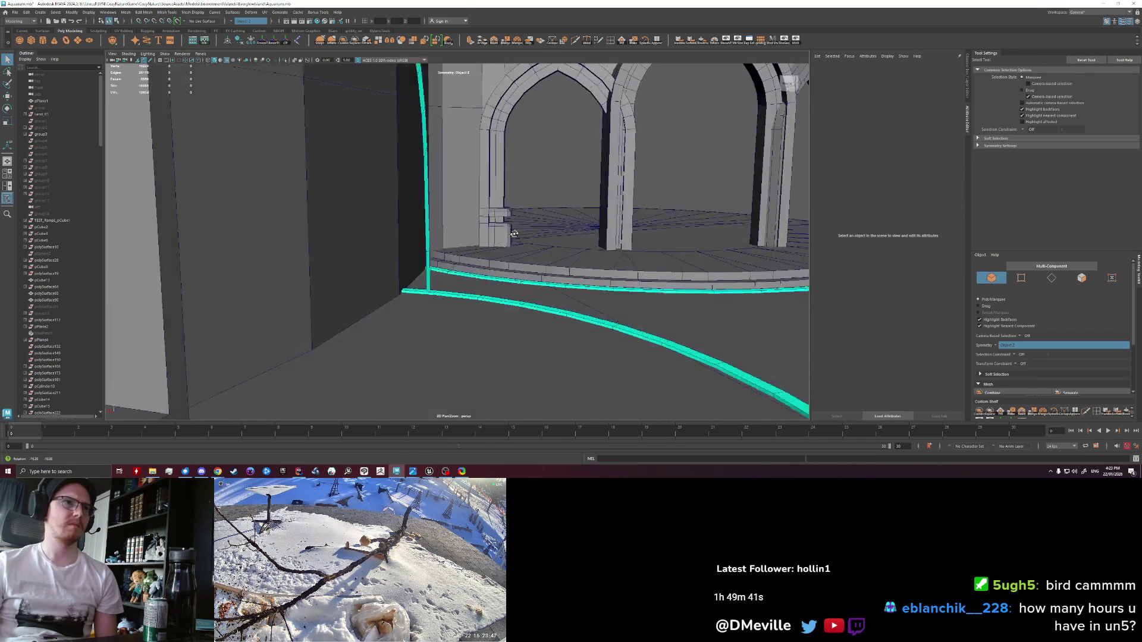
Step: Select the face loop up the pillar and nudge it slightly
{"action": "left_click", "coordinate": [493, 244]}
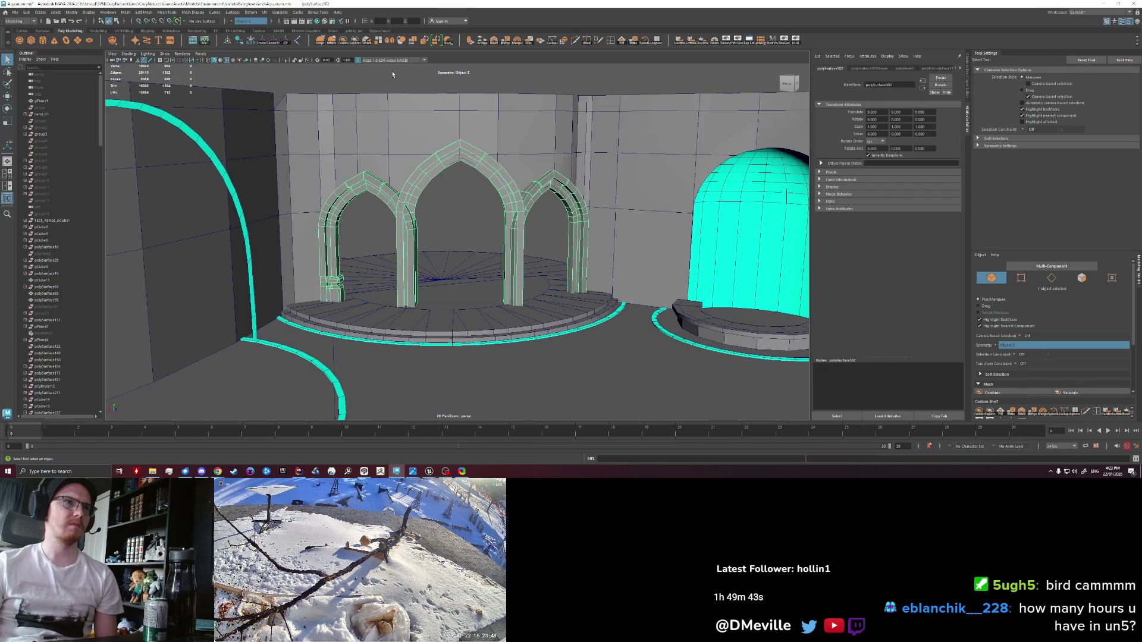
{"action": "left_click", "coordinate": [393, 74]}
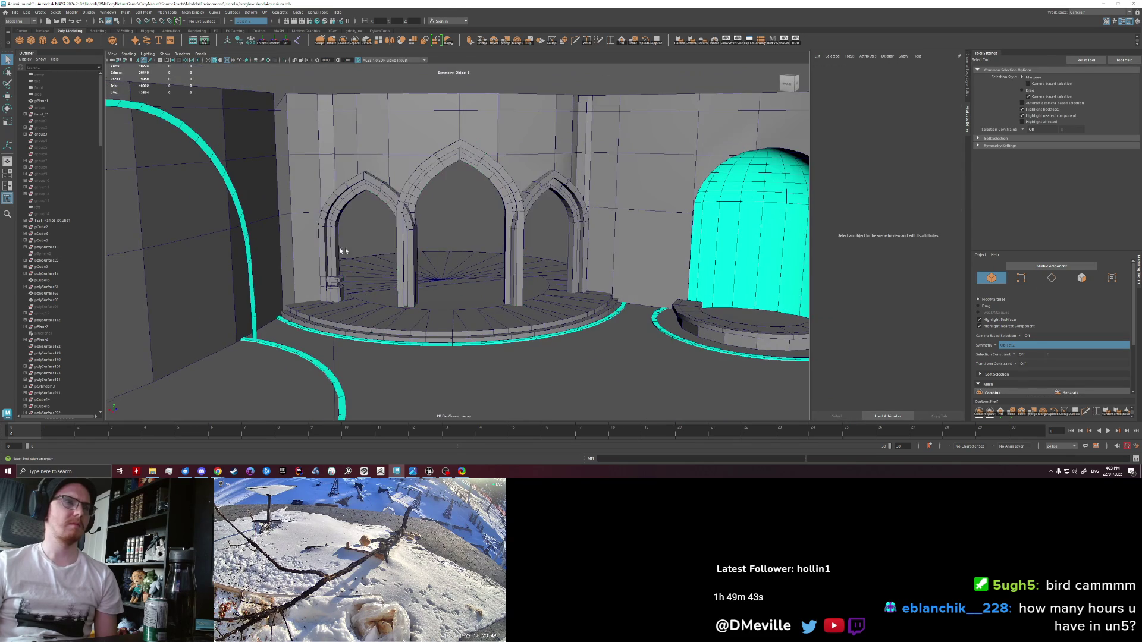
{"action": "scroll", "coordinate": [520, 256], "scroll_direction": "up", "scroll_amount": 10}
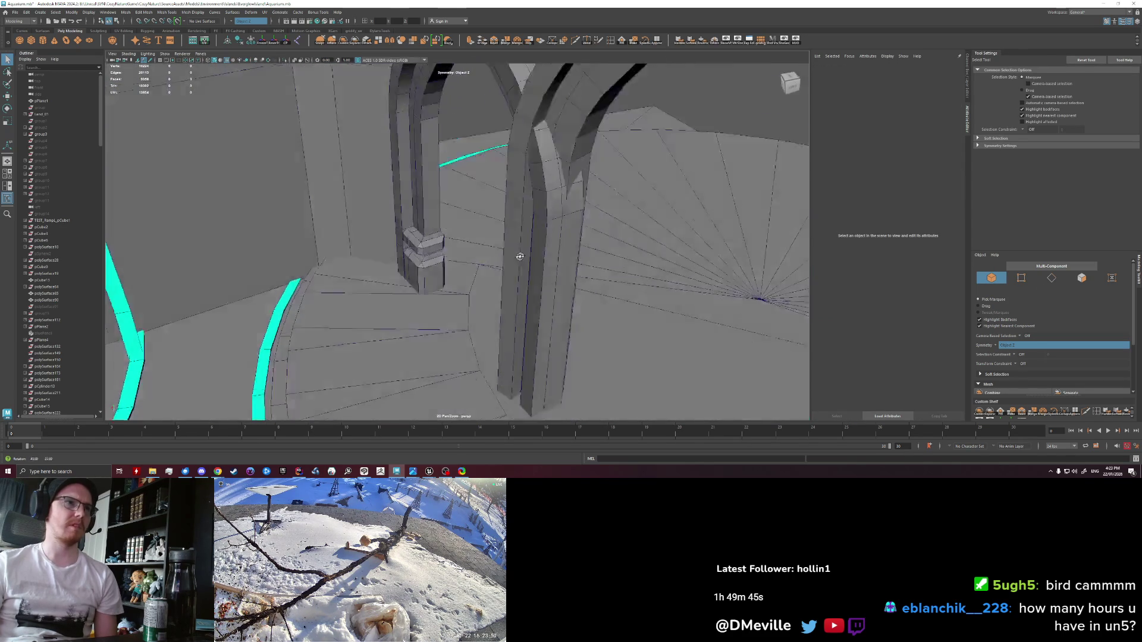
{"action": "mouse_move", "coordinate": [519, 256]}
{"action": "left_mouse_down"}
{"action": "mouse_move", "coordinate": [547, 244]}
{"action": "mouse_move", "coordinate": [409, 263]}
{"action": "left_mouse_up"}
{"action": "key", "text": "F11"}
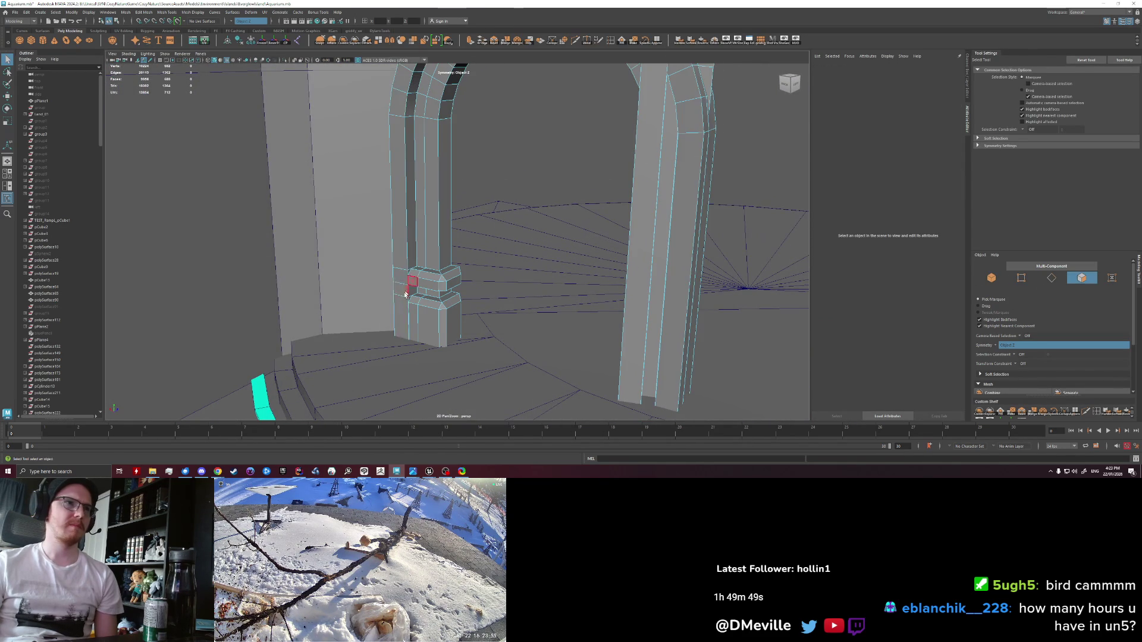
{"action": "double_click", "coordinate": [395, 288]}
{"action": "key", "text": "w"}
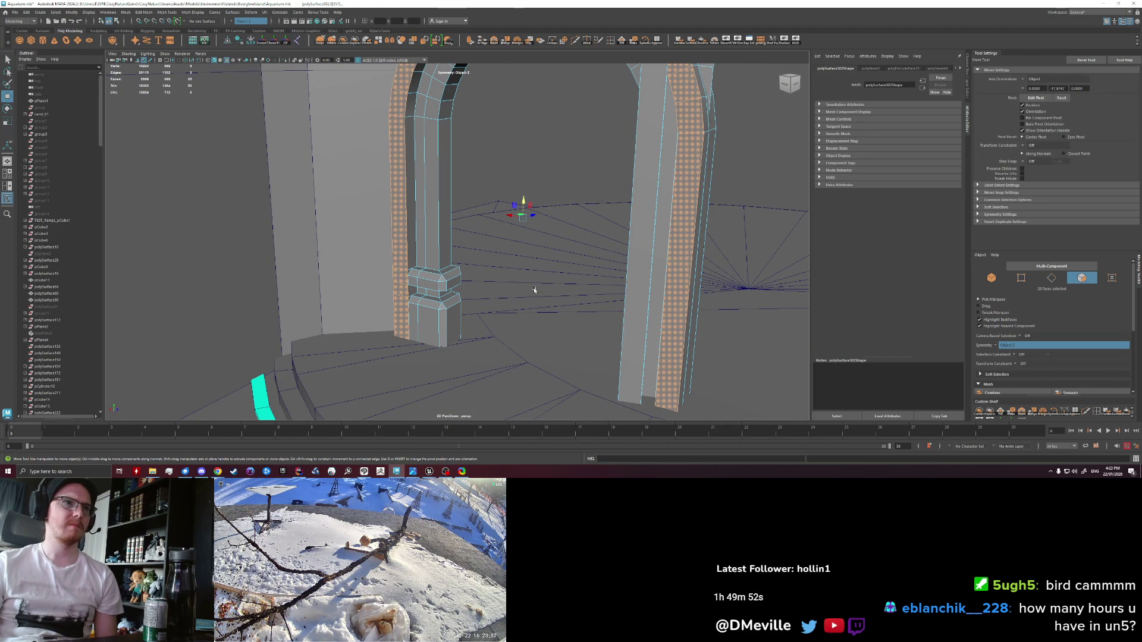
{"action": "mouse_move", "coordinate": [524, 216]}
{"action": "left_mouse_down"}
{"action": "mouse_move", "coordinate": [444, 268]}
{"action": "mouse_move", "coordinate": [449, 200]}
{"action": "mouse_move", "coordinate": [474, 212]}
{"action": "left_mouse_up"}
Step: Extrude the faces along the arch top into a raised band of thickness 21
{"action": "key", "text": "q"}
{"action": "left_click", "coordinate": [476, 203]}
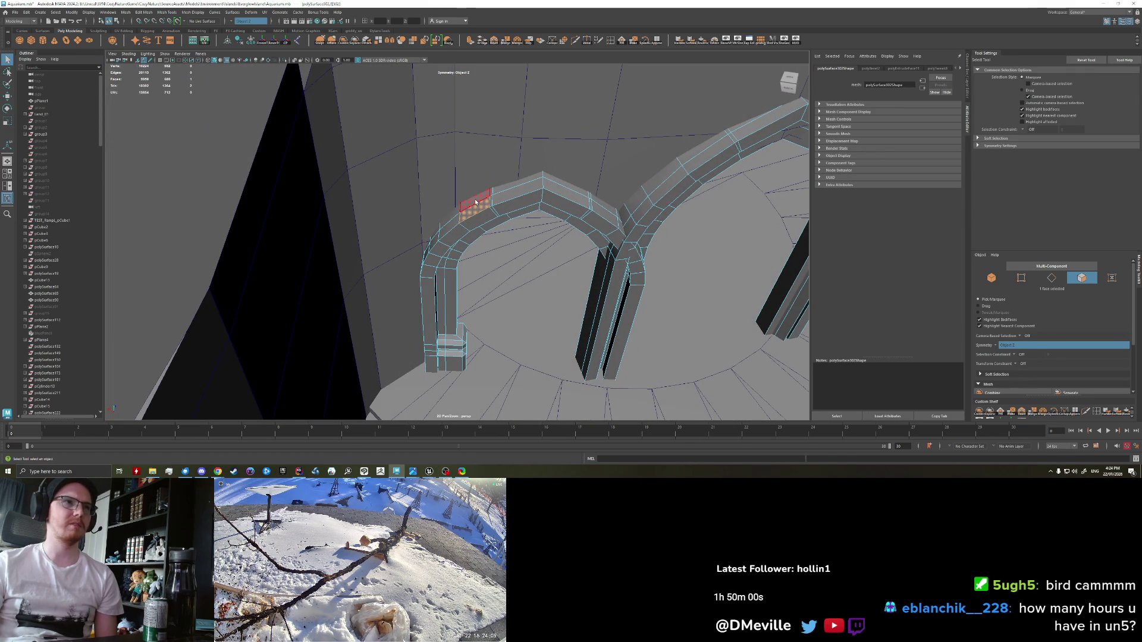
{"action": "mouse_move", "coordinate": [472, 213]}
{"action": "left_mouse_down"}
{"action": "mouse_move", "coordinate": [478, 222]}
{"action": "mouse_move", "coordinate": [547, 197]}
{"action": "mouse_move", "coordinate": [499, 211]}
{"action": "left_mouse_up"}
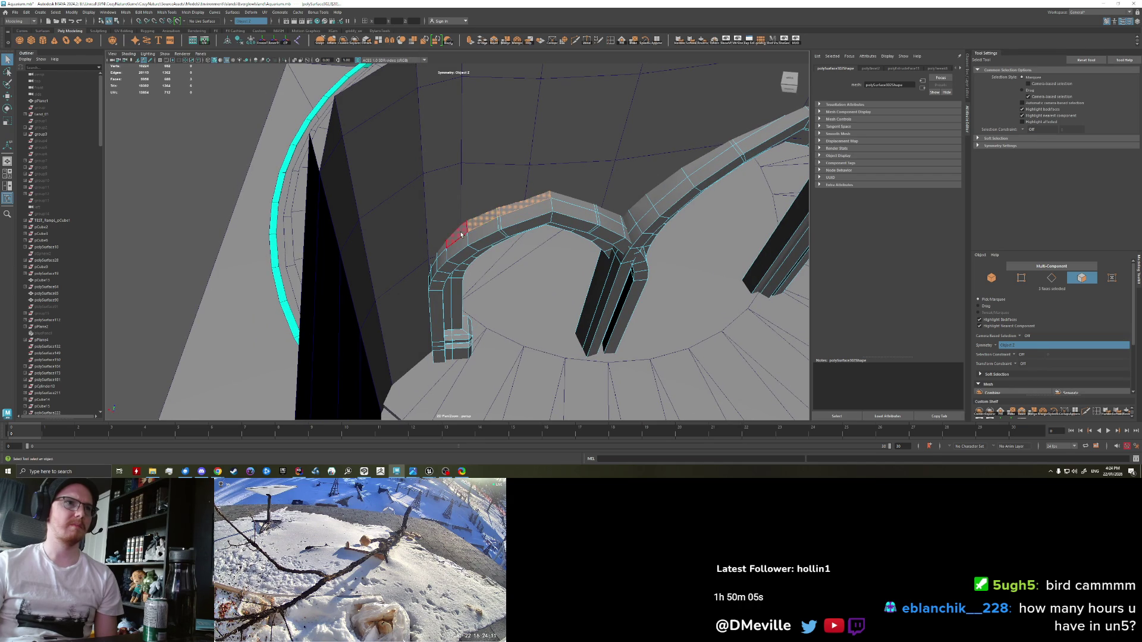
{"action": "mouse_move", "coordinate": [508, 314]}
{"action": "left_mouse_down"}
{"action": "mouse_move", "coordinate": [524, 309]}
{"action": "mouse_move", "coordinate": [502, 288]}
{"action": "left_mouse_up"}
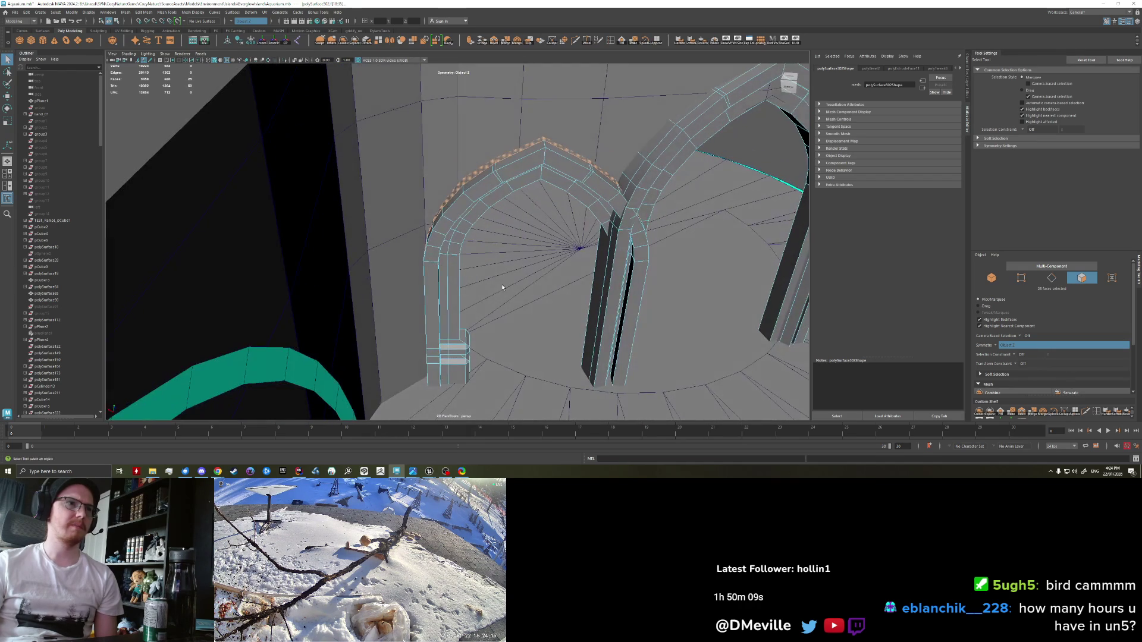
{"action": "key", "text": "ctrl+e"}
{"action": "mouse_move", "coordinate": [692, 254]}
{"action": "left_mouse_down"}
{"action": "mouse_move", "coordinate": [764, 256]}
{"action": "mouse_move", "coordinate": [572, 266]}
{"action": "mouse_move", "coordinate": [420, 208]}
{"action": "left_mouse_up"}
{"action": "right_click", "coordinate": [419, 208]}
{"action": "left_click", "coordinate": [466, 248]}
Step: Select an edge on the pillar band
{"action": "left_click", "coordinate": [466, 248]}
{"action": "mouse_move", "coordinate": [445, 275]}
{"action": "left_mouse_down"}
{"action": "mouse_move", "coordinate": [457, 275]}
{"action": "mouse_move", "coordinate": [446, 287]}
{"action": "mouse_move", "coordinate": [477, 286]}
{"action": "mouse_move", "coordinate": [446, 255]}
{"action": "mouse_move", "coordinate": [504, 220]}
{"action": "mouse_move", "coordinate": [454, 257]}
{"action": "left_mouse_up"}
{"action": "right_click", "coordinate": [452, 256]}
{"action": "left_click", "coordinate": [457, 263]}
{"action": "left_click", "coordinate": [456, 264]}
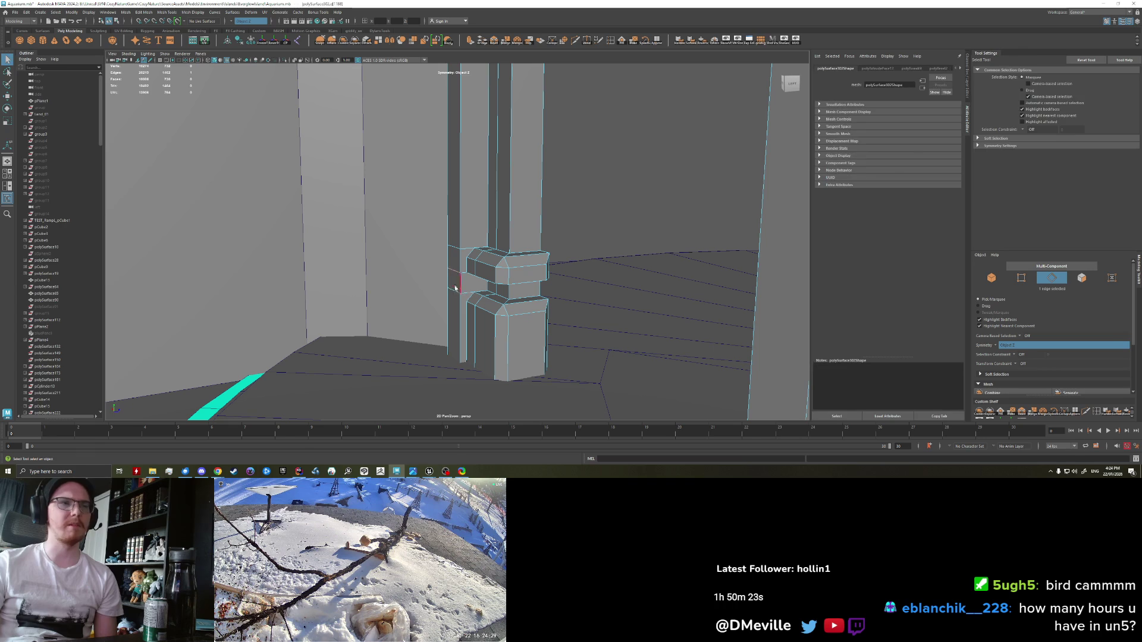
Step: Extrude a pillar face, then bevel the pillar base's corner edges
{"action": "key", "text": "w"}
{"action": "key", "text": "q"}
{"action": "right_click", "coordinate": [459, 290]}
{"action": "left_click", "coordinate": [457, 309]}
{"action": "key", "text": "ctrl+e"}
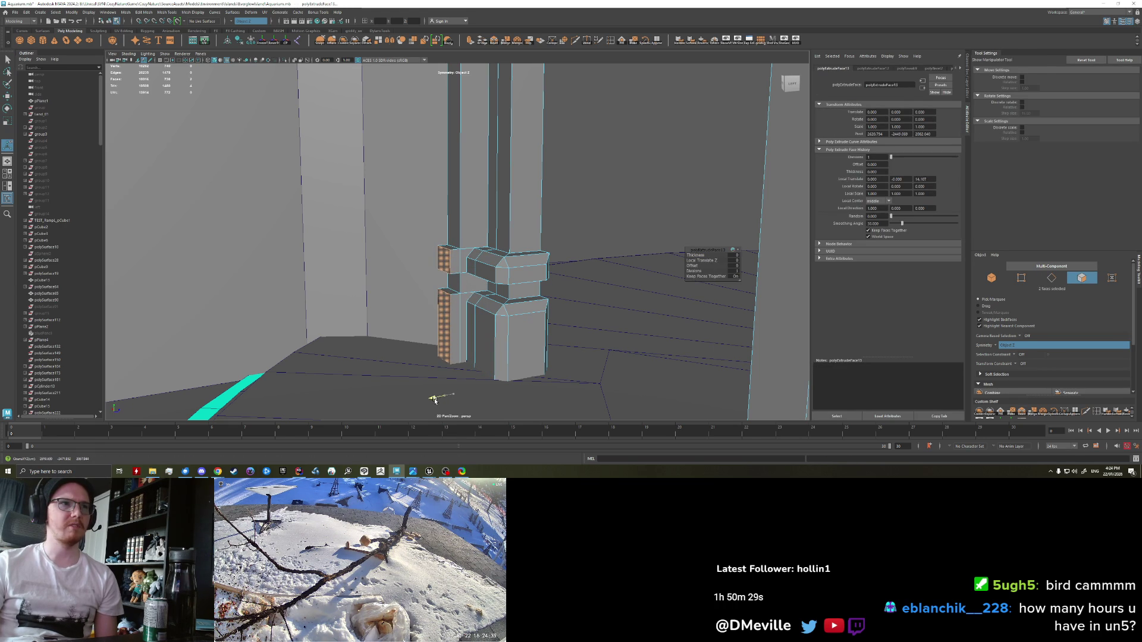
{"action": "right_click", "coordinate": [446, 265]}
{"action": "left_click", "coordinate": [446, 232]}
{"action": "left_click", "coordinate": [470, 261]}
{"action": "key", "text": "w"}
{"action": "scroll", "coordinate": [470, 262], "scroll_direction": "up", "scroll_amount": 2}
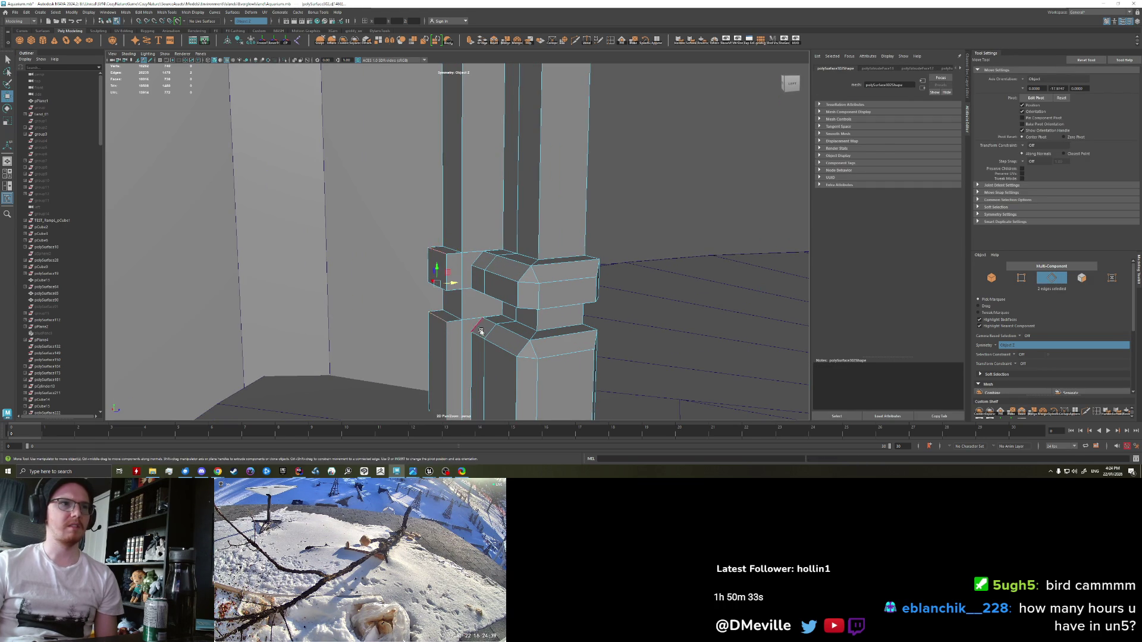
{"action": "key", "text": "ctrl+b"}
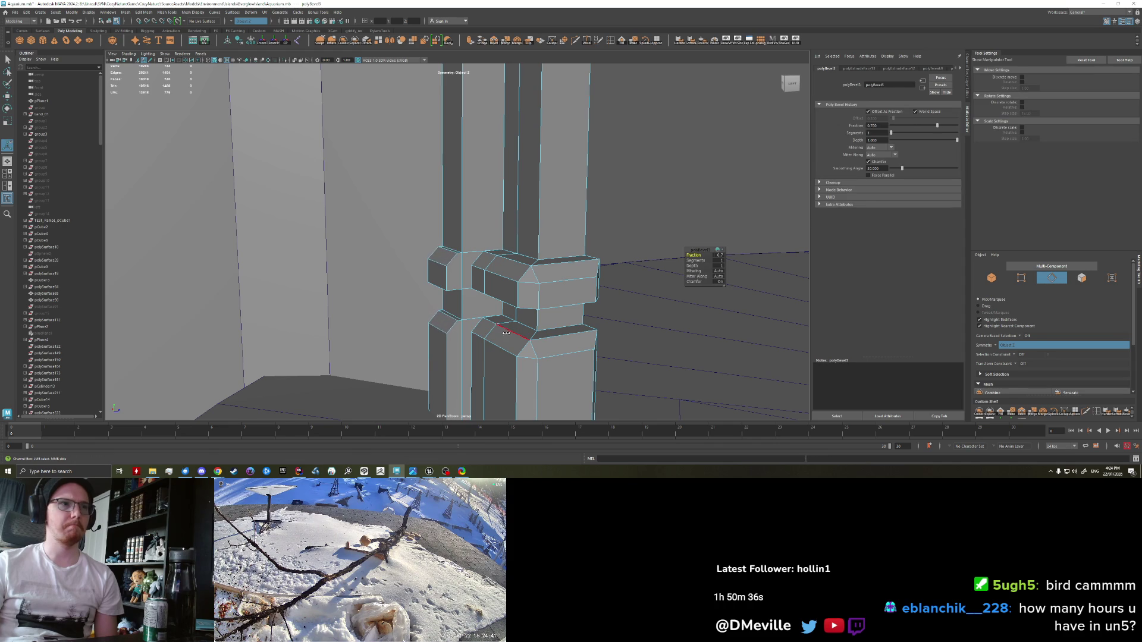
{"action": "key", "text": "q"}
Step: Extrude the two left-side base faces outward from the pillar
{"action": "left_click", "coordinate": [619, 204]}
{"action": "mouse_move", "coordinate": [619, 204]}
{"action": "left_mouse_down"}
{"action": "mouse_move", "coordinate": [484, 273]}
{"action": "mouse_move", "coordinate": [331, 280]}
{"action": "mouse_move", "coordinate": [416, 270]}
{"action": "mouse_move", "coordinate": [405, 267]}
{"action": "mouse_move", "coordinate": [391, 268]}
{"action": "mouse_move", "coordinate": [475, 281]}
{"action": "left_mouse_up"}
{"action": "left_click", "coordinate": [479, 281]}
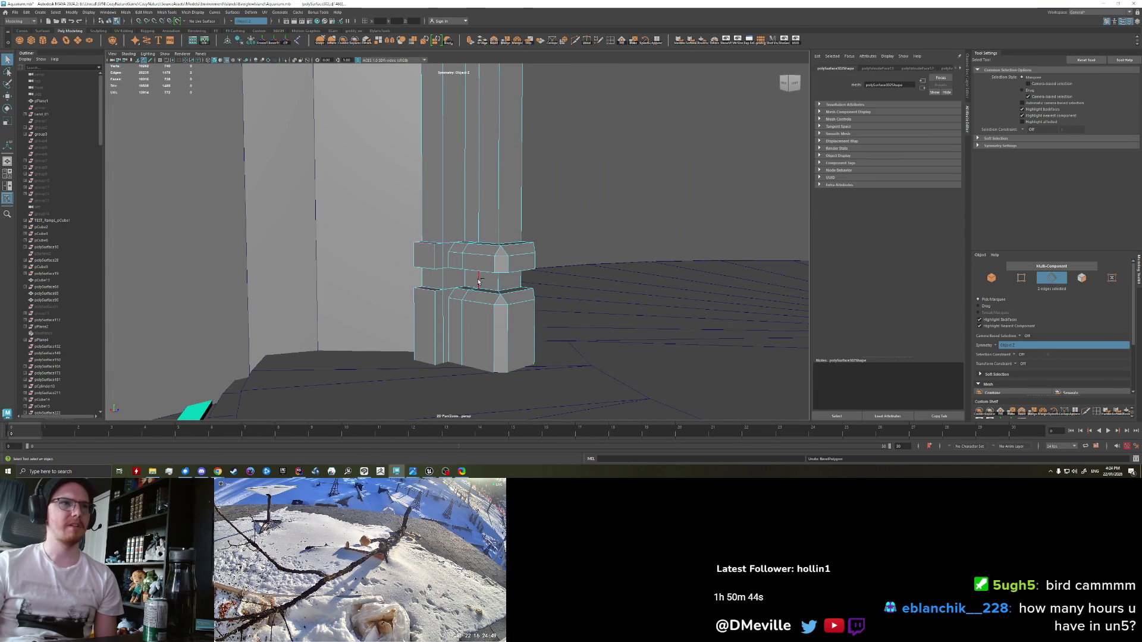
{"action": "key", "text": "F11"}
{"action": "left_click", "coordinate": [450, 281]}
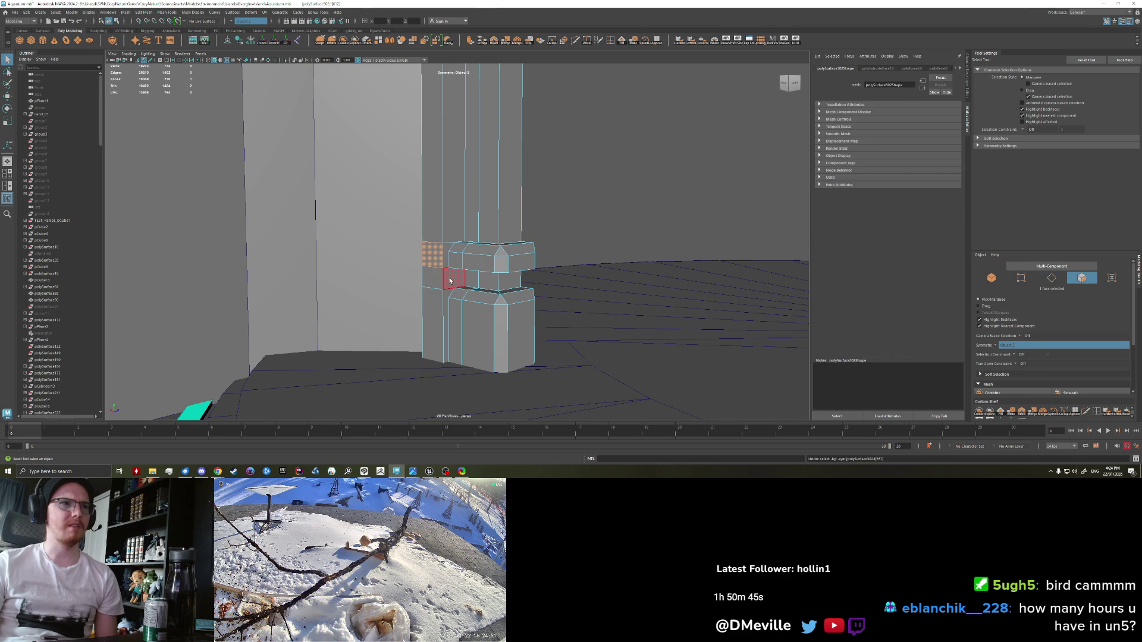
{"action": "left_click", "coordinate": [434, 298], "text": "shift"}
{"action": "key", "text": "ctrl+e"}
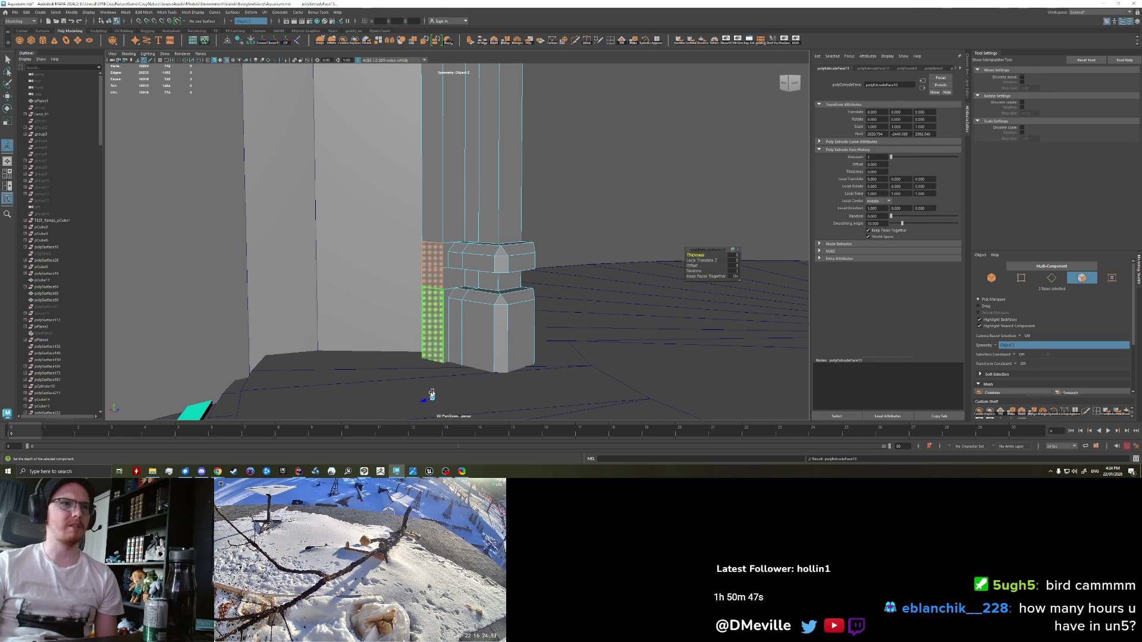
{"action": "left_click_drag", "start_coordinate": [424, 400], "coordinate": [410, 410]}
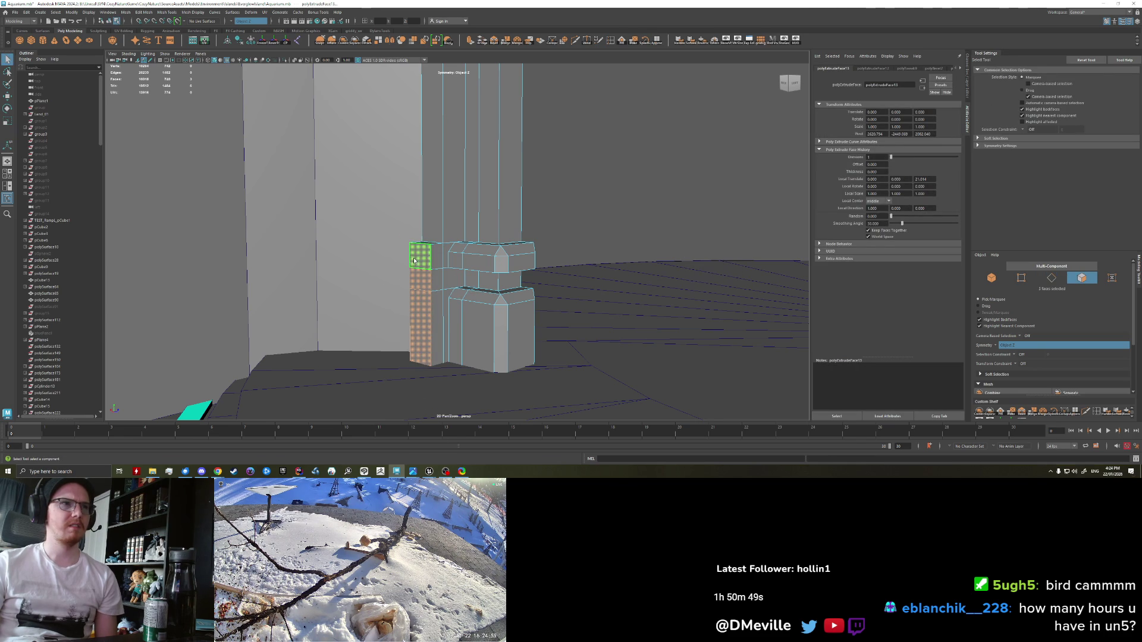
Step: Bevel the new block's vertical corner edge and select the pillar face above it
{"action": "key", "text": "F10"}
{"action": "left_click", "coordinate": [493, 336]}
{"action": "key", "text": "ctrl+b"}
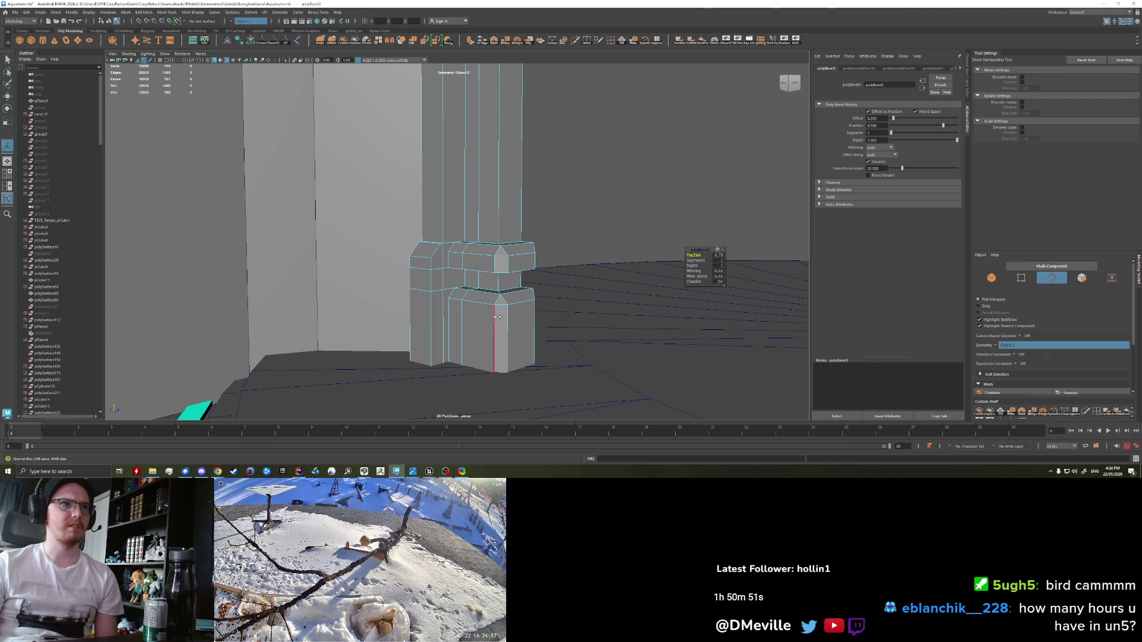
{"action": "key", "text": "q"}
{"action": "mouse_move", "coordinate": [495, 316]}
{"action": "left_mouse_down"}
{"action": "mouse_move", "coordinate": [443, 267]}
{"action": "mouse_move", "coordinate": [463, 260]}
{"action": "left_mouse_up"}
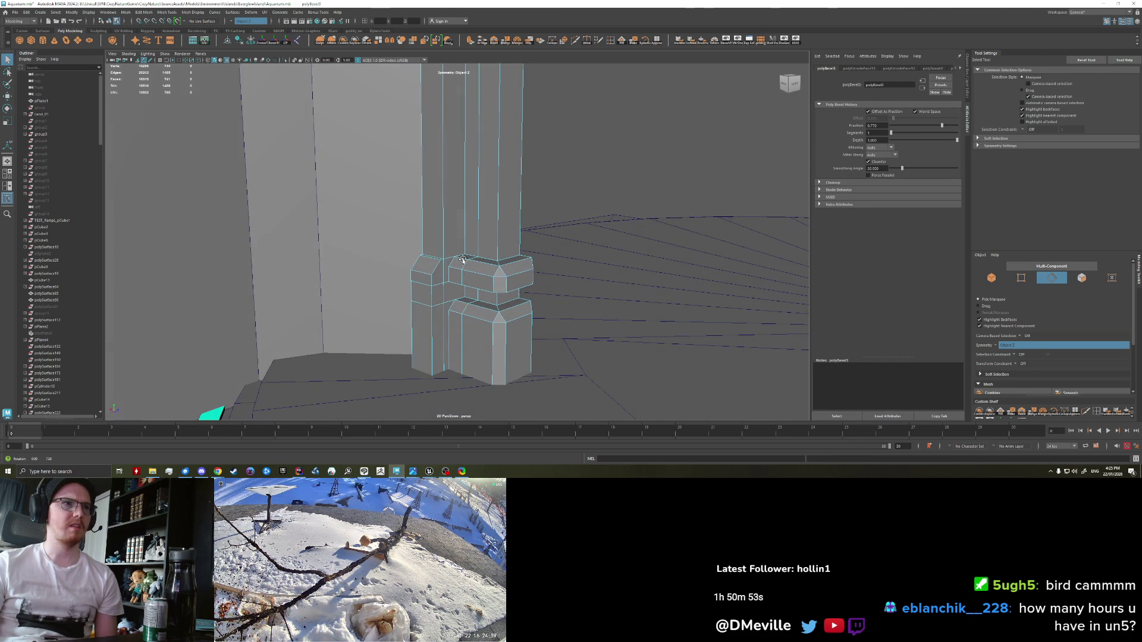
{"action": "right_click", "coordinate": [431, 260]}
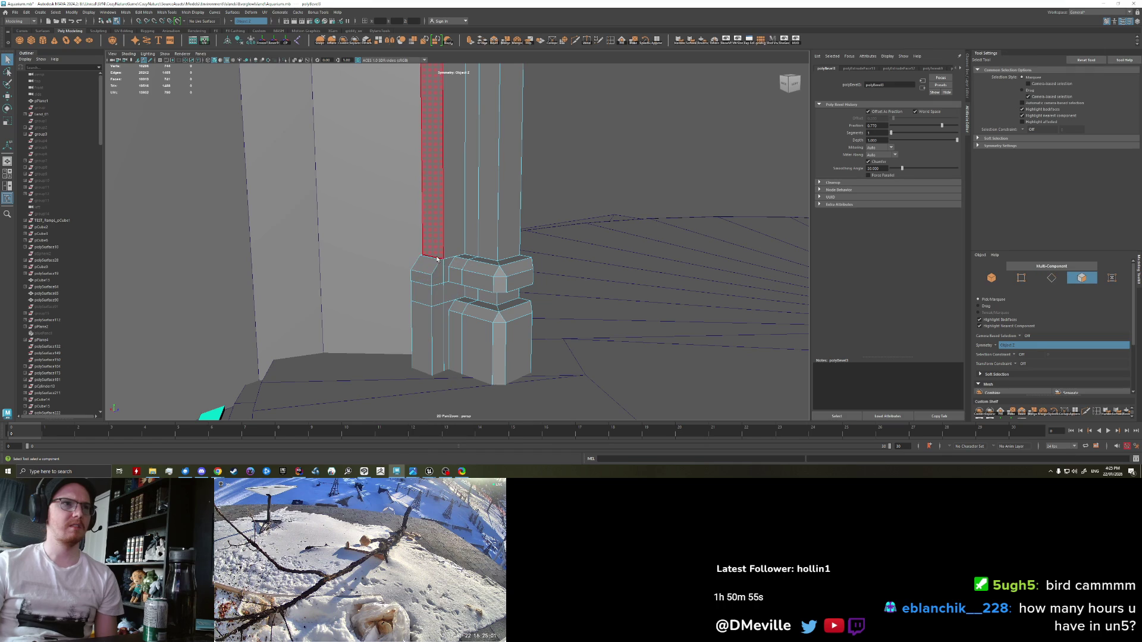
{"action": "left_click", "coordinate": [436, 259]}
{"action": "key", "text": "w"}
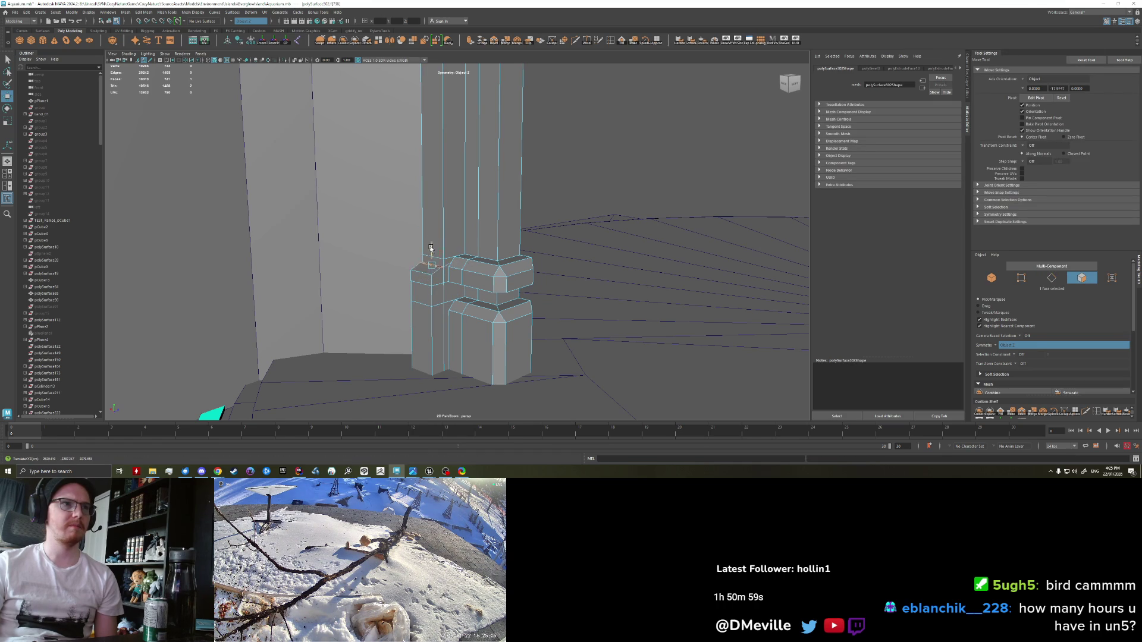
Step: Raise the base block's top corner vertices into a sloped cap
{"action": "key", "text": "q"}
{"action": "left_click_drag", "start_coordinate": [436, 254], "coordinate": [410, 265]}
{"action": "right_click", "coordinate": [408, 262]}
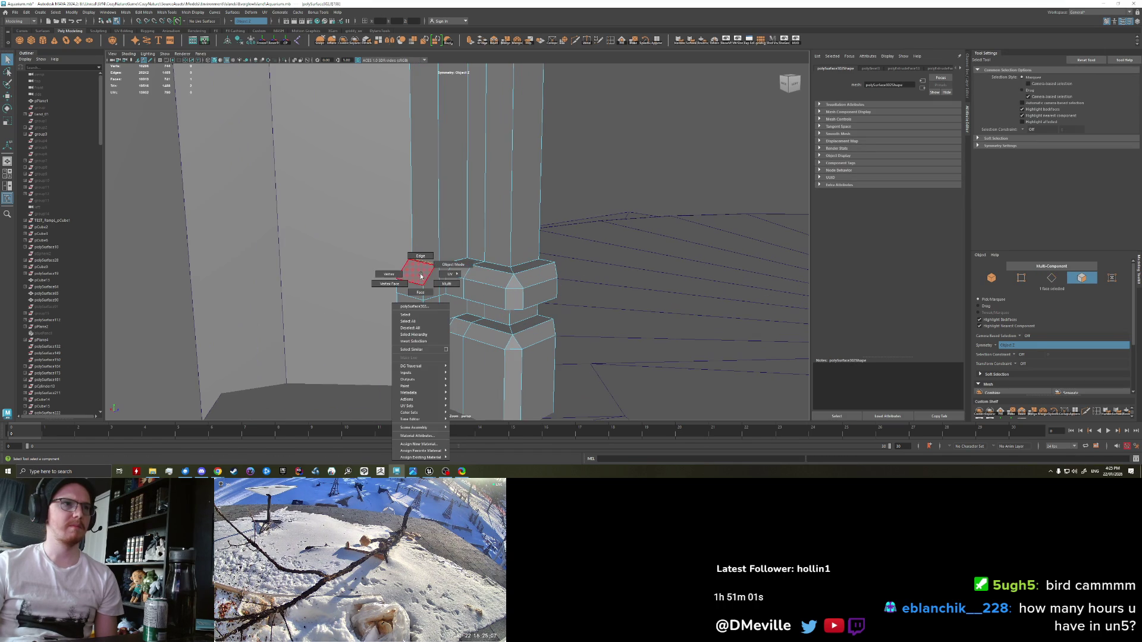
{"action": "key", "text": "w"}
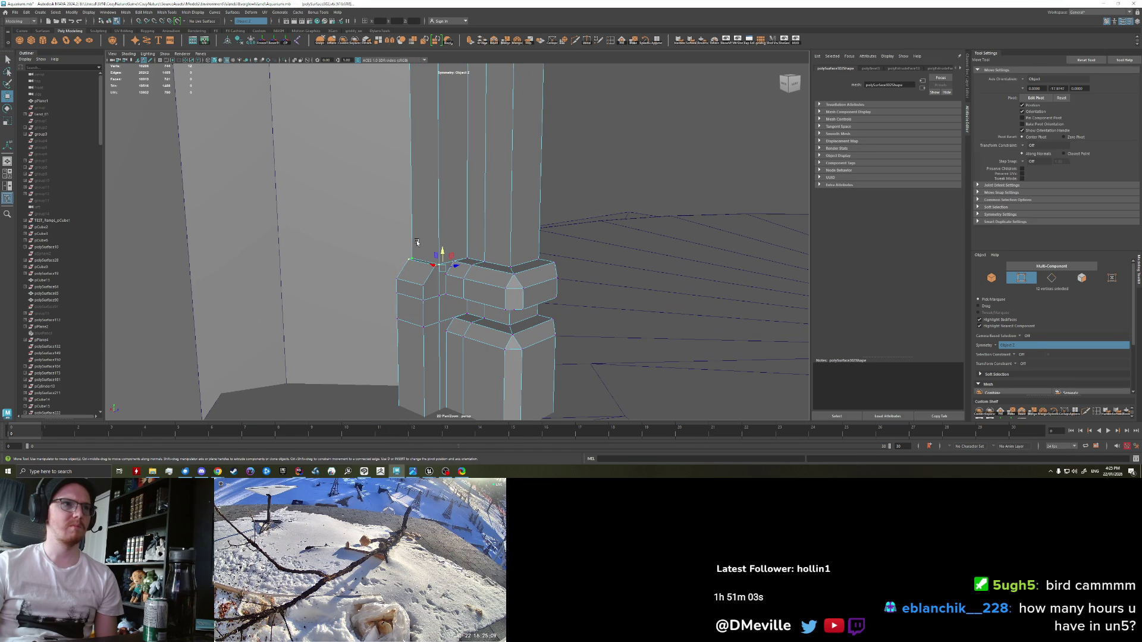
{"action": "left_click_drag", "start_coordinate": [439, 251], "coordinate": [441, 209]}
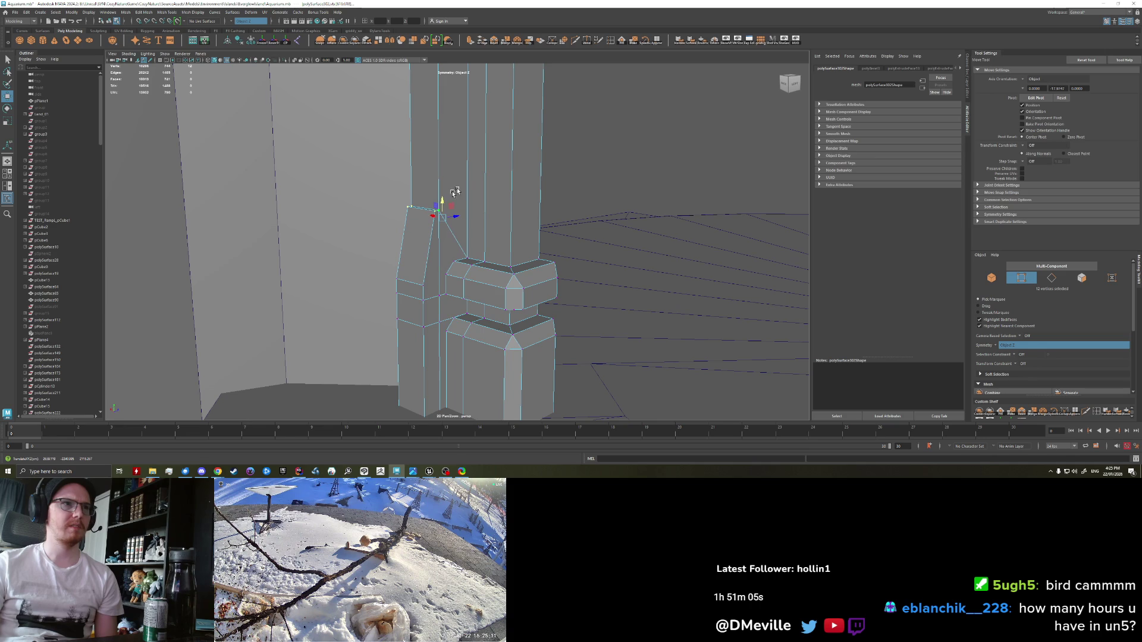
Step: Clear the selection and turn off Wireframe on Shaded to view the arches
{"action": "left_click", "coordinate": [583, 178]}
{"action": "mouse_move", "coordinate": [584, 178]}
{"action": "left_mouse_down"}
{"action": "mouse_move", "coordinate": [528, 204]}
{"action": "mouse_move", "coordinate": [561, 191]}
{"action": "mouse_move", "coordinate": [522, 199]}
{"action": "mouse_move", "coordinate": [505, 169]}
{"action": "mouse_move", "coordinate": [512, 194]}
{"action": "mouse_move", "coordinate": [536, 194]}
{"action": "mouse_move", "coordinate": [367, 186]}
{"action": "mouse_move", "coordinate": [398, 197]}
{"action": "mouse_move", "coordinate": [400, 210]}
{"action": "mouse_move", "coordinate": [389, 186]}
{"action": "mouse_move", "coordinate": [428, 177]}
{"action": "left_mouse_up"}
{"action": "left_click", "coordinate": [230, 63]}
Step: Delete the arched wall's triangular upper-left corner face
{"action": "left_click", "coordinate": [438, 174]}
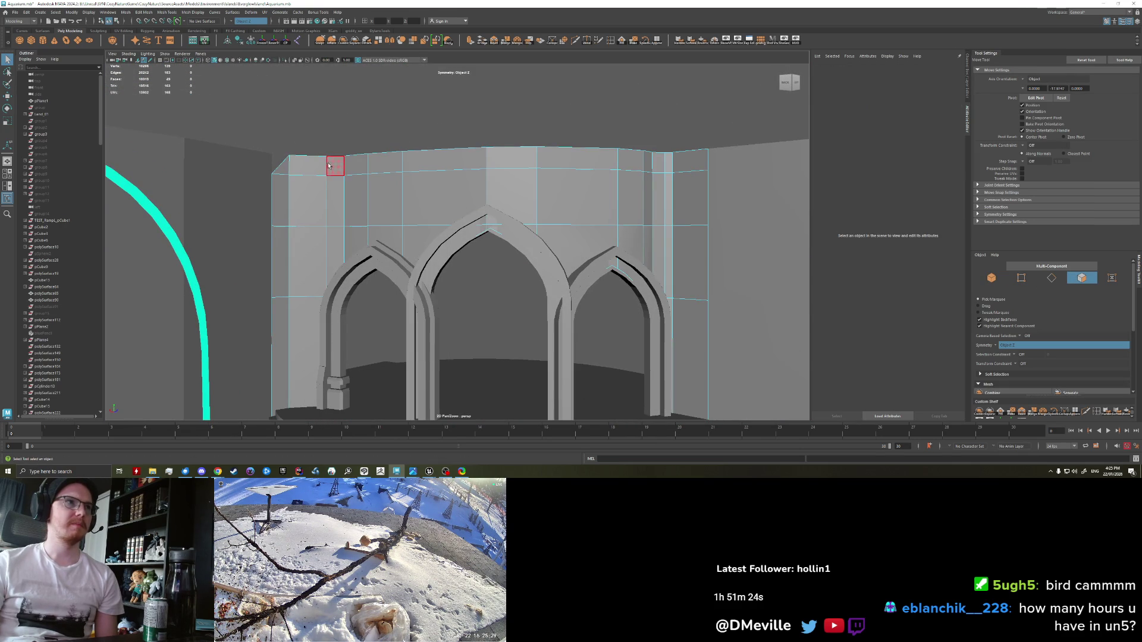
{"action": "key", "text": "q"}
{"action": "left_click", "coordinate": [301, 170]}
{"action": "scroll", "coordinate": [303, 171], "scroll_direction": "up", "scroll_amount": 3}
{"action": "scroll", "coordinate": [303, 171], "scroll_direction": "up", "scroll_amount": 5}
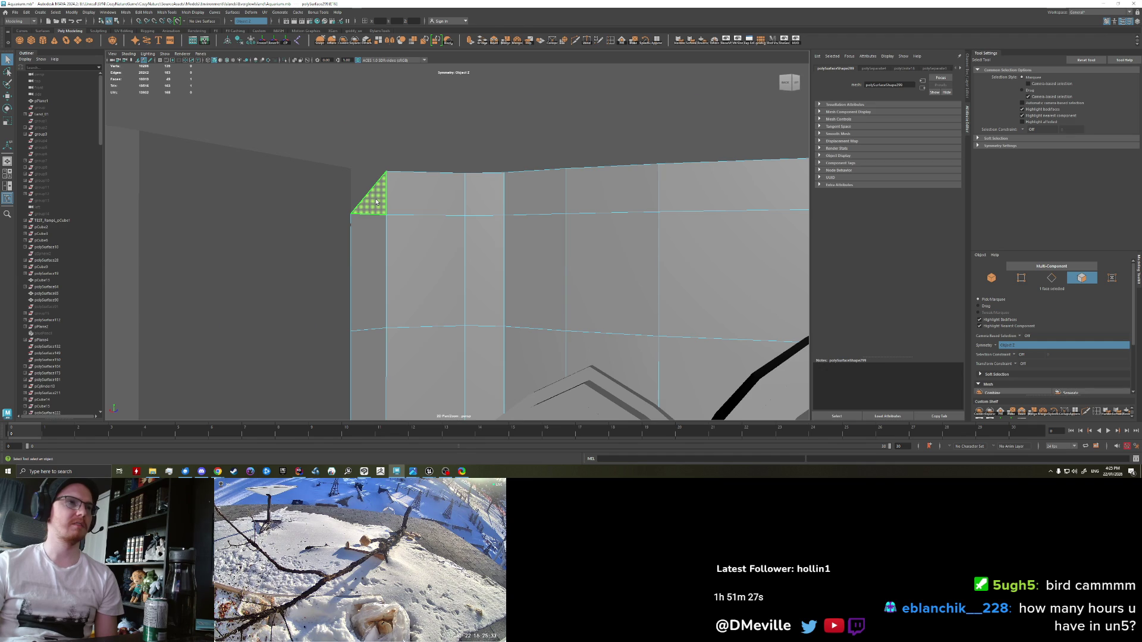
{"action": "key", "text": "Delete"}
Step: Fill the corner hole with a new face using Append to Polygon
{"action": "left_click", "coordinate": [658, 43]}
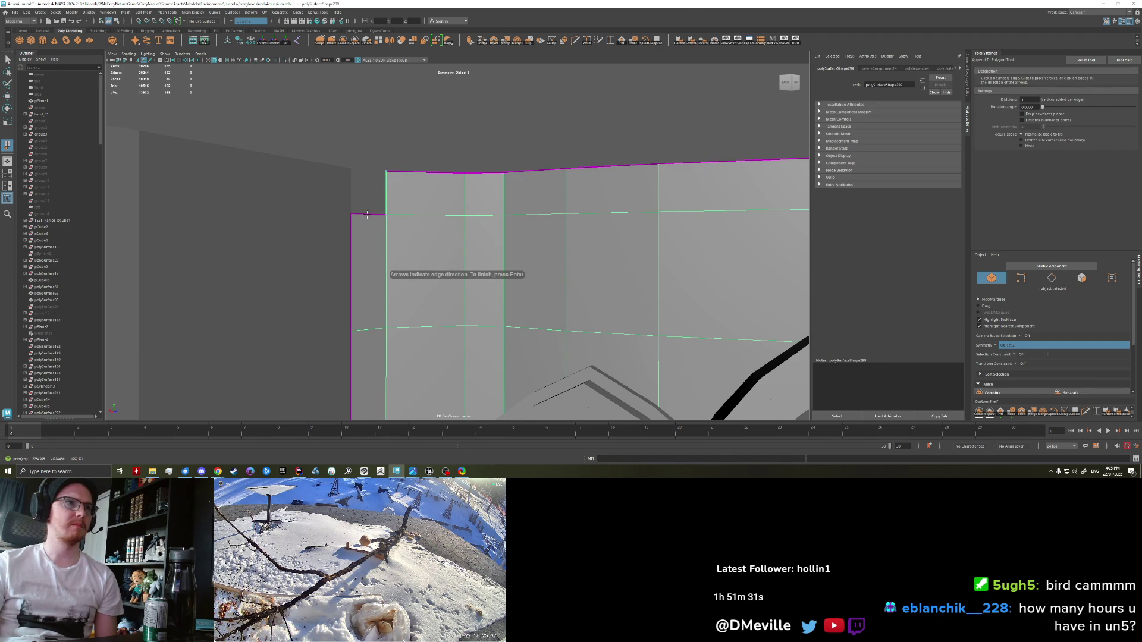
{"action": "left_click", "coordinate": [386, 193]}
{"action": "key", "text": "Return"}
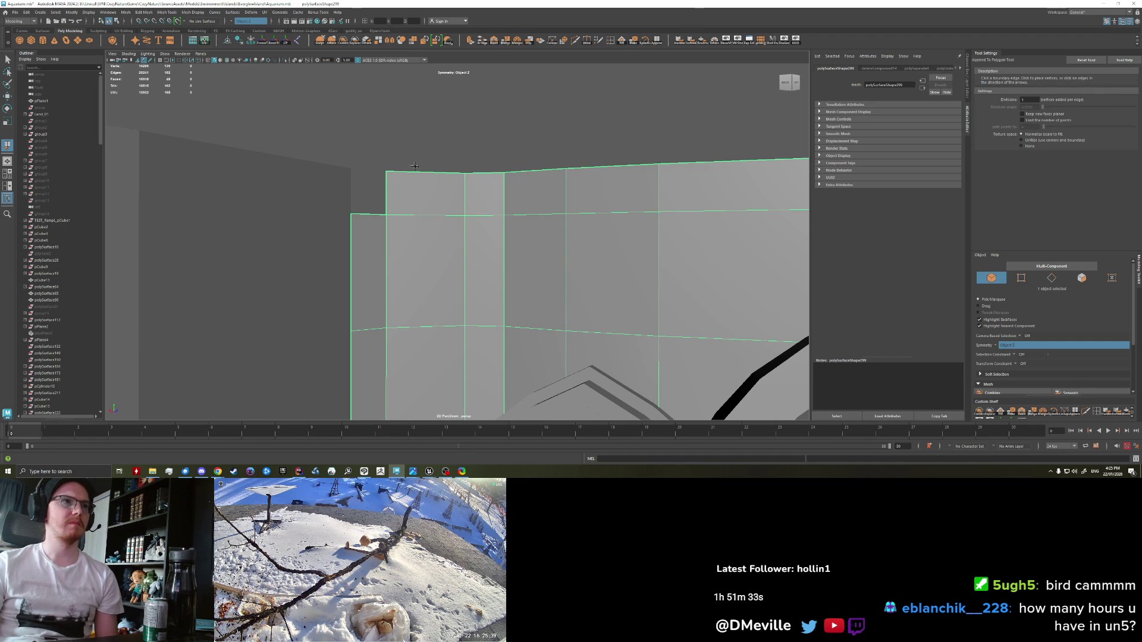
Step: Extrude the corner's top edge and raise it level with the wall top
{"action": "key", "text": "ctrl+e"}
{"action": "key", "text": "q"}
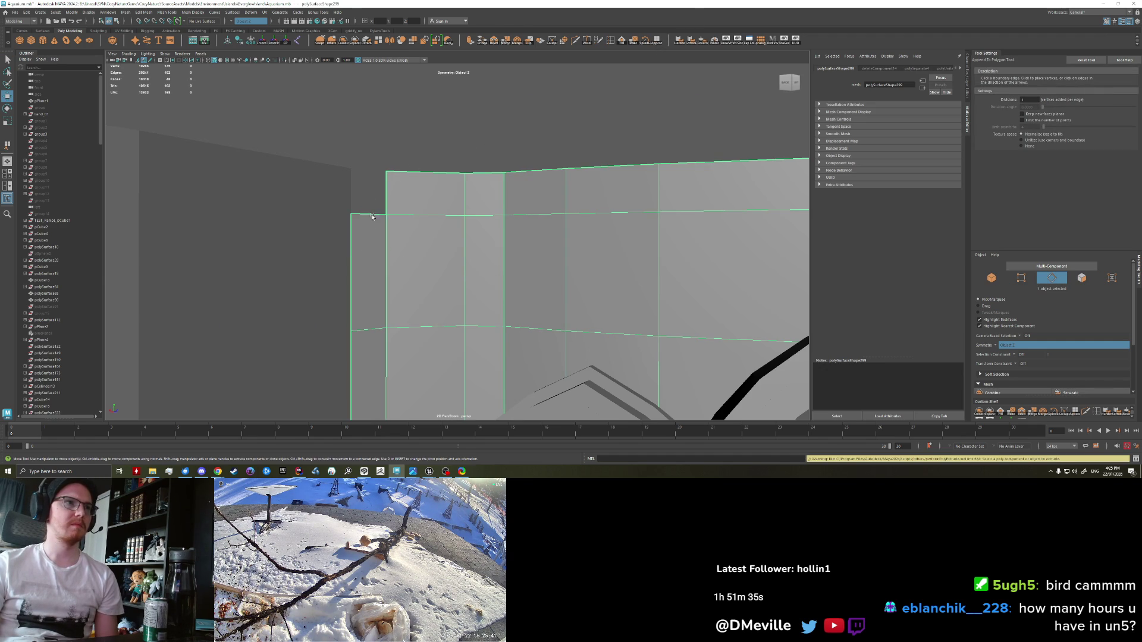
{"action": "left_click", "coordinate": [370, 214]}
{"action": "key", "text": "ctrl+e"}
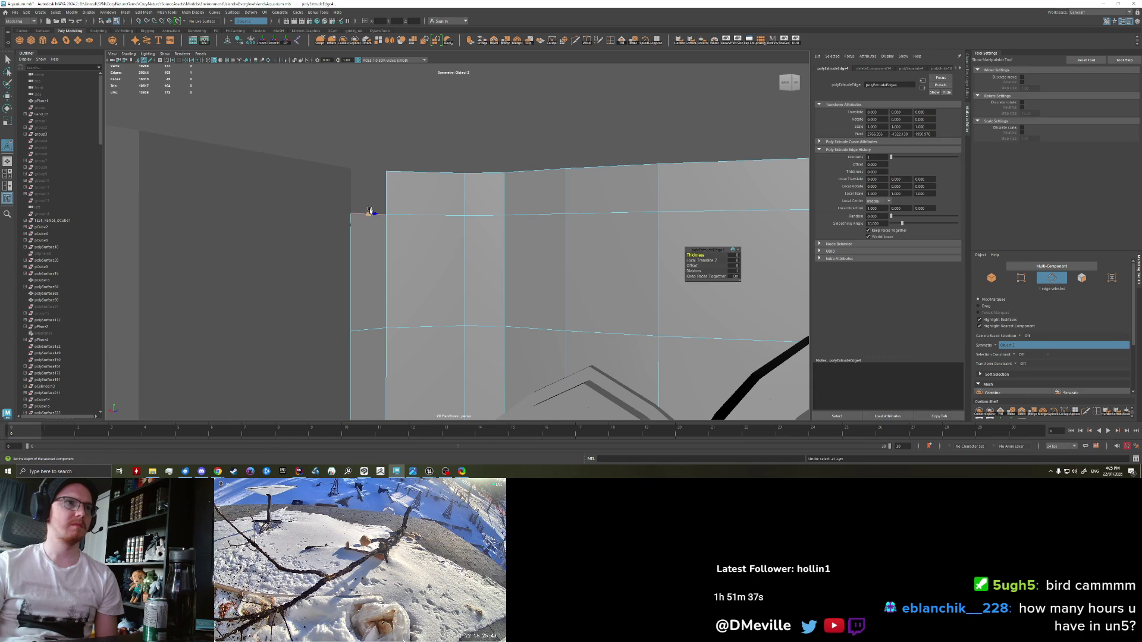
{"action": "key", "text": "w"}
{"action": "left_click_drag", "start_coordinate": [369, 198], "coordinate": [369, 152]}
{"action": "left_click", "coordinate": [509, 90]}
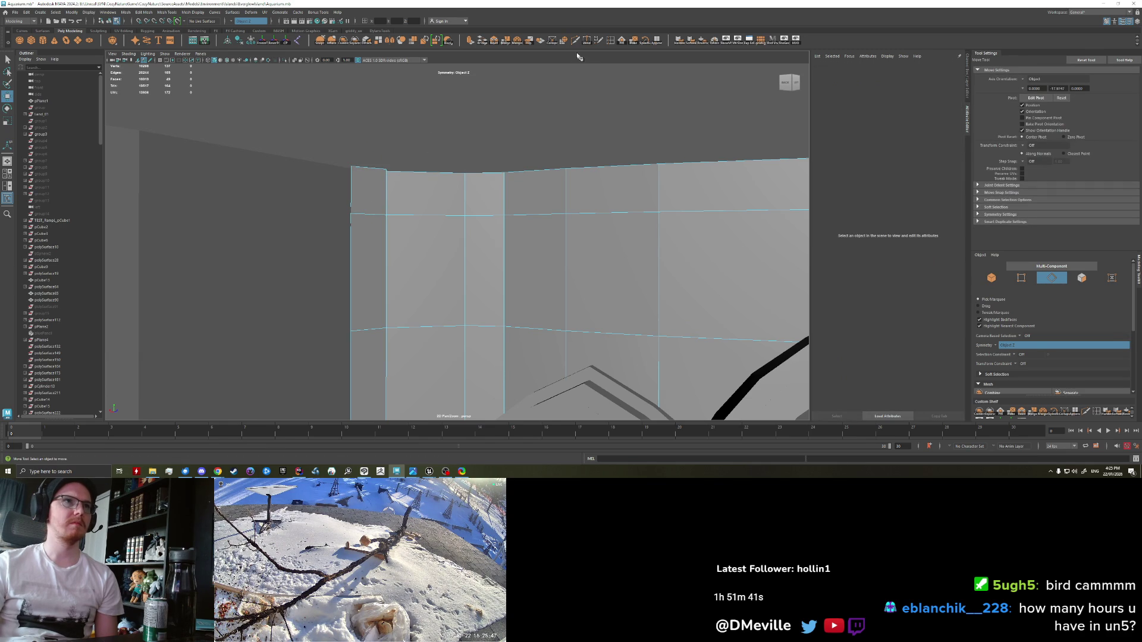
{"action": "left_click", "coordinate": [587, 42]}
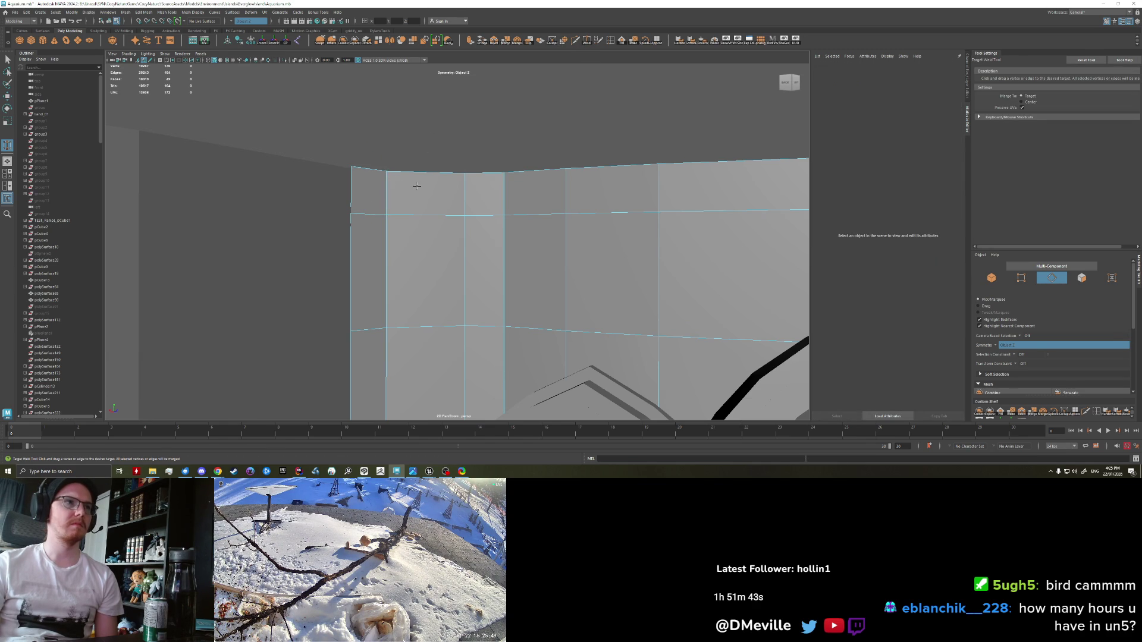
{"action": "scroll", "coordinate": [417, 187], "scroll_direction": "down", "scroll_amount": 2}
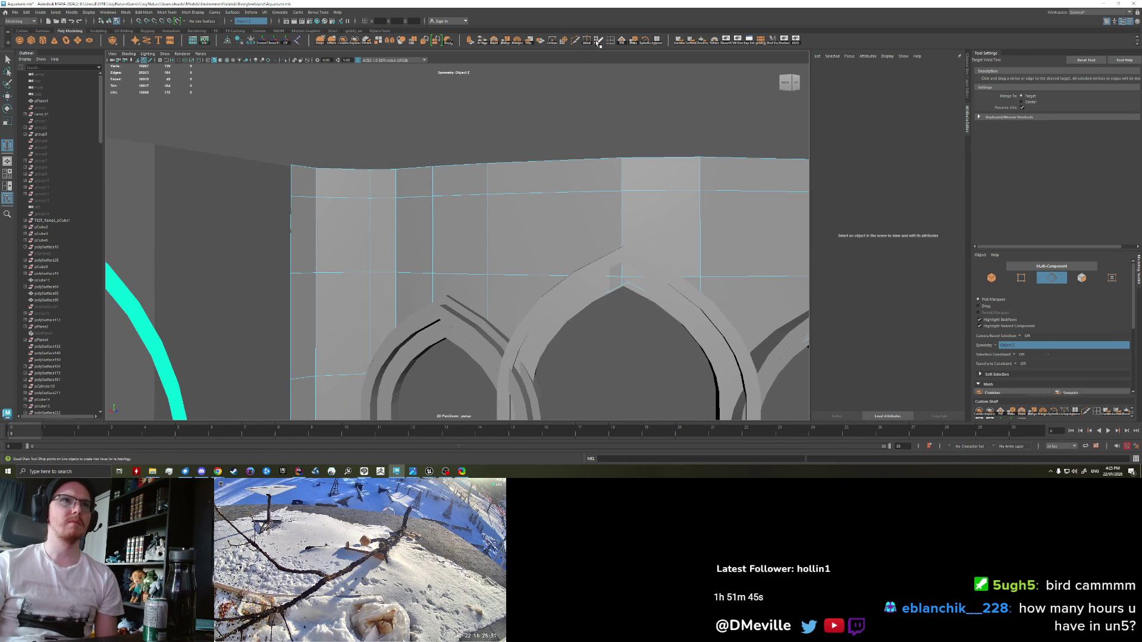
Step: Add an edge loop with Multi-Cut, then trial-extrude the top face strip and undo the push-out
{"action": "left_click", "coordinate": [574, 42]}
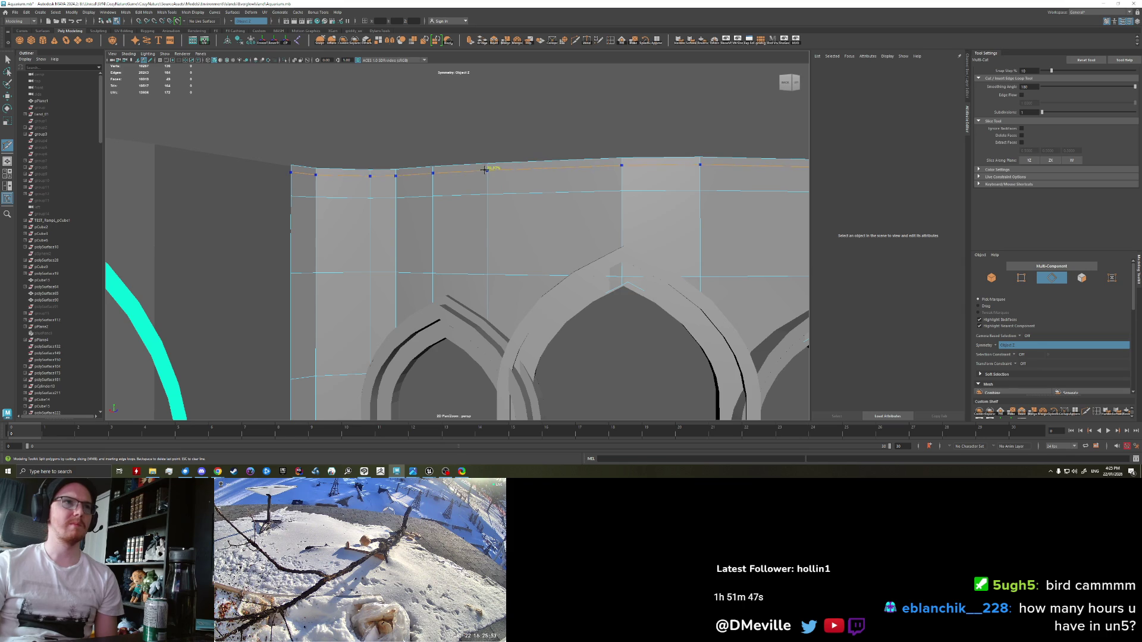
{"action": "right_click", "coordinate": [444, 198]}
{"action": "double_click", "coordinate": [458, 174]}
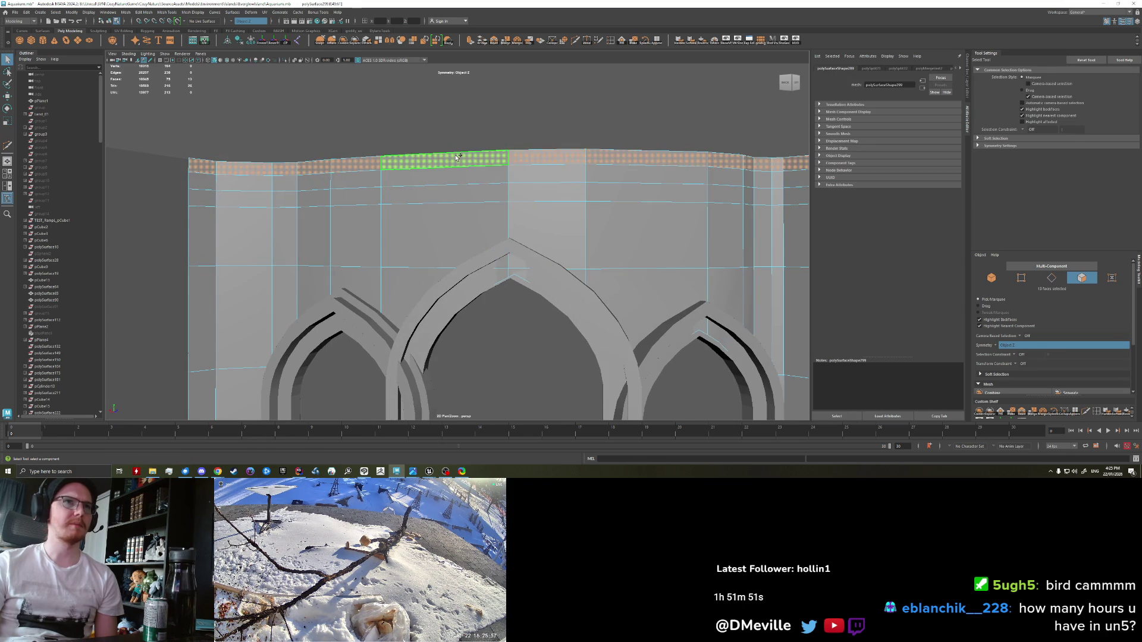
{"action": "scroll", "coordinate": [458, 157], "scroll_direction": "down", "scroll_amount": 2}
{"action": "key", "text": "ctrl+e"}
{"action": "left_click_drag", "start_coordinate": [724, 181], "coordinate": [713, 174]}
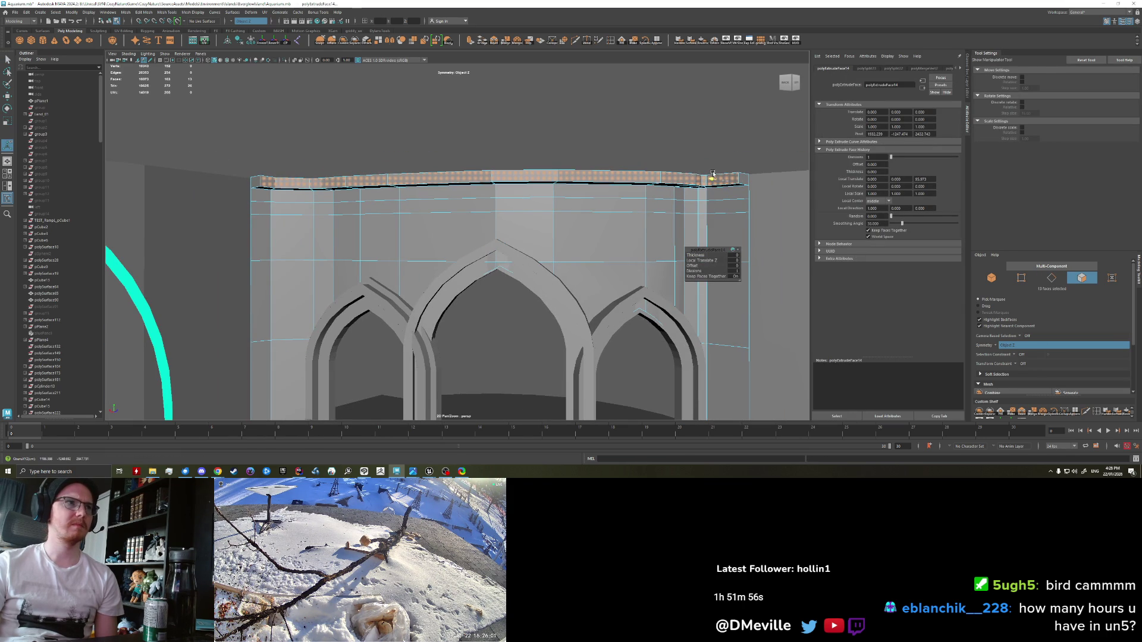
{"action": "left_click_drag", "start_coordinate": [497, 265], "coordinate": [389, 207]}
{"action": "mouse_move", "coordinate": [503, 195]}
{"action": "left_mouse_down"}
{"action": "mouse_move", "coordinate": [428, 184]}
{"action": "mouse_move", "coordinate": [389, 208]}
{"action": "mouse_move", "coordinate": [388, 175]}
{"action": "mouse_move", "coordinate": [422, 161]}
{"action": "left_mouse_up"}
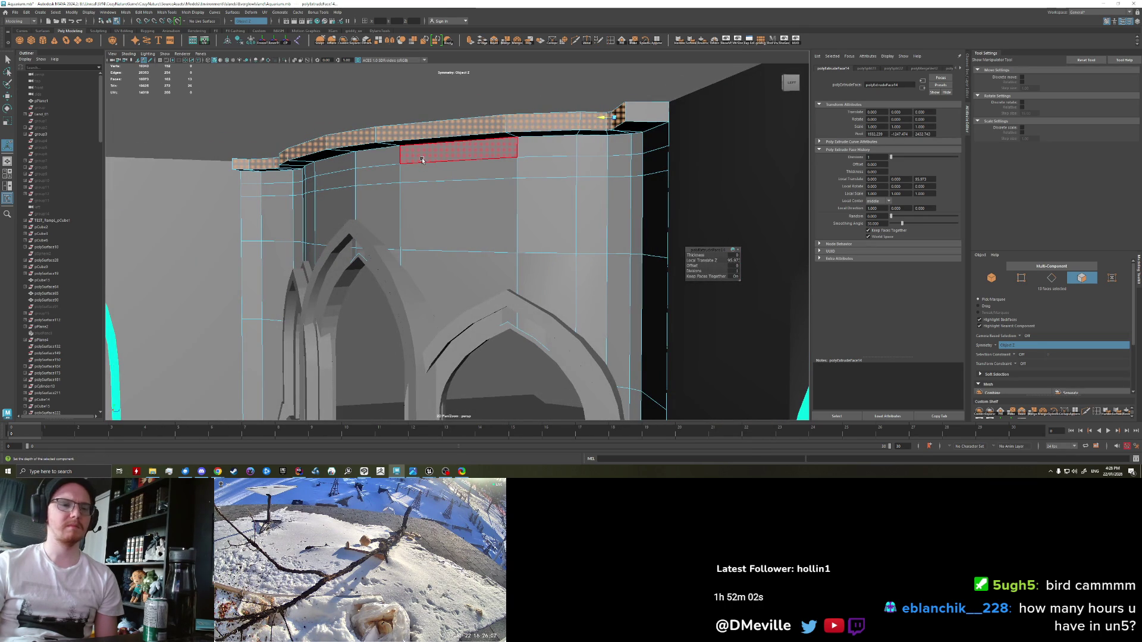
{"action": "key", "text": "ctrl+z"}
Step: Slide a horizontal edge loop down the wall, then undo back past the top extrusion
{"action": "left_click_drag", "start_coordinate": [375, 173], "coordinate": [369, 152]}
{"action": "right_click", "coordinate": [368, 151]}
{"action": "double_click", "coordinate": [384, 146]}
{"action": "key", "text": "w"}
{"action": "left_click_drag", "start_coordinate": [417, 131], "coordinate": [416, 140]}
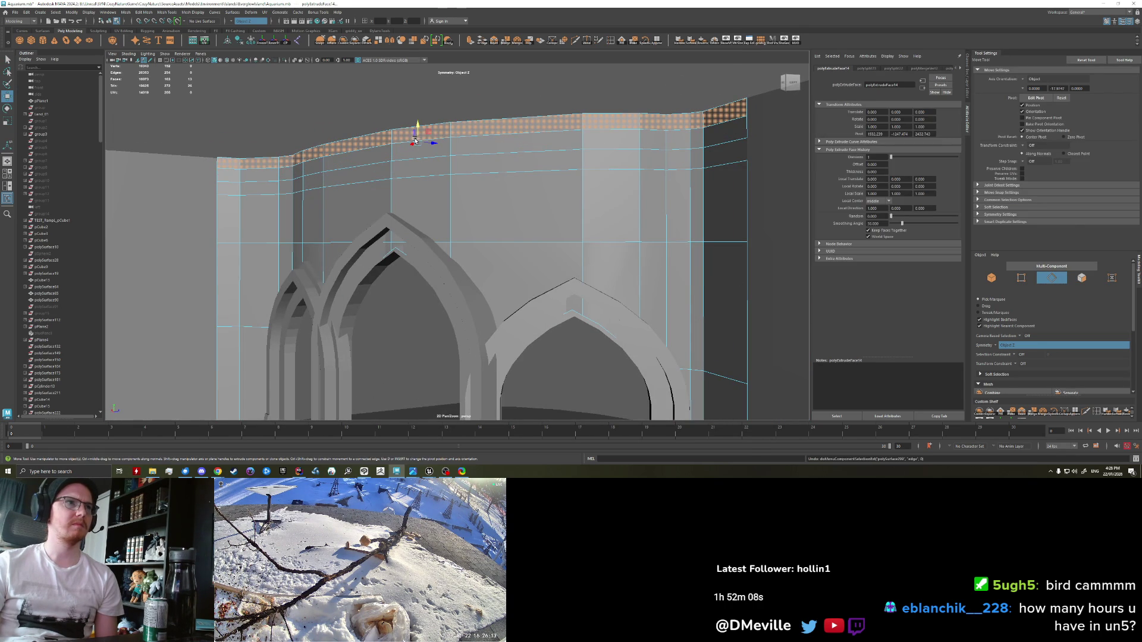
{"action": "key", "text": "ctrl+z"}
{"action": "key", "text": "ctrl+z"}
{"action": "key", "text": "ctrl+z"}
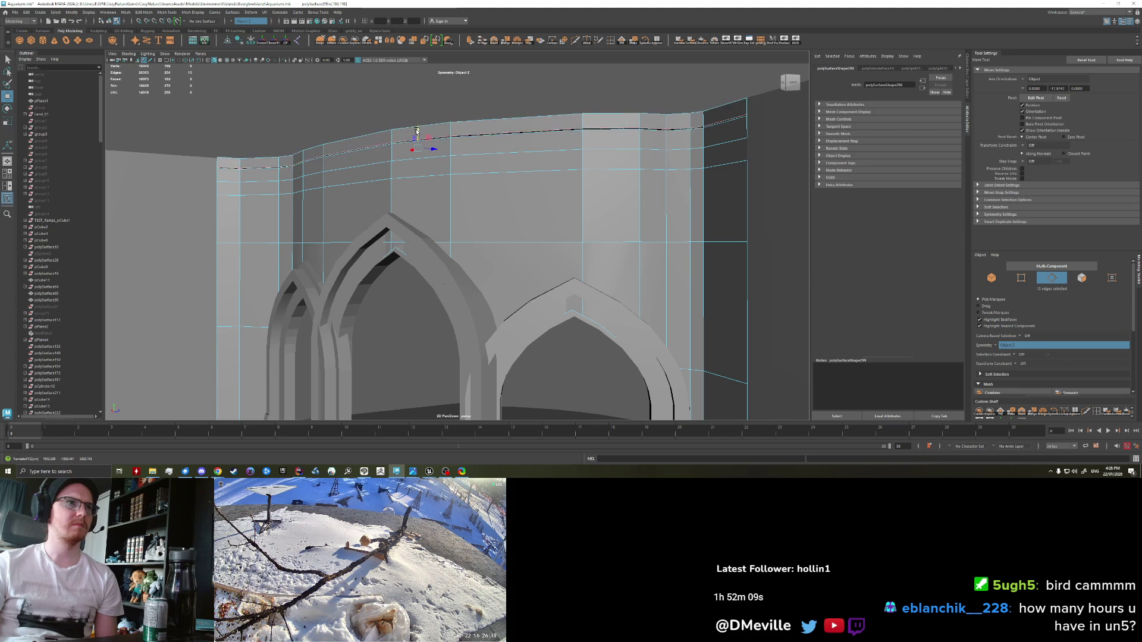
Step: Select the horizontal edge loop near the wall top and drag it slightly down
{"action": "key", "text": "ctrl+z"}
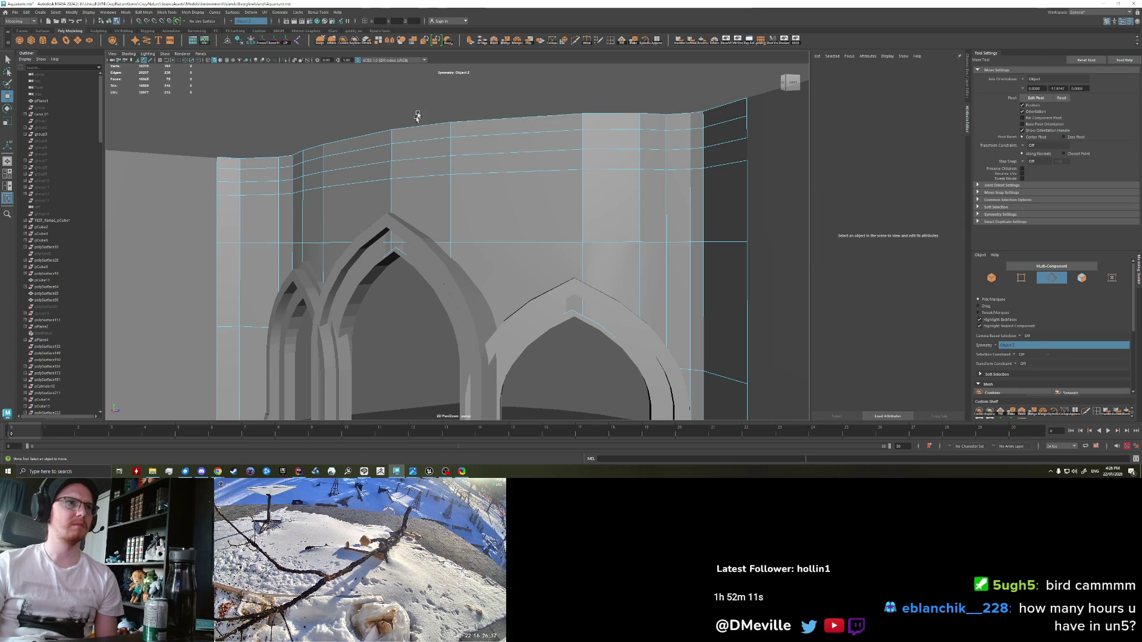
{"action": "left_click", "coordinate": [416, 137]}
{"action": "mouse_move", "coordinate": [419, 131]}
{"action": "left_mouse_down"}
{"action": "mouse_move", "coordinate": [416, 119]}
{"action": "mouse_move", "coordinate": [416, 153]}
{"action": "mouse_move", "coordinate": [416, 90]}
{"action": "left_mouse_up"}
{"action": "key", "text": "ctrl+z"}
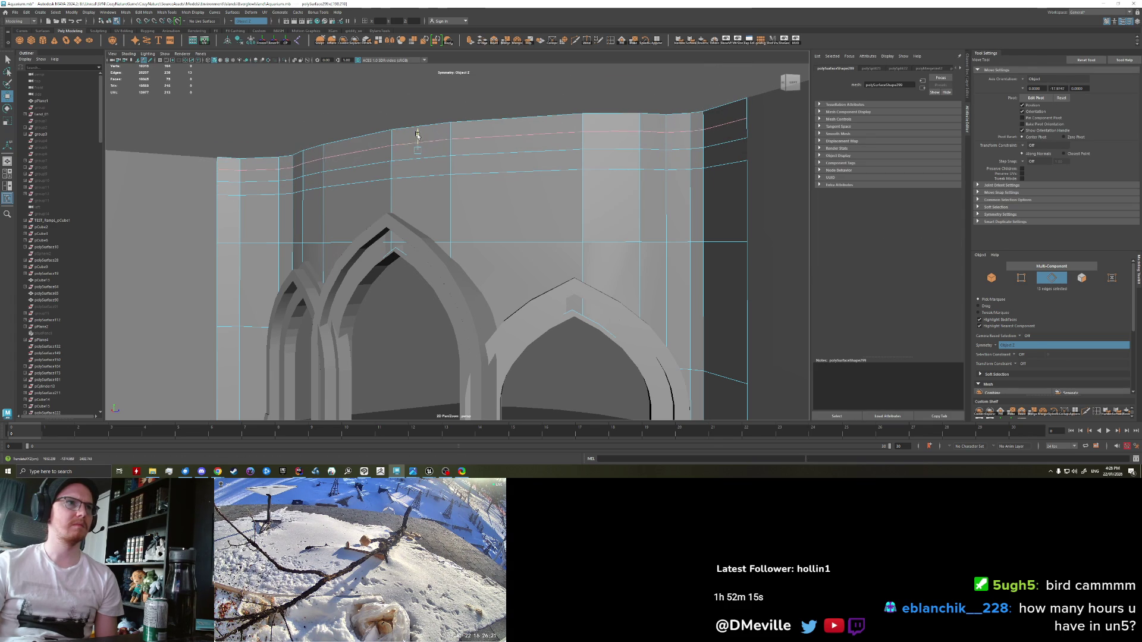
{"action": "key", "text": "q"}
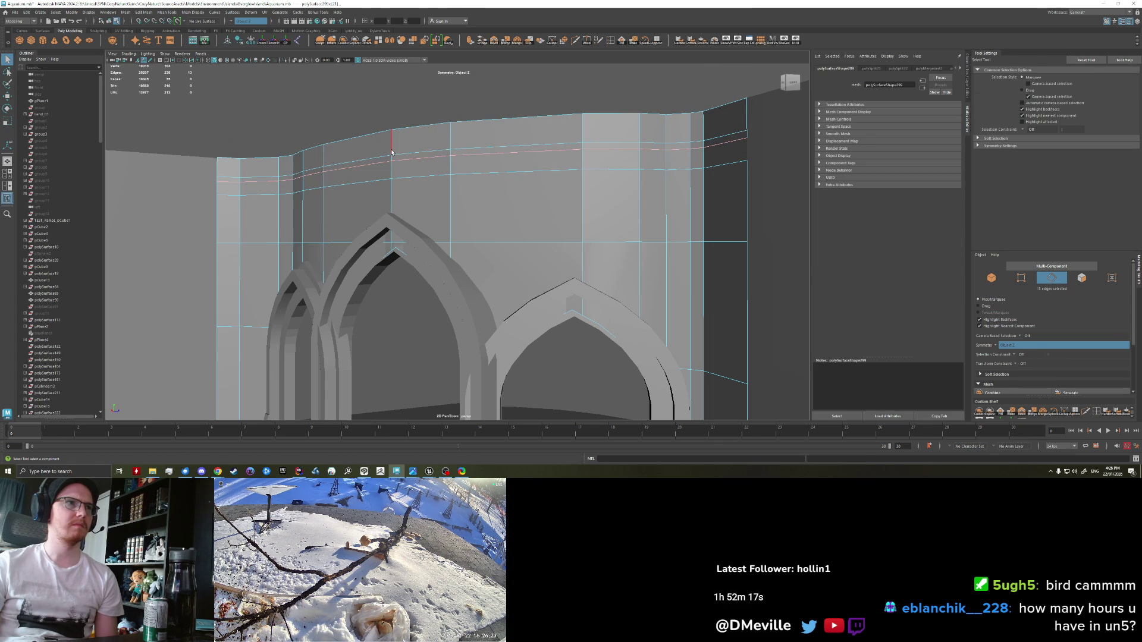
{"action": "key", "text": "w"}
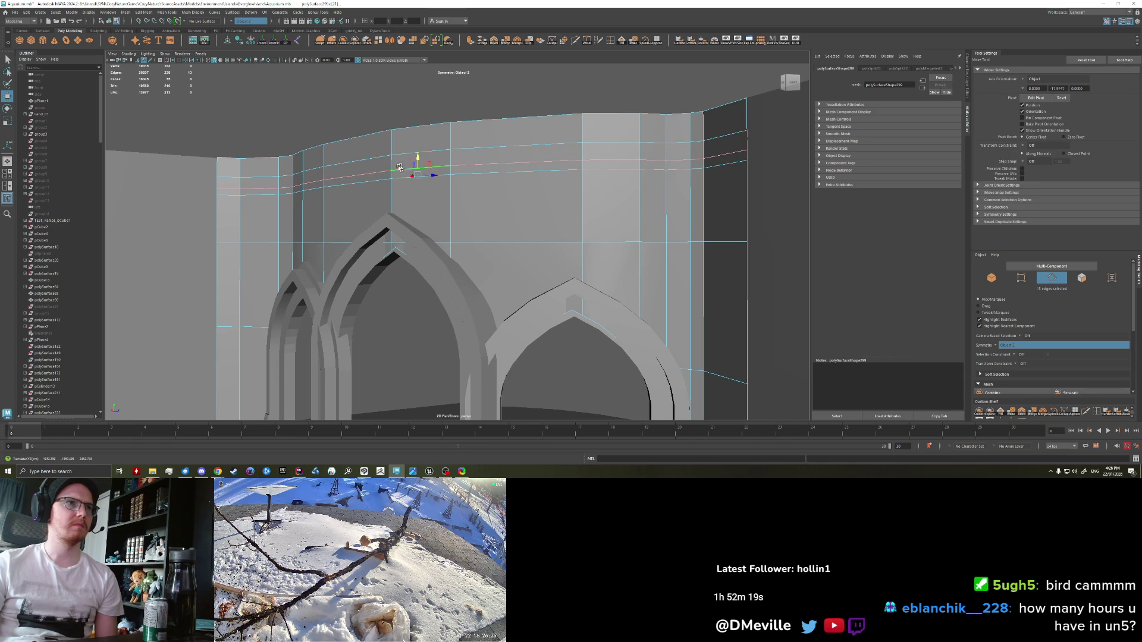
{"action": "left_click_drag", "start_coordinate": [353, 166], "coordinate": [356, 178]}
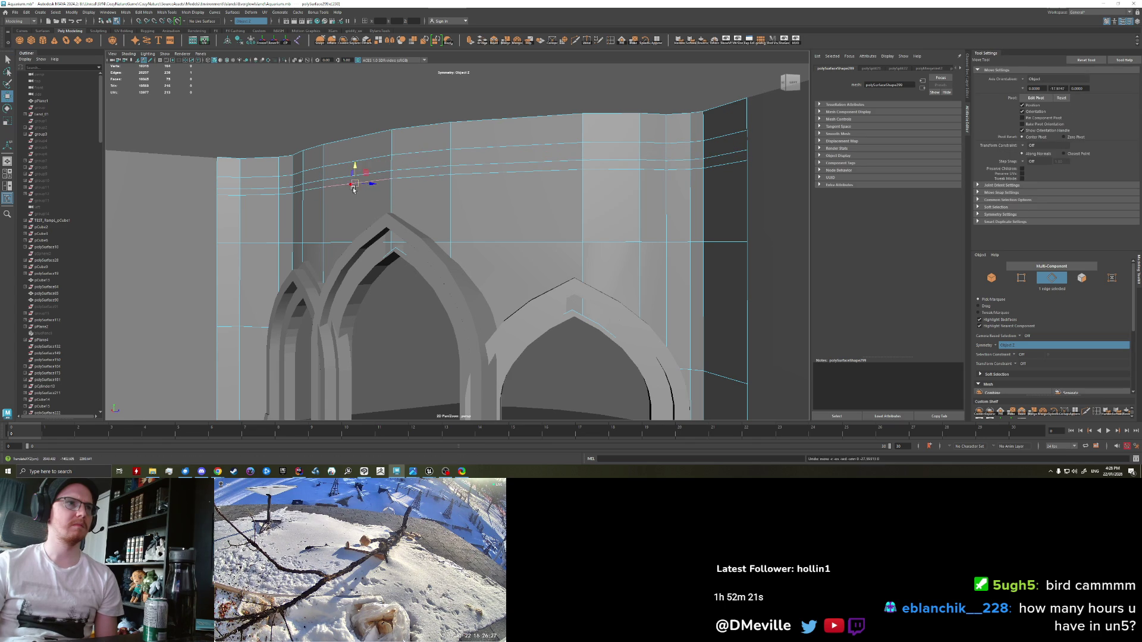
{"action": "double_click", "coordinate": [352, 188]}
{"action": "mouse_move", "coordinate": [416, 167]}
{"action": "left_mouse_down"}
{"action": "mouse_move", "coordinate": [360, 177]}
{"action": "mouse_move", "coordinate": [416, 160]}
{"action": "left_mouse_up"}
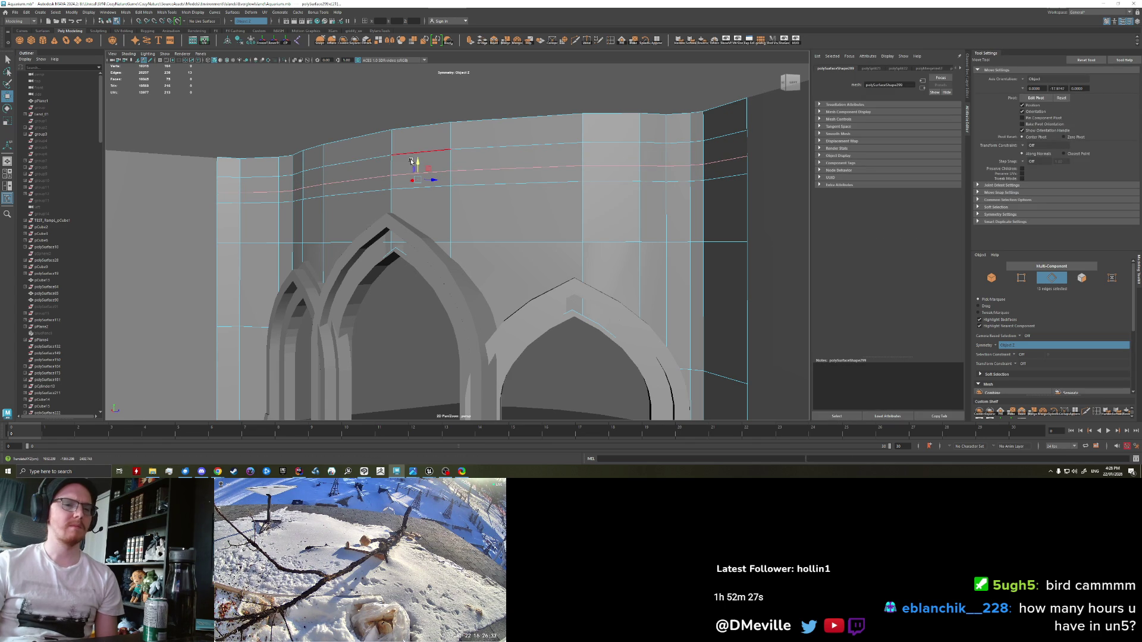
{"action": "key", "text": "F11"}
Step: Trial-extrude the wall's top face row outward, then undo it
{"action": "key", "text": "q"}
{"action": "left_click", "coordinate": [245, 166]}
{"action": "double_click", "coordinate": [695, 128], "text": "shift"}
{"action": "key", "text": "ctrl+e"}
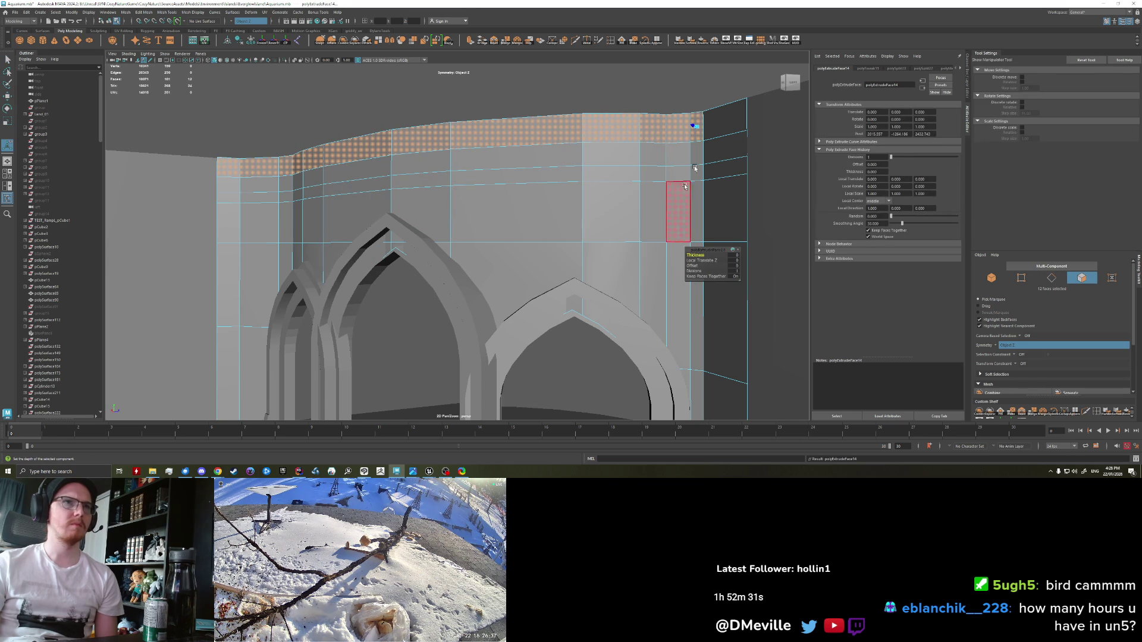
{"action": "left_click_drag", "start_coordinate": [681, 217], "coordinate": [676, 118]}
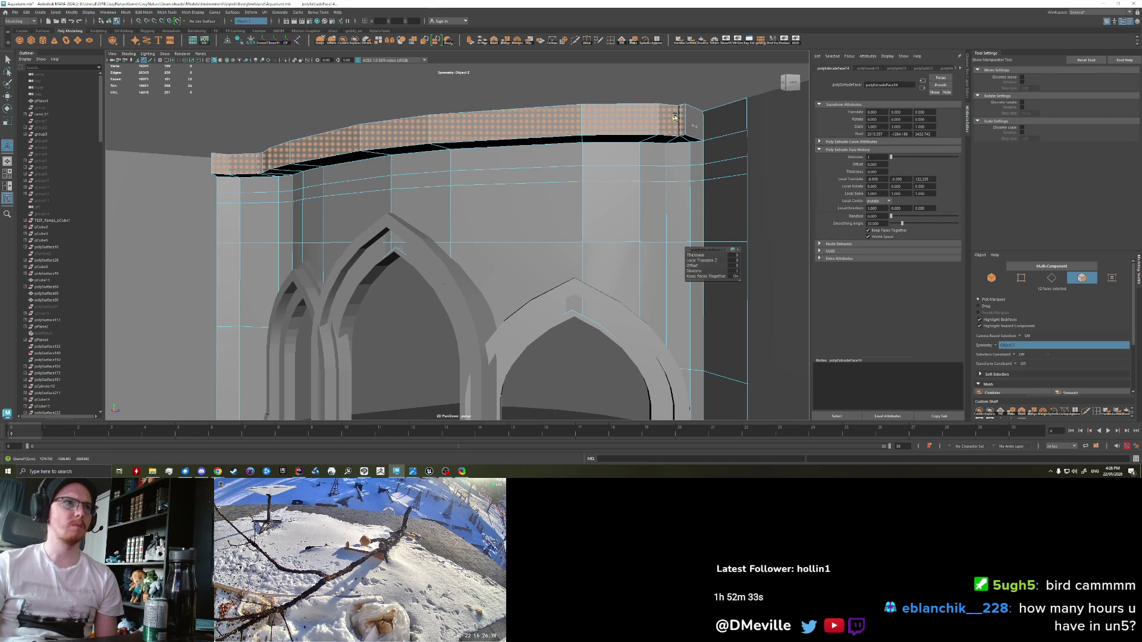
{"action": "left_click", "coordinate": [517, 156]}
{"action": "key", "text": "q"}
{"action": "double_click", "coordinate": [693, 158], "text": "shift"}
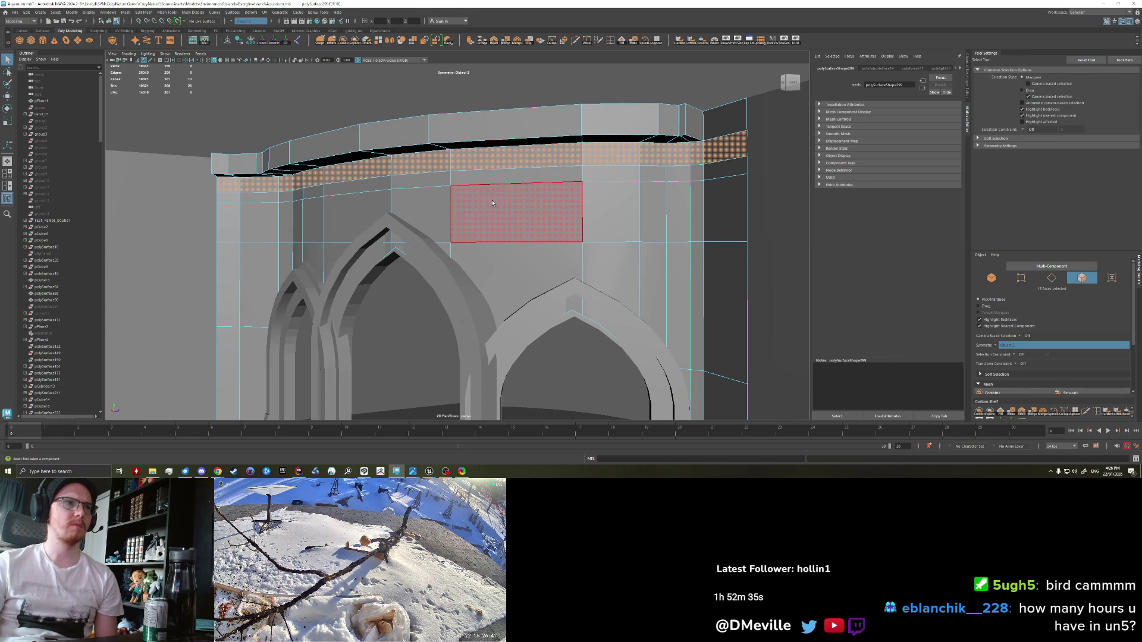
{"action": "key", "text": "ctrl+z"}
{"action": "key", "text": "ctrl+z"}
{"action": "key", "text": "ctrl+z"}
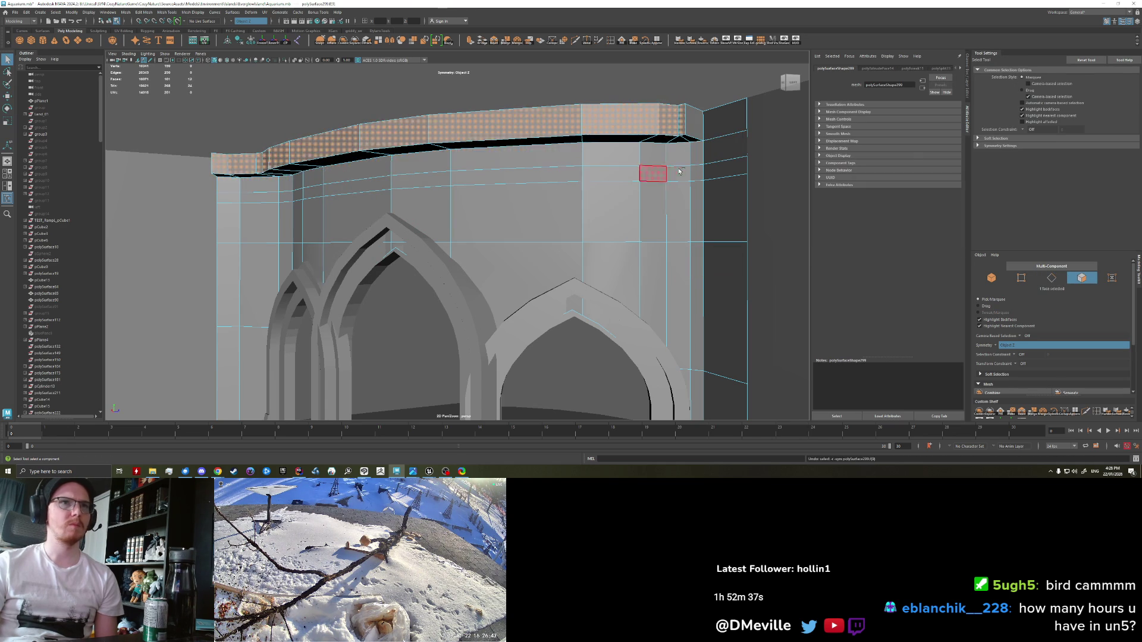
{"action": "key", "text": "ctrl+z"}
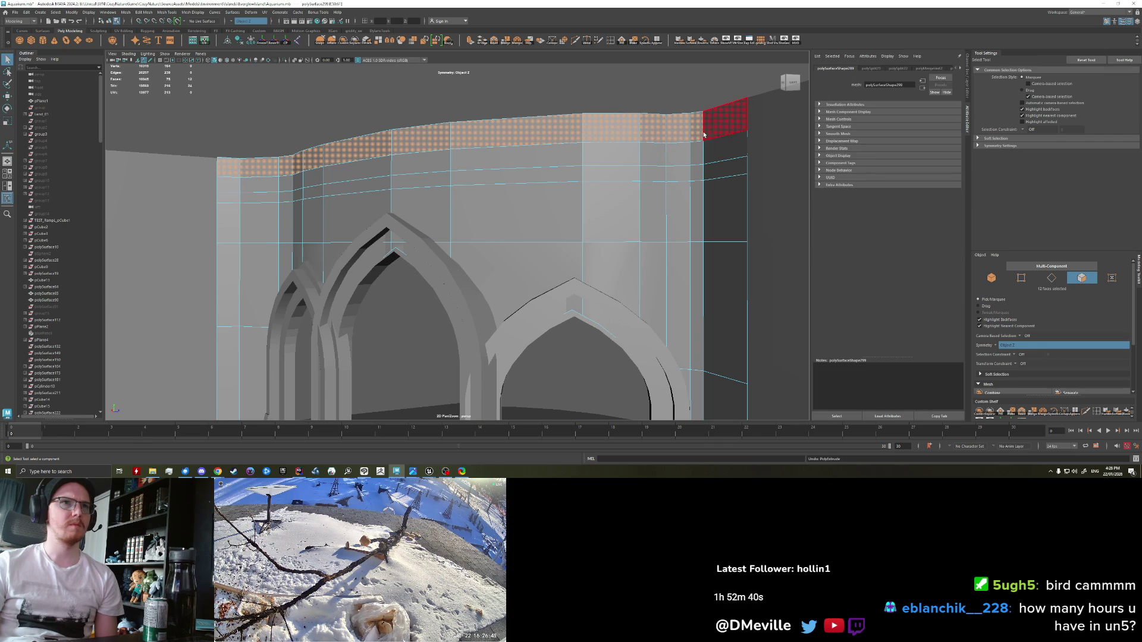
Step: Extrude the full top face row outward, then extrude the band of faces below it
{"action": "left_click", "coordinate": [717, 127], "text": "shift"}
{"action": "key", "text": "ctrl+e"}
{"action": "left_click_drag", "start_coordinate": [714, 122], "coordinate": [684, 117]}
{"action": "key", "text": "q"}
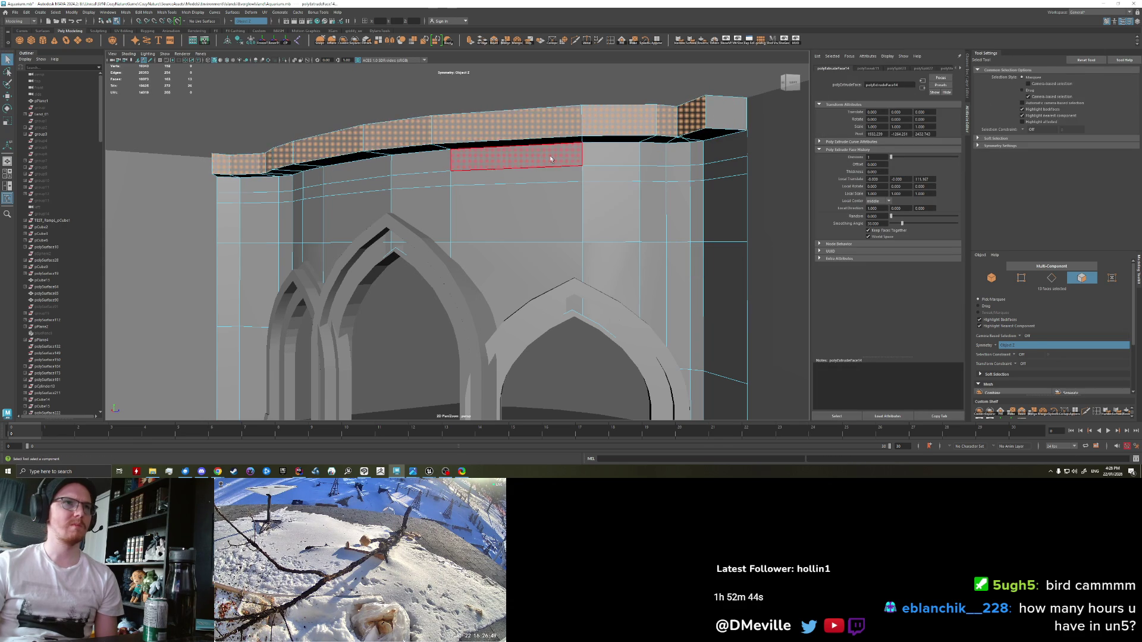
{"action": "left_click", "coordinate": [516, 156]}
{"action": "double_click", "coordinate": [593, 154]}
{"action": "key", "text": "ctrl+e"}
{"action": "left_click_drag", "start_coordinate": [510, 157], "coordinate": [492, 189]}
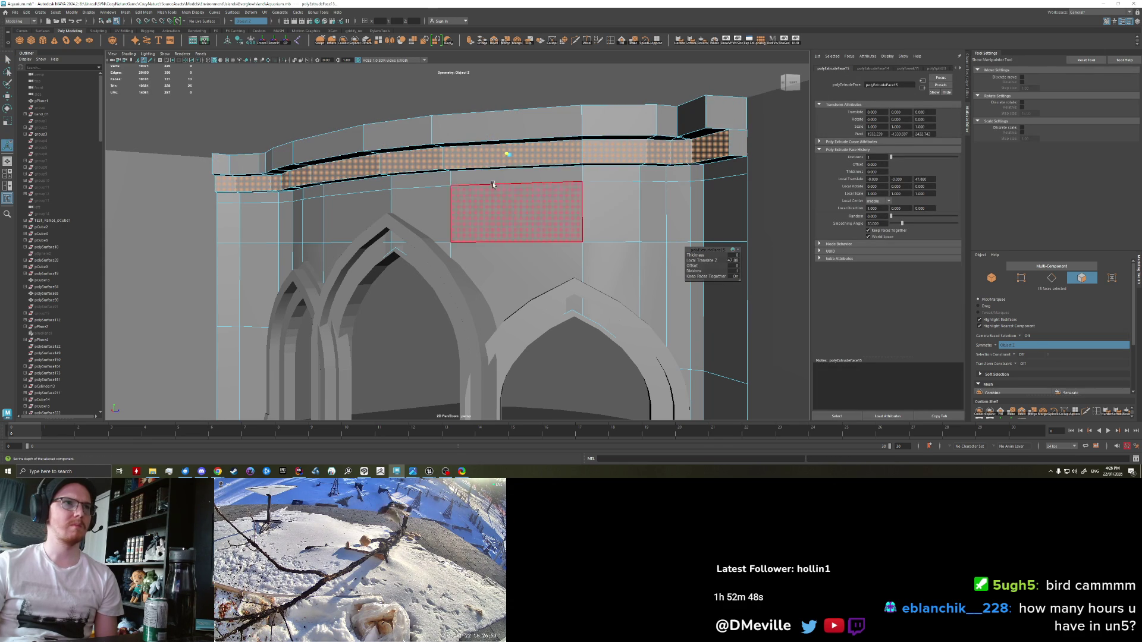
{"action": "key", "text": "ctrl+z"}
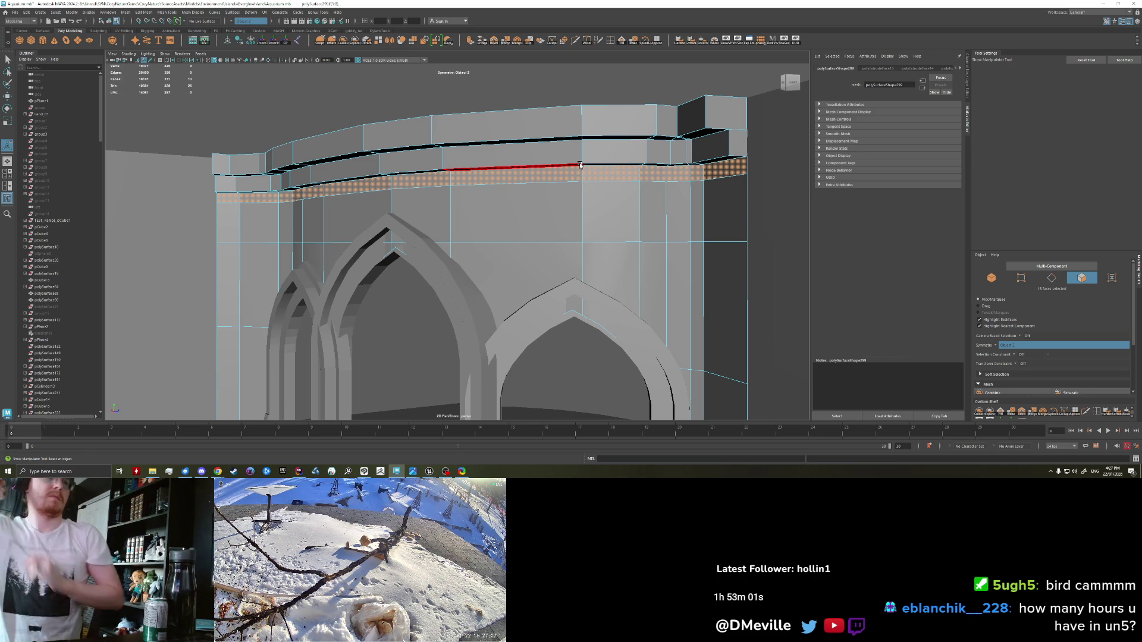
Step: Extrude a row of beam faces and push them outward
{"action": "left_click_drag", "start_coordinate": [580, 165], "coordinate": [492, 174]}
{"action": "key", "text": "ctrl+e"}
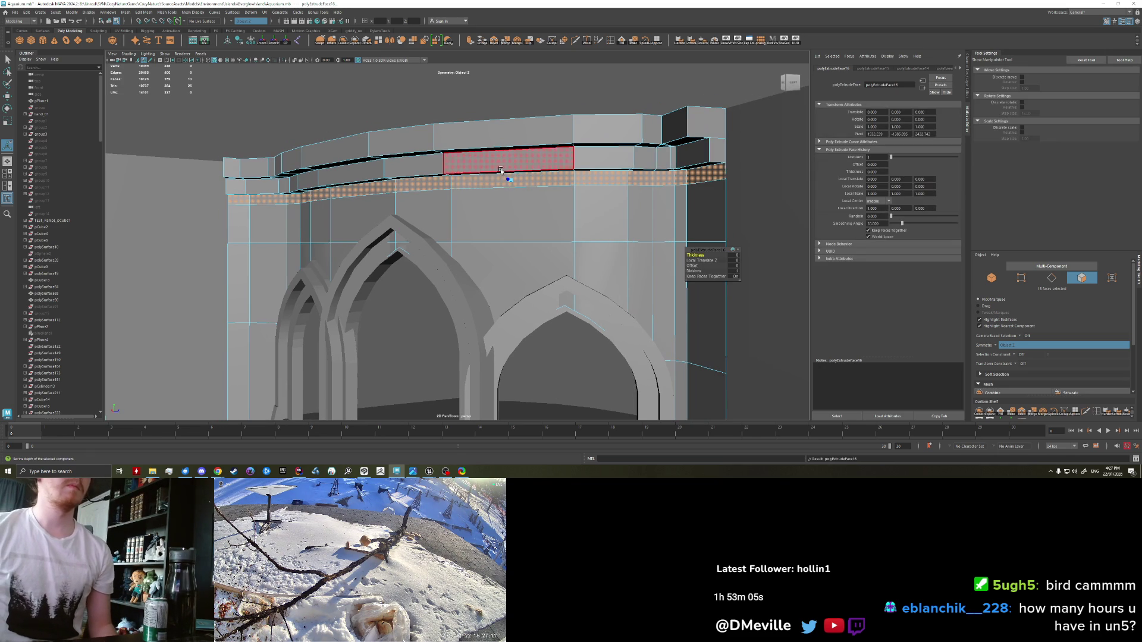
{"action": "left_click_drag", "start_coordinate": [507, 180], "coordinate": [503, 180]}
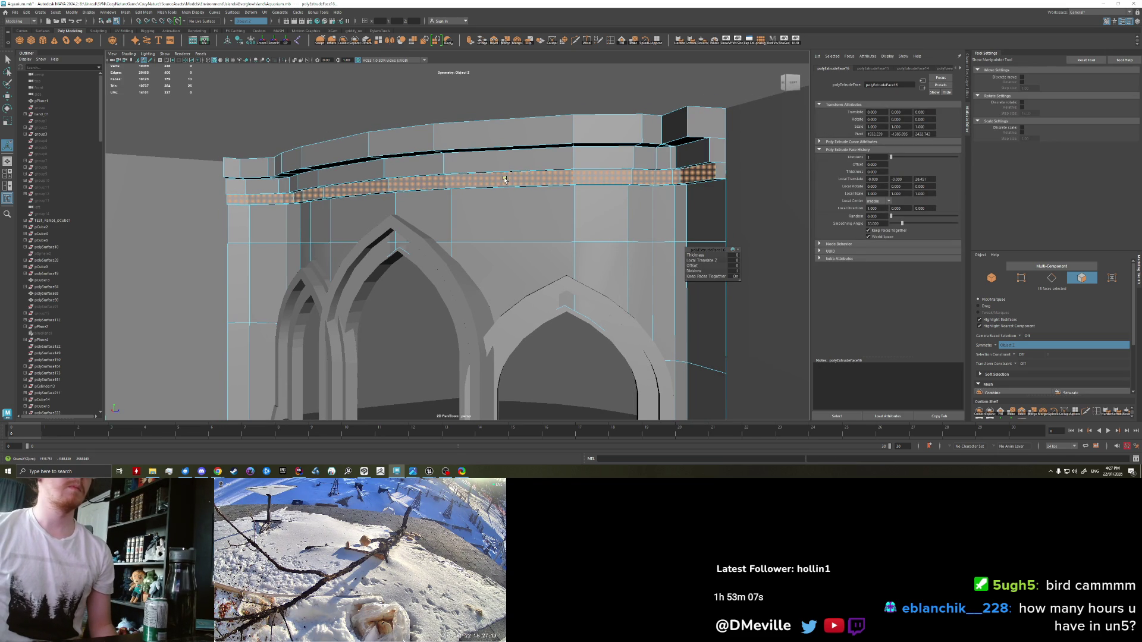
{"action": "key", "text": "q"}
Step: Select the cornice edge loop on the wall in edge mode
{"action": "mouse_move", "coordinate": [464, 186]}
{"action": "left_mouse_down"}
{"action": "mouse_move", "coordinate": [552, 213]}
{"action": "mouse_move", "coordinate": [395, 178]}
{"action": "left_mouse_up"}
{"action": "left_click", "coordinate": [395, 179]}
{"action": "scroll", "coordinate": [395, 179], "scroll_direction": "up", "scroll_amount": 2}
{"action": "right_click", "coordinate": [384, 120]}
{"action": "left_click", "coordinate": [384, 104]}
{"action": "scroll", "coordinate": [458, 168], "scroll_direction": "down", "scroll_amount": 3}
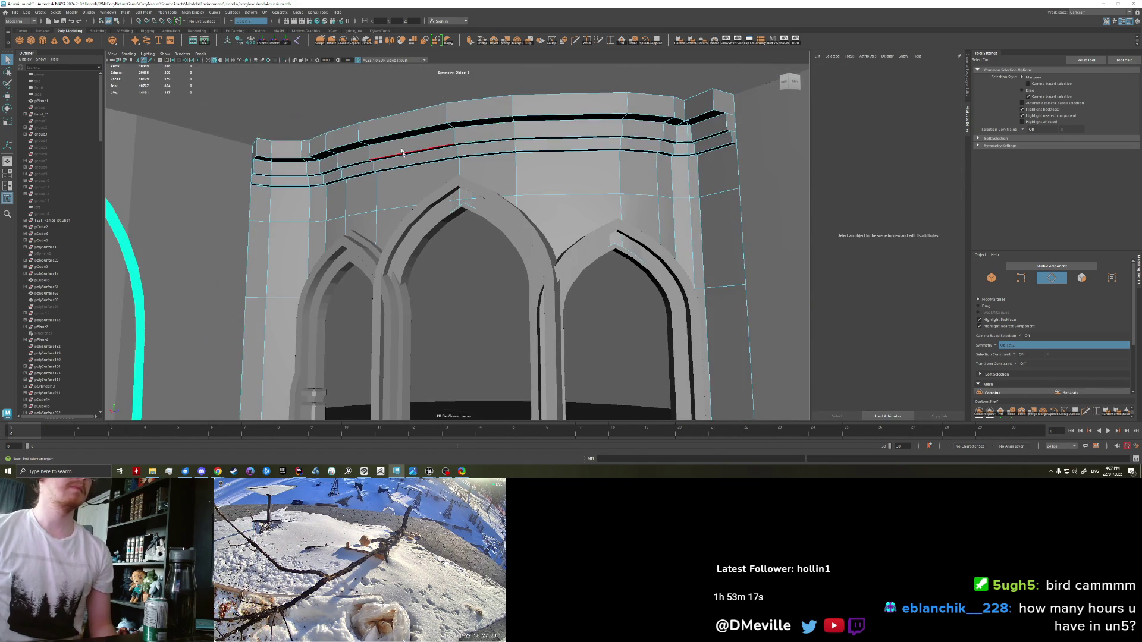
{"action": "double_click", "coordinate": [461, 173]}
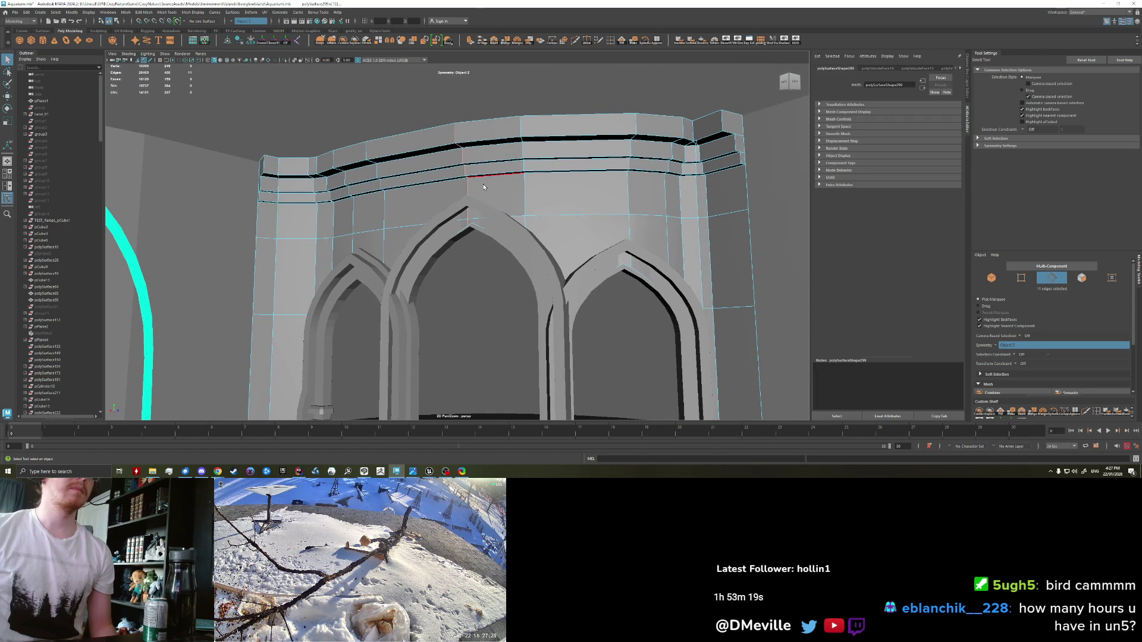
{"action": "scroll", "coordinate": [488, 189], "scroll_direction": "up", "scroll_amount": 2}
{"action": "scroll", "coordinate": [521, 184], "scroll_direction": "up", "scroll_amount": 5}
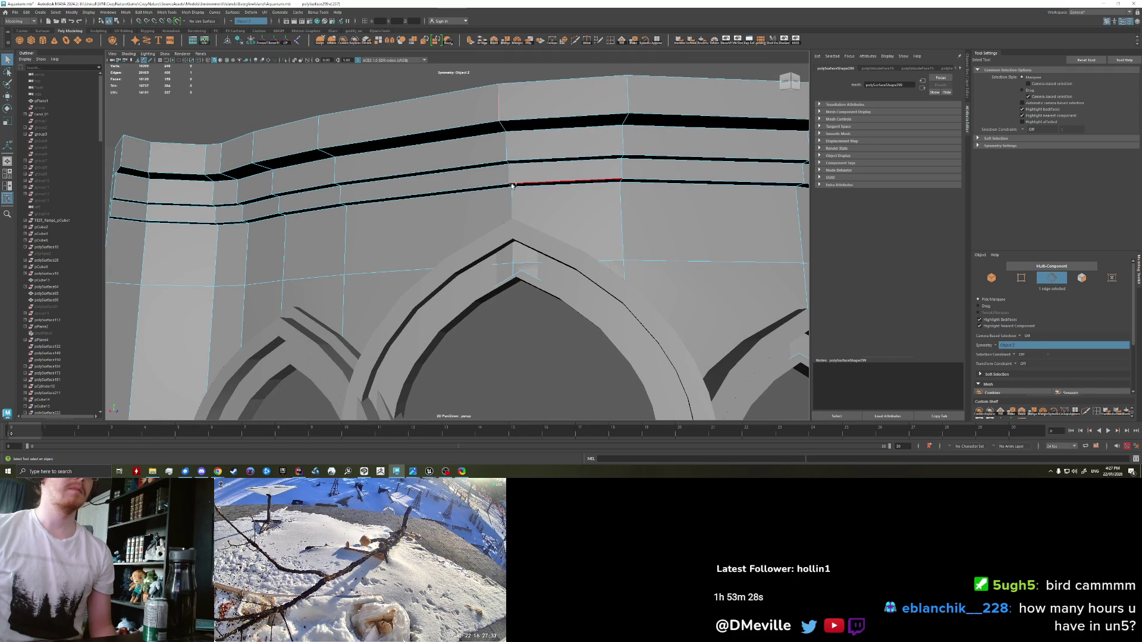
Step: Bevel the cornice edge loop with a fraction of 0.42
{"action": "key", "text": "ctrl+b"}
{"action": "left_click_drag", "start_coordinate": [577, 245], "coordinate": [571, 243]}
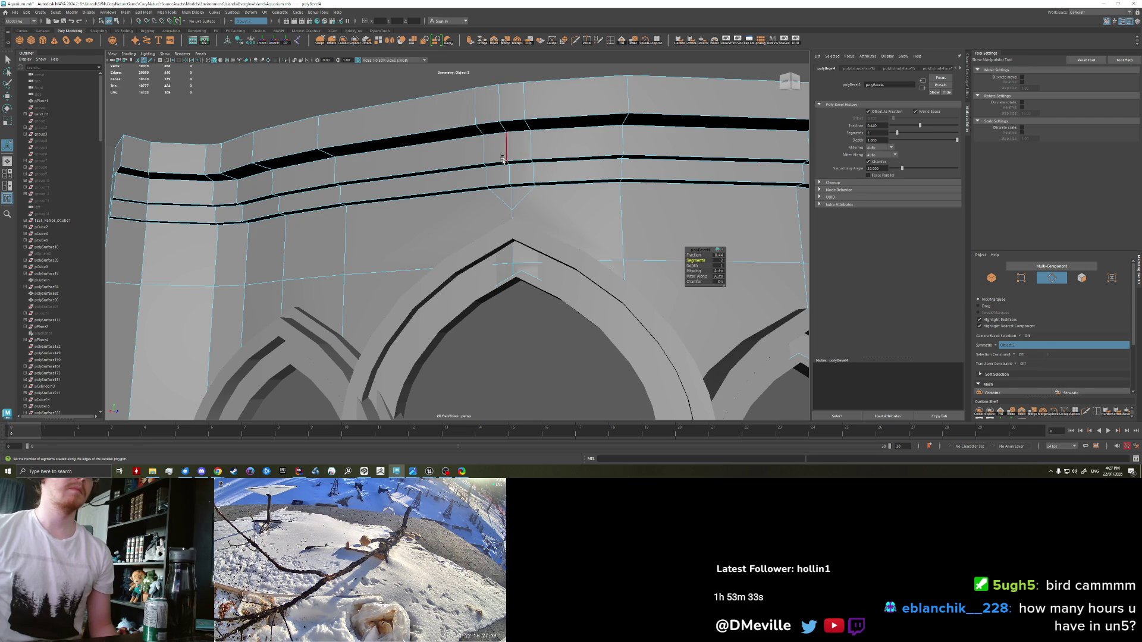
{"action": "key", "text": "q"}
Step: Scale the centre cornice edges up into a peak above the central arch
{"action": "key", "text": "r"}
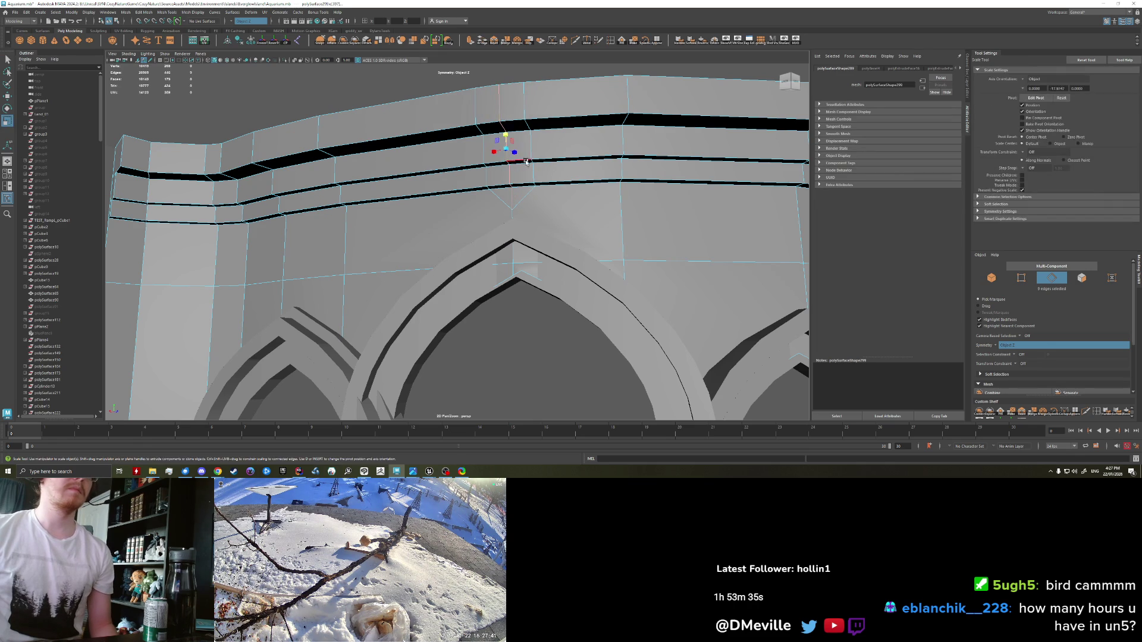
{"action": "left_click_drag", "start_coordinate": [507, 137], "coordinate": [505, 125]}
{"action": "key", "text": "w"}
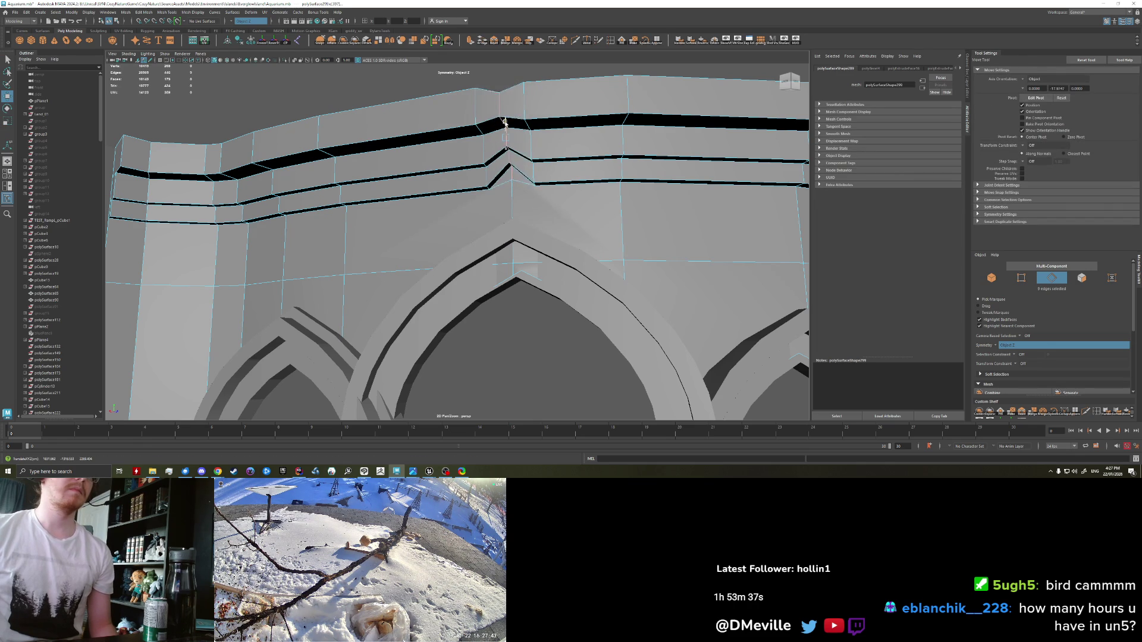
{"action": "scroll", "coordinate": [519, 141], "scroll_direction": "down", "scroll_amount": 5}
{"action": "scroll", "coordinate": [515, 204], "scroll_direction": "up", "scroll_amount": 2}
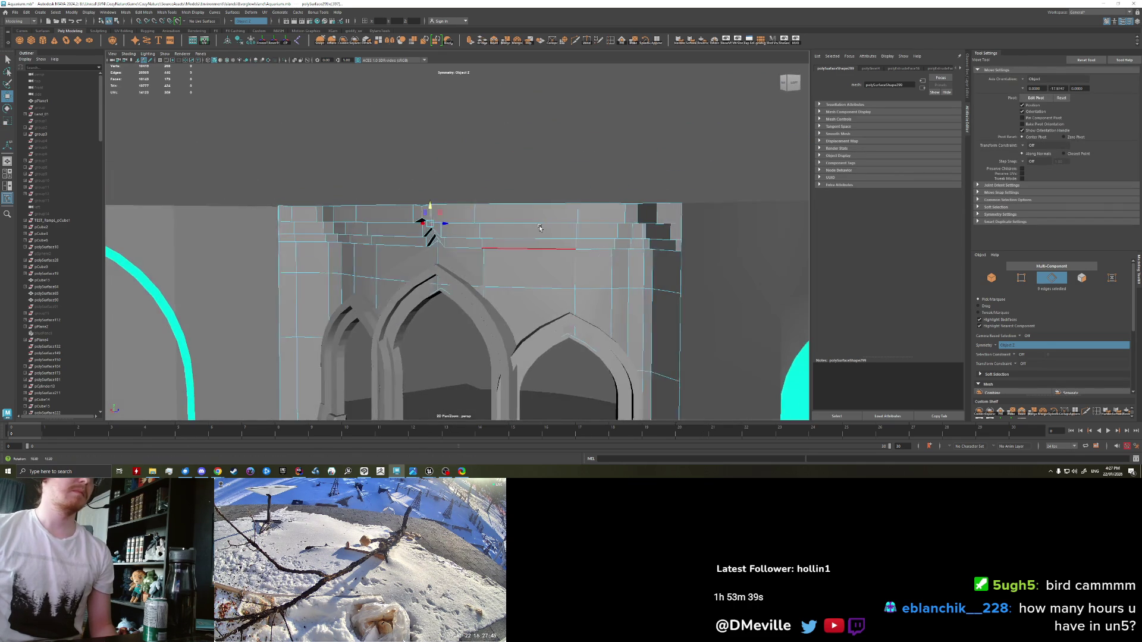
Step: Bevel the moulding edge loop with a fraction of 0.3
{"action": "key", "text": "F8"}
{"action": "scroll", "coordinate": [536, 186], "scroll_direction": "down", "scroll_amount": 5}
{"action": "mouse_move", "coordinate": [535, 186]}
{"action": "left_mouse_down"}
{"action": "mouse_move", "coordinate": [511, 202]}
{"action": "mouse_move", "coordinate": [509, 216]}
{"action": "mouse_move", "coordinate": [522, 217]}
{"action": "left_mouse_up"}
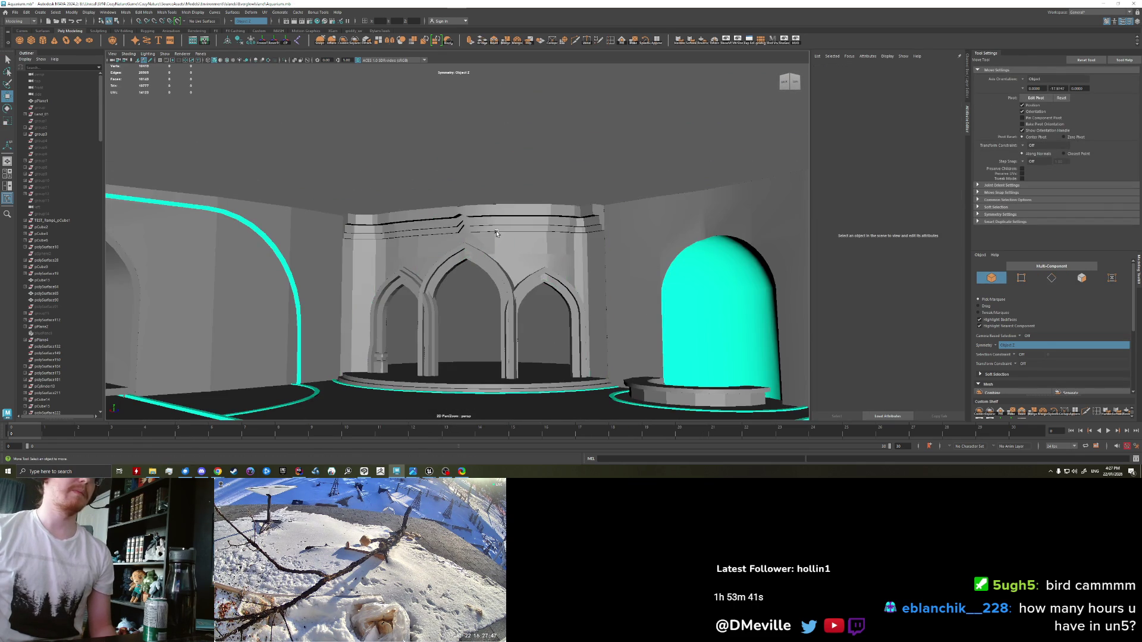
{"action": "scroll", "coordinate": [505, 208], "scroll_direction": "up", "scroll_amount": 5}
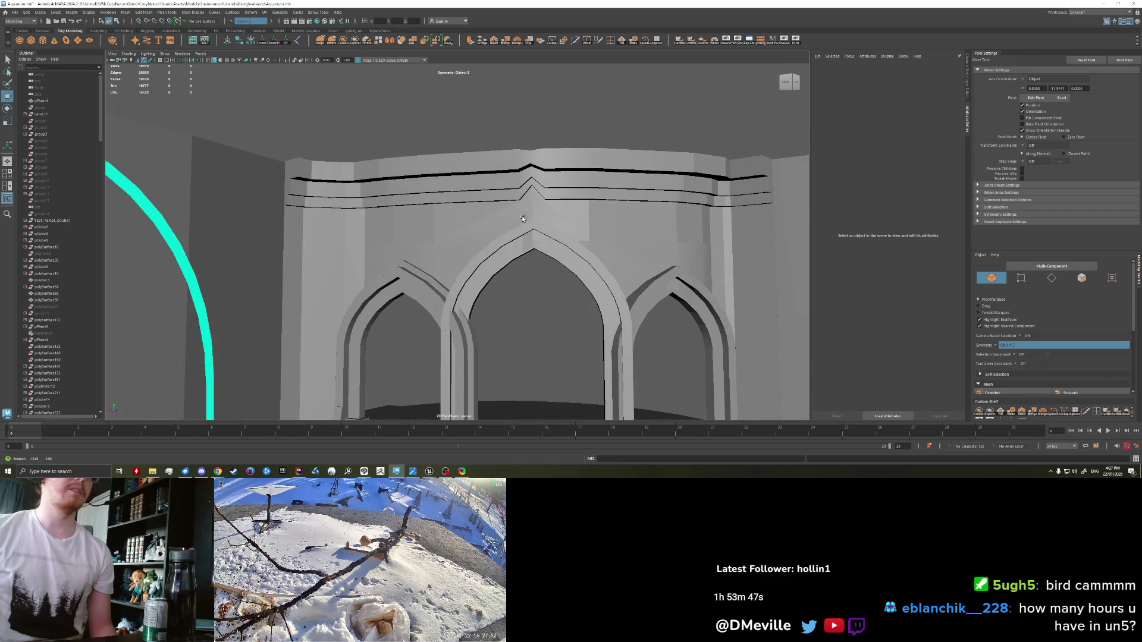
{"action": "left_click", "coordinate": [611, 187]}
{"action": "scroll", "coordinate": [573, 179], "scroll_direction": "down", "scroll_amount": 2}
{"action": "scroll", "coordinate": [576, 180], "scroll_direction": "up", "scroll_amount": 5}
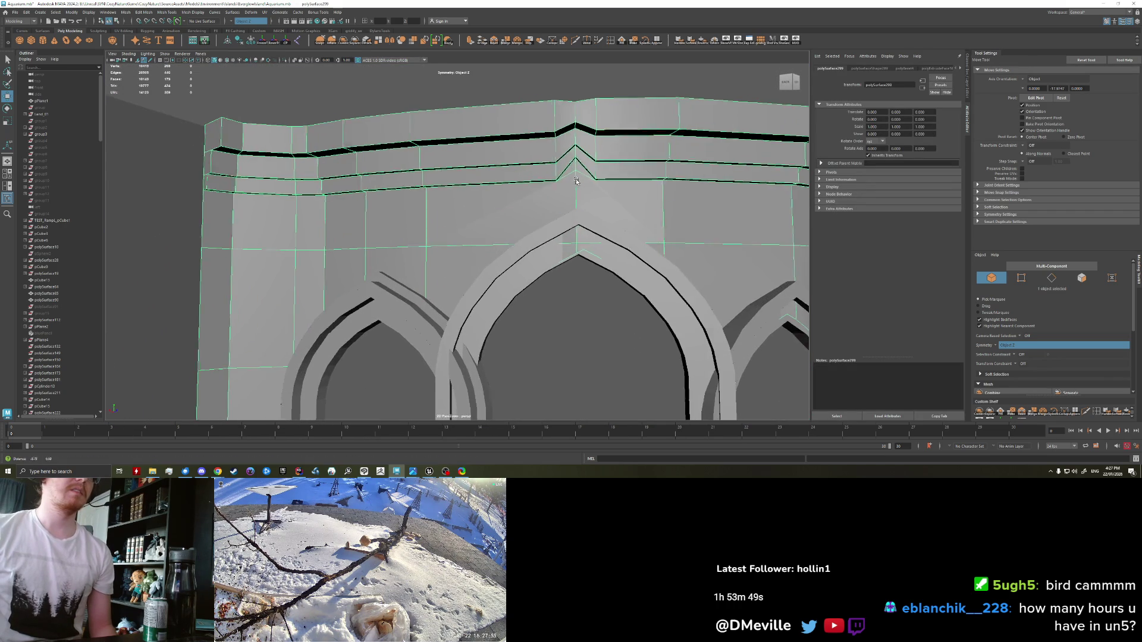
{"action": "scroll", "coordinate": [576, 180], "scroll_direction": "down", "scroll_amount": 3}
{"action": "scroll", "coordinate": [428, 196], "scroll_direction": "up", "scroll_amount": 4}
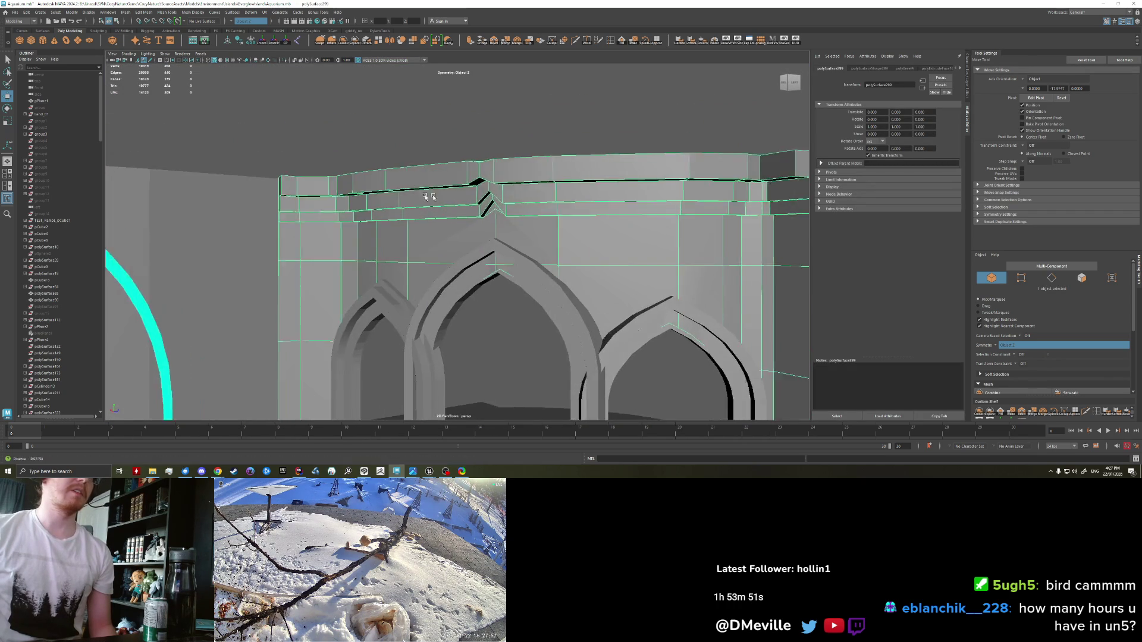
{"action": "right_click", "coordinate": [425, 179]}
{"action": "scroll", "coordinate": [432, 119], "scroll_direction": "up", "scroll_amount": 3}
{"action": "left_click", "coordinate": [432, 119]}
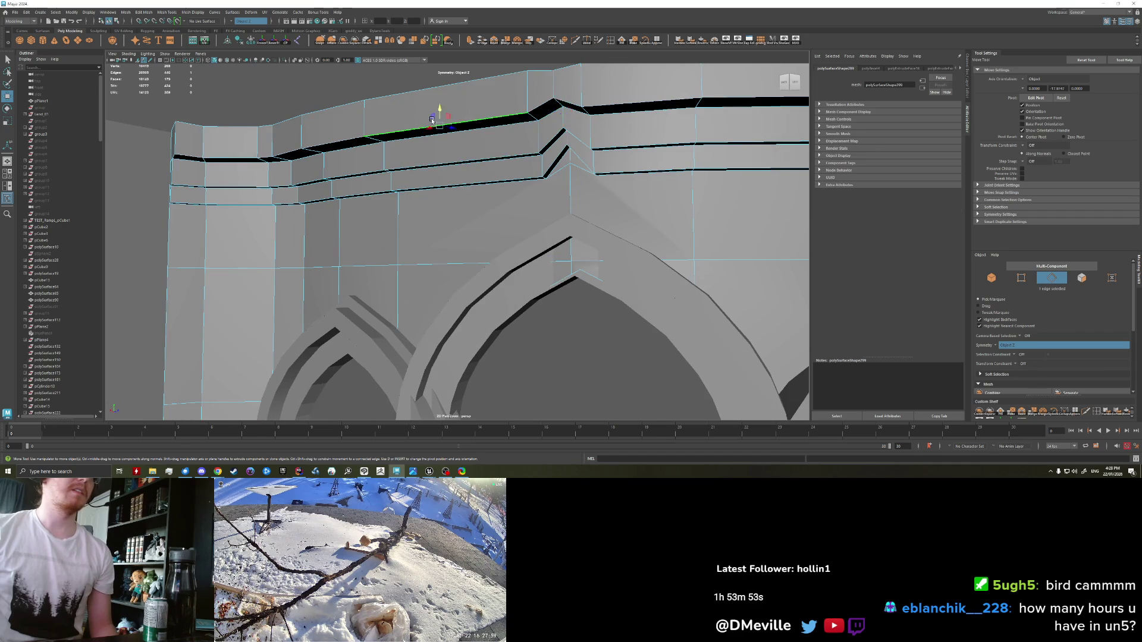
{"action": "key", "text": "ctrl+b"}
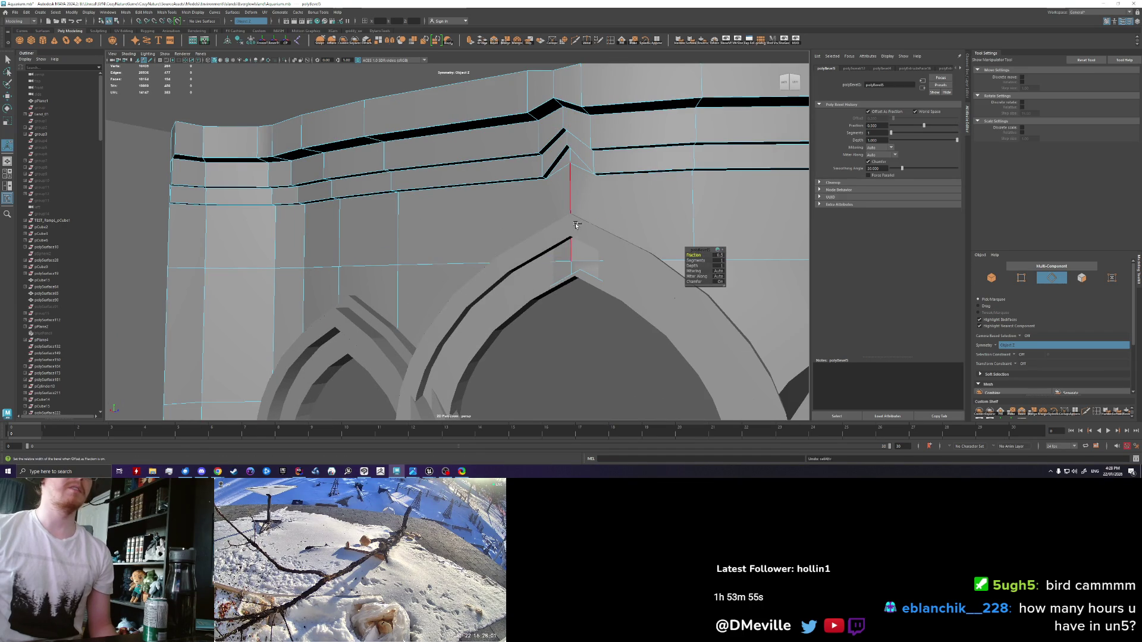
{"action": "left_click_drag", "start_coordinate": [502, 217], "coordinate": [526, 232]}
Step: Bevel another moulding edge and return the wall to Object Mode
{"action": "left_click", "coordinate": [497, 183]}
{"action": "key", "text": "ctrl+b"}
{"action": "left_click", "coordinate": [469, 115]}
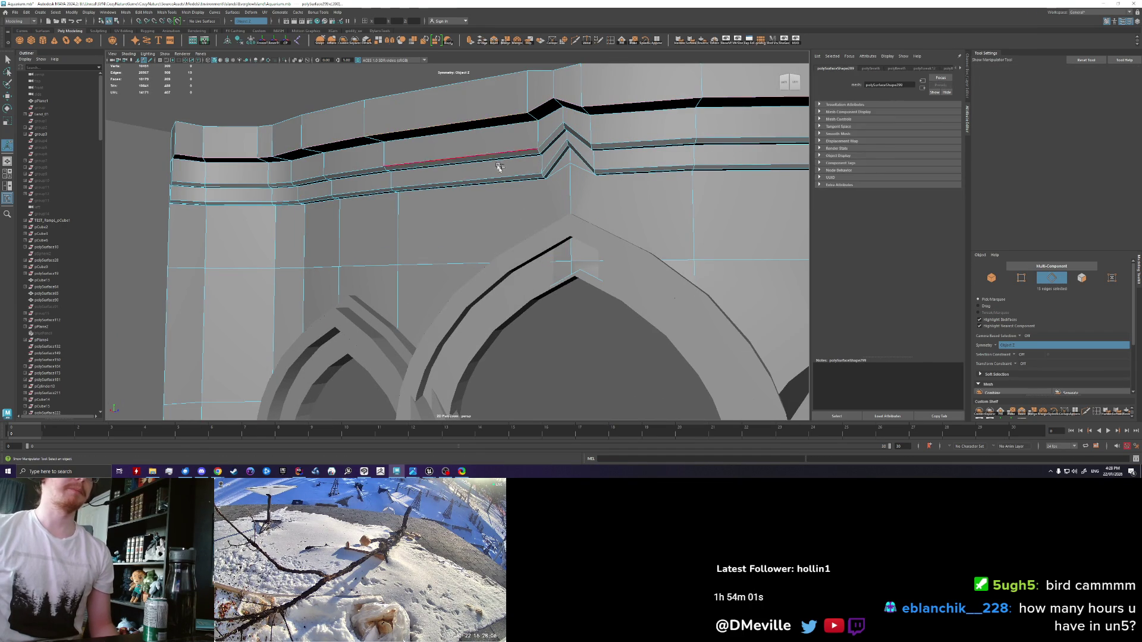
{"action": "right_click", "coordinate": [443, 133]}
{"action": "left_click", "coordinate": [482, 117]}
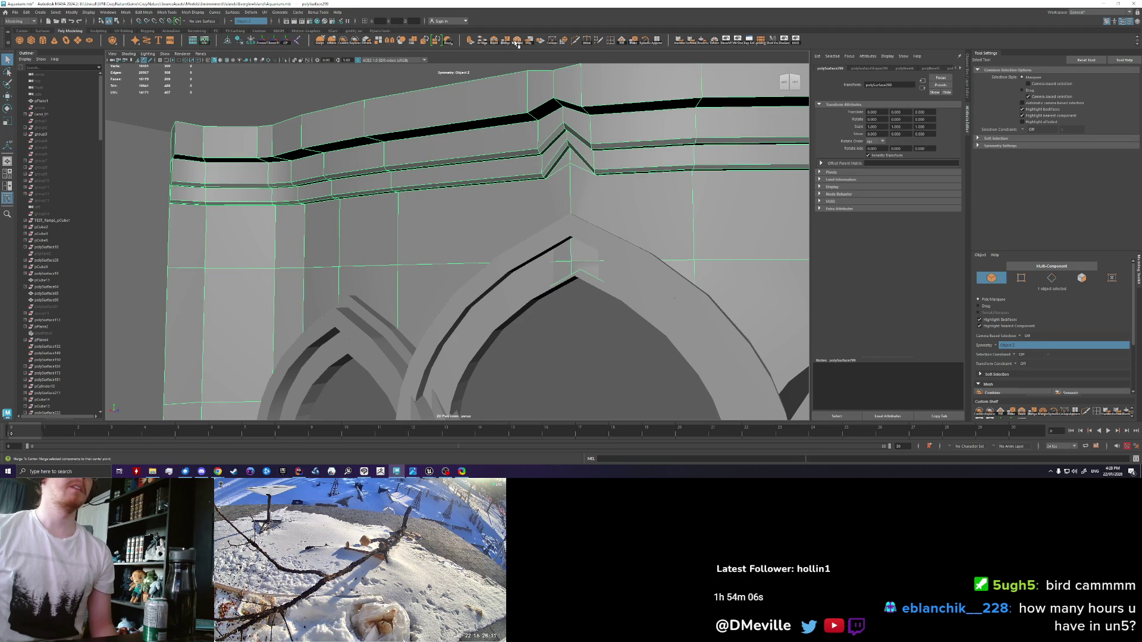
Step: Put the wall in edge mode and test bevels, undoing each attempt
{"action": "right_click", "coordinate": [435, 122]}
{"action": "left_click", "coordinate": [434, 104]}
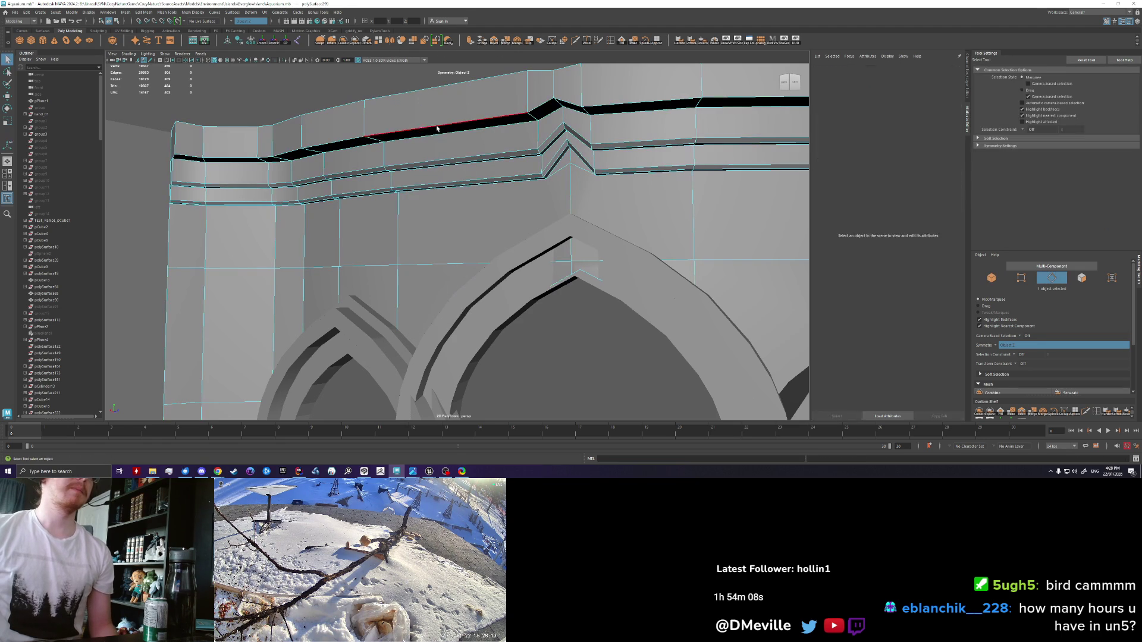
{"action": "key", "text": "ctrl+b"}
{"action": "key", "text": "ctrl+z"}
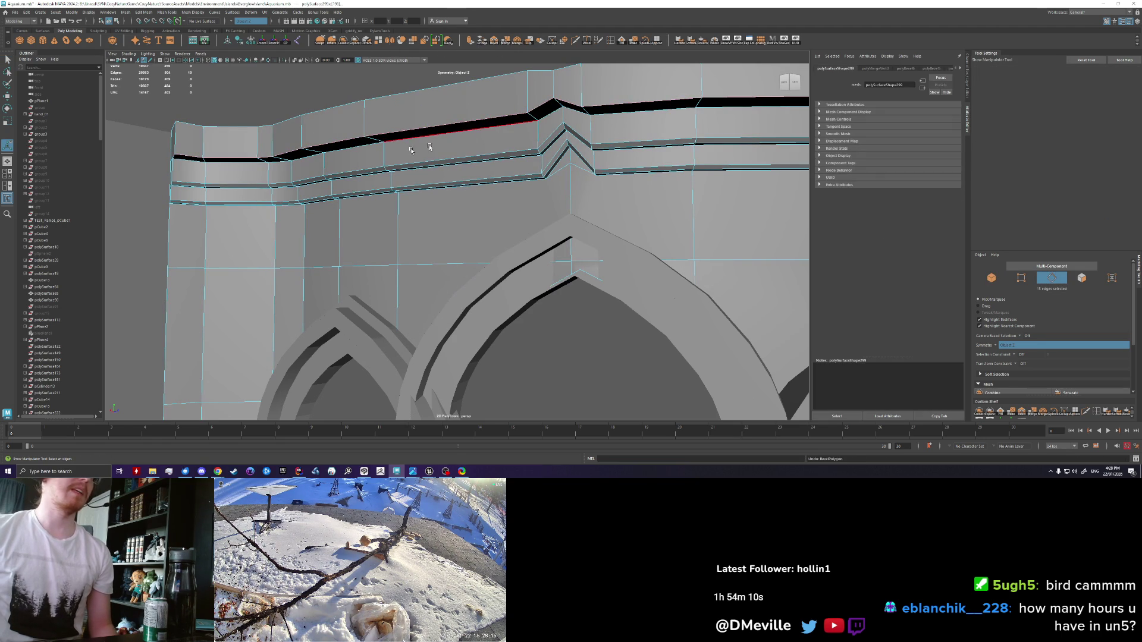
{"action": "key", "text": "ctrl+b"}
{"action": "key", "text": "ctrl+z"}
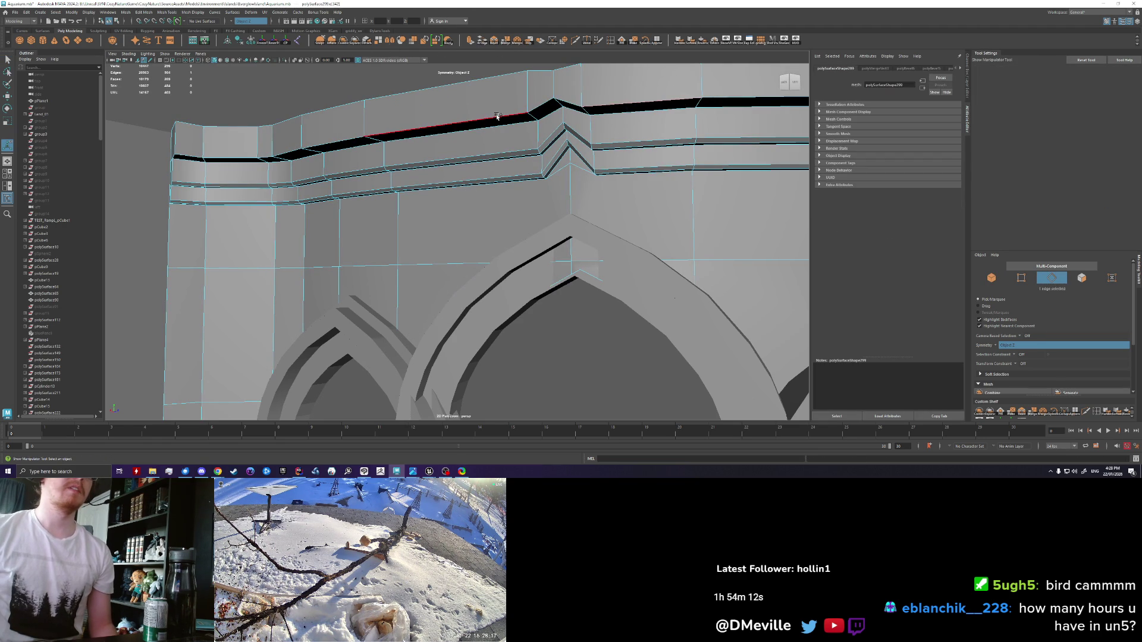
{"action": "key", "text": "ctrl+b"}
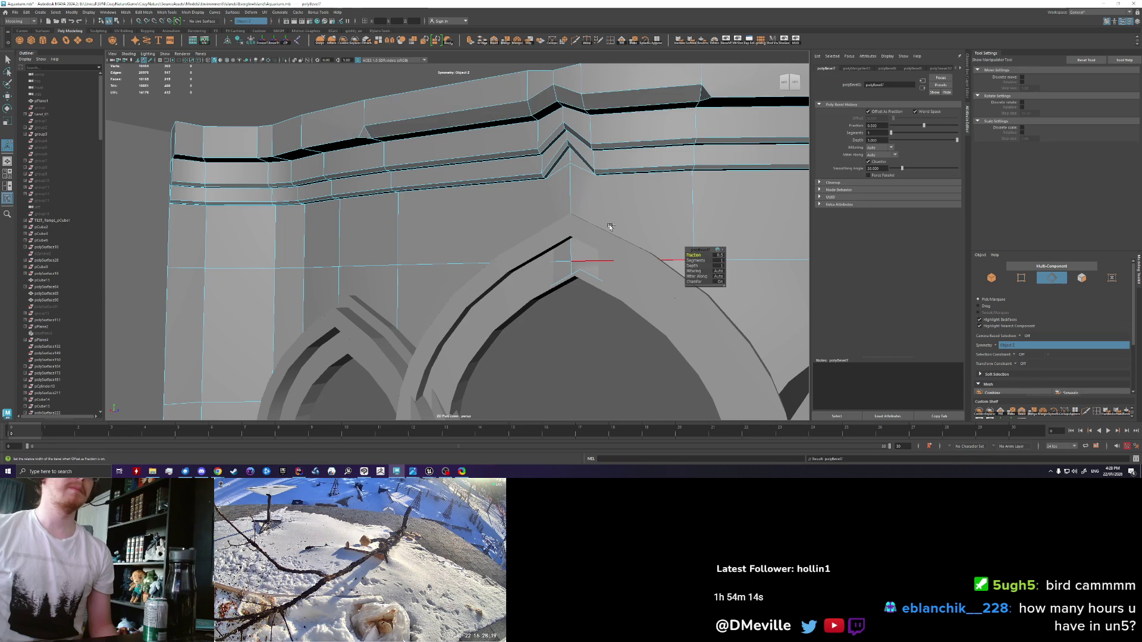
Step: Bevel the cornice's top edge loop, then return to Object Mode
{"action": "double_click", "coordinate": [331, 144]}
{"action": "key", "text": "ctrl+b"}
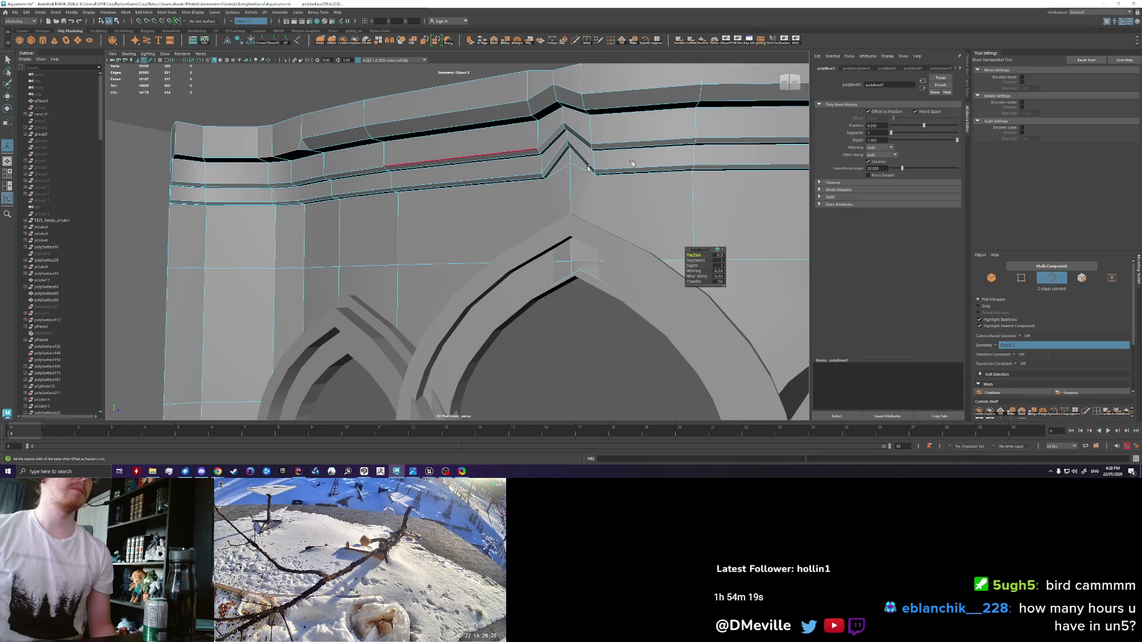
{"action": "left_click_drag", "start_coordinate": [588, 168], "coordinate": [525, 158], "text": "alt"}
{"action": "key", "text": "ctrl+z"}
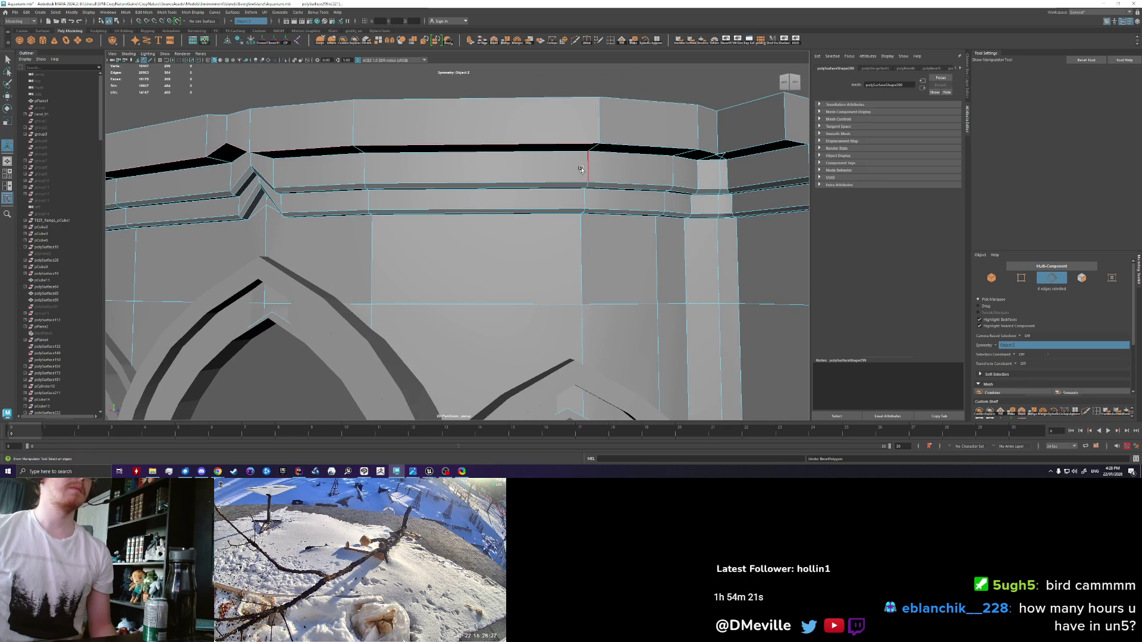
{"action": "left_click_drag", "start_coordinate": [710, 150], "coordinate": [399, 188], "text": "alt"}
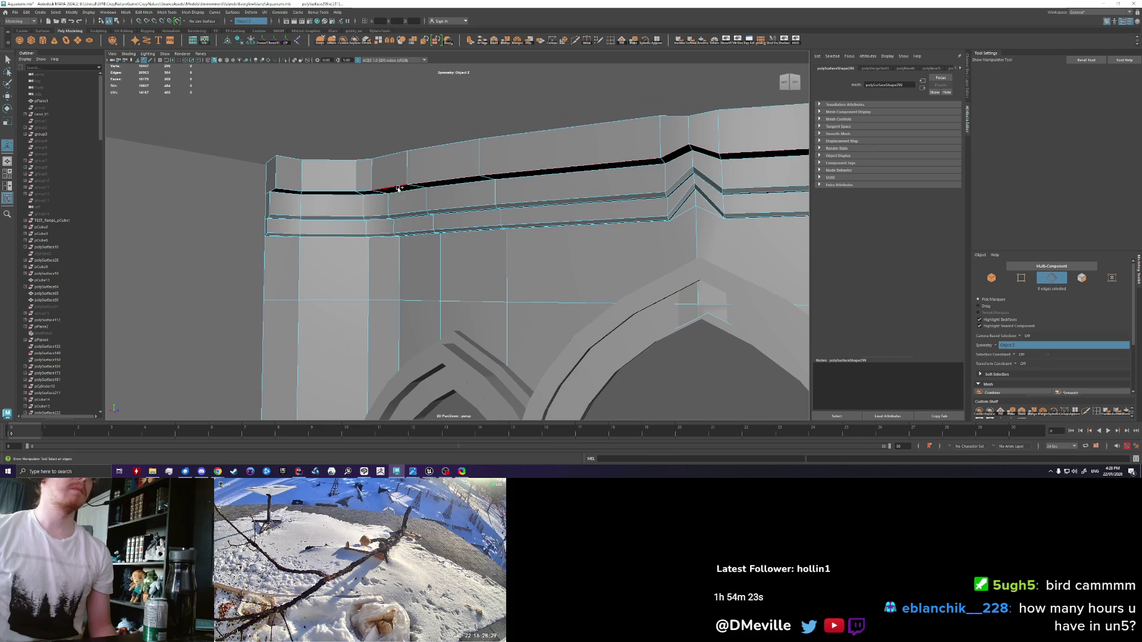
{"action": "key", "text": "ctrl+b"}
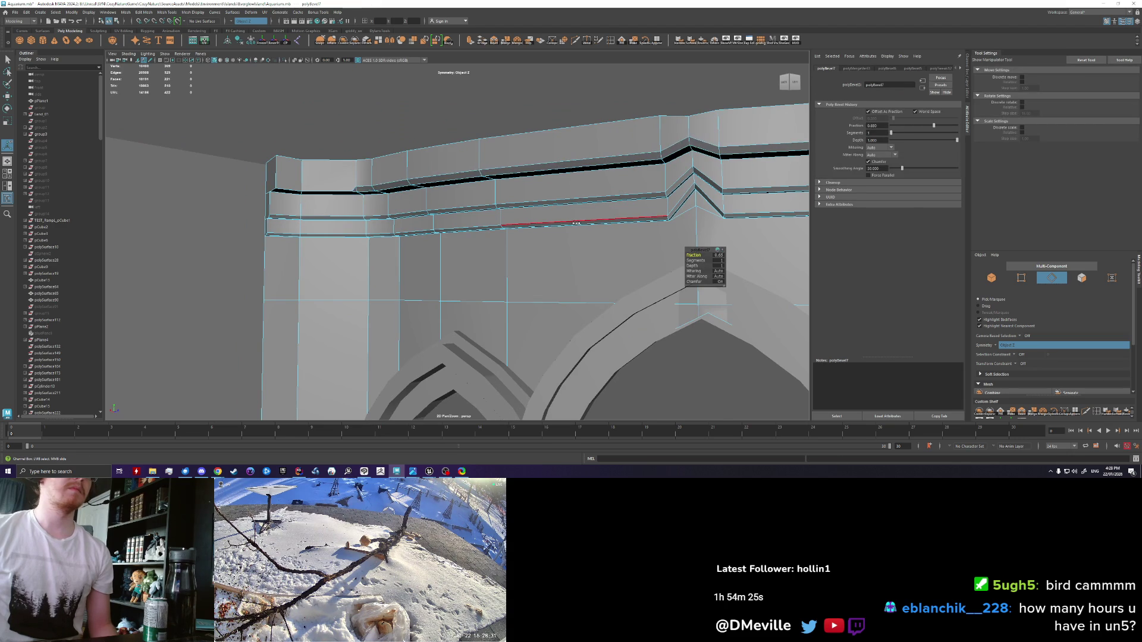
{"action": "right_click", "coordinate": [575, 223]}
{"action": "mouse_move", "coordinate": [609, 153]}
{"action": "left_mouse_down", "text": "alt"}
{"action": "mouse_move", "coordinate": [650, 180]}
{"action": "mouse_move", "coordinate": [481, 171]}
{"action": "left_mouse_up", "text": "alt"}
{"action": "scroll", "coordinate": [481, 213], "scroll_direction": "up", "scroll_amount": 3}
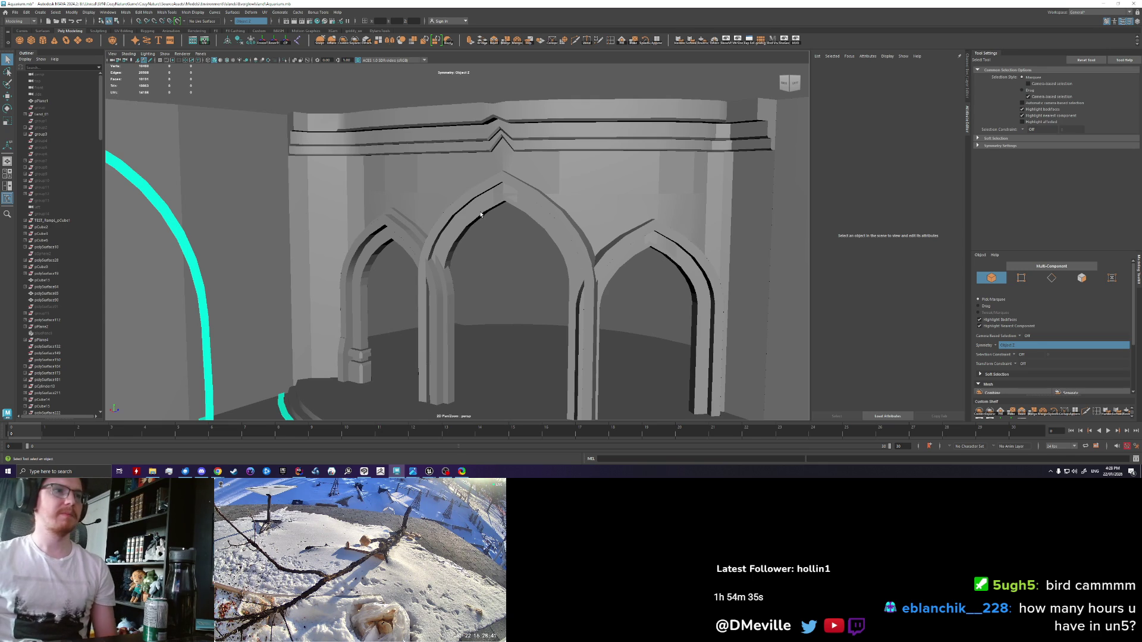
Step: Select the arch wall, then marquee-select the whole scene to grab all 34 cave pieces
{"action": "scroll", "coordinate": [459, 192], "scroll_direction": "down", "scroll_amount": 3}
{"action": "scroll", "coordinate": [458, 191], "scroll_direction": "up", "scroll_amount": 4}
{"action": "mouse_move", "coordinate": [455, 188]}
{"action": "left_mouse_down", "text": "alt"}
{"action": "mouse_move", "coordinate": [448, 181]}
{"action": "mouse_move", "coordinate": [439, 206]}
{"action": "left_mouse_up", "text": "alt"}
{"action": "scroll", "coordinate": [447, 182], "scroll_direction": "down", "scroll_amount": 3}
{"action": "scroll", "coordinate": [447, 186], "scroll_direction": "up", "scroll_amount": 4}
{"action": "scroll", "coordinate": [447, 189], "scroll_direction": "down", "scroll_amount": 3}
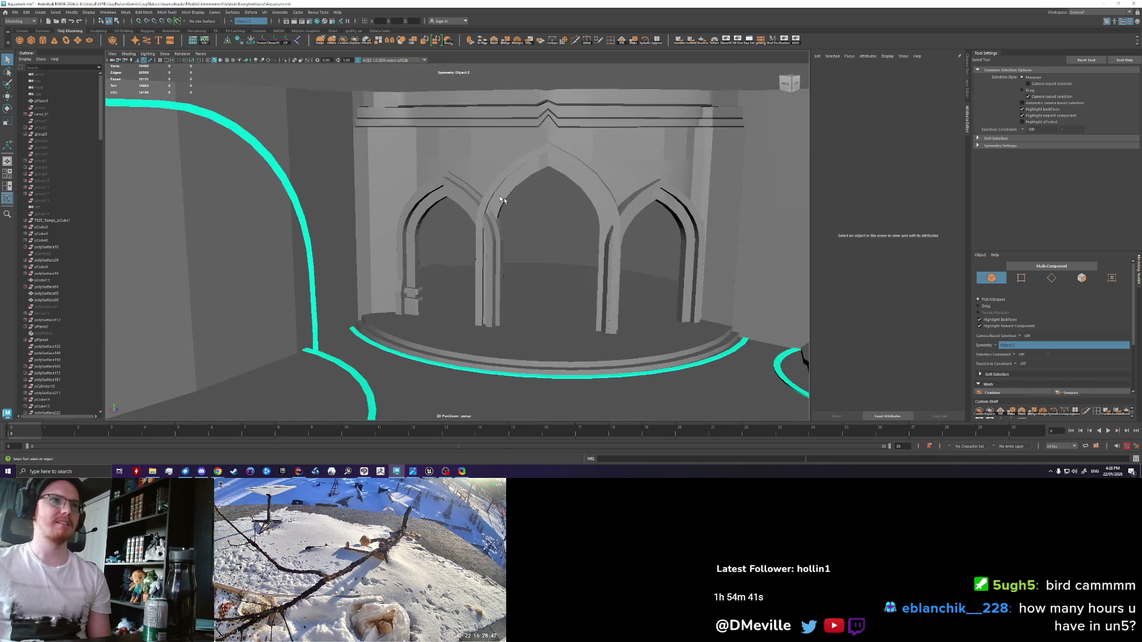
{"action": "scroll", "coordinate": [437, 208], "scroll_direction": "up", "scroll_amount": 3}
{"action": "scroll", "coordinate": [437, 208], "scroll_direction": "down", "scroll_amount": 3}
{"action": "left_click", "coordinate": [428, 177]}
{"action": "mouse_move", "coordinate": [509, 372]}
{"action": "left_mouse_down"}
{"action": "mouse_move", "coordinate": [543, 297]}
{"action": "mouse_move", "coordinate": [499, 289]}
{"action": "left_mouse_up"}
{"action": "left_click_drag", "start_coordinate": [748, 475], "coordinate": [748, 472]}
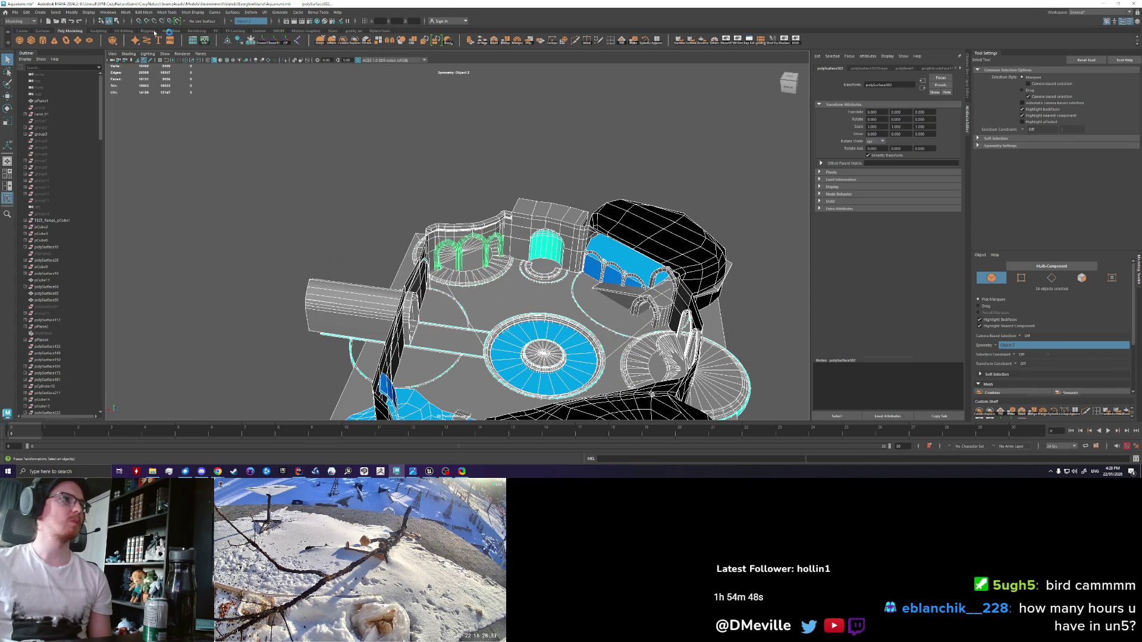
Step: Combine the cave pieces into one mesh and export it over Environment/Islands/EverglowIsland/AquariumCaveBlockout.fbx
{"action": "left_click", "coordinate": [343, 40]}
{"action": "left_click", "coordinate": [14, 12]}
{"action": "left_click", "coordinate": [50, 102]}
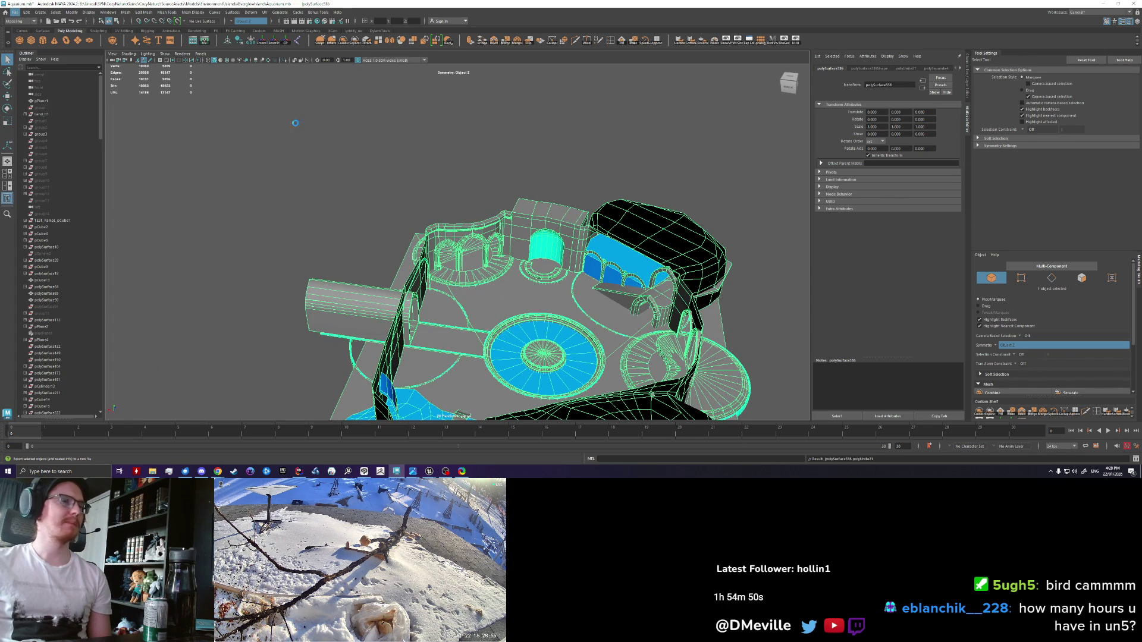
{"action": "double_click", "coordinate": [503, 152]}
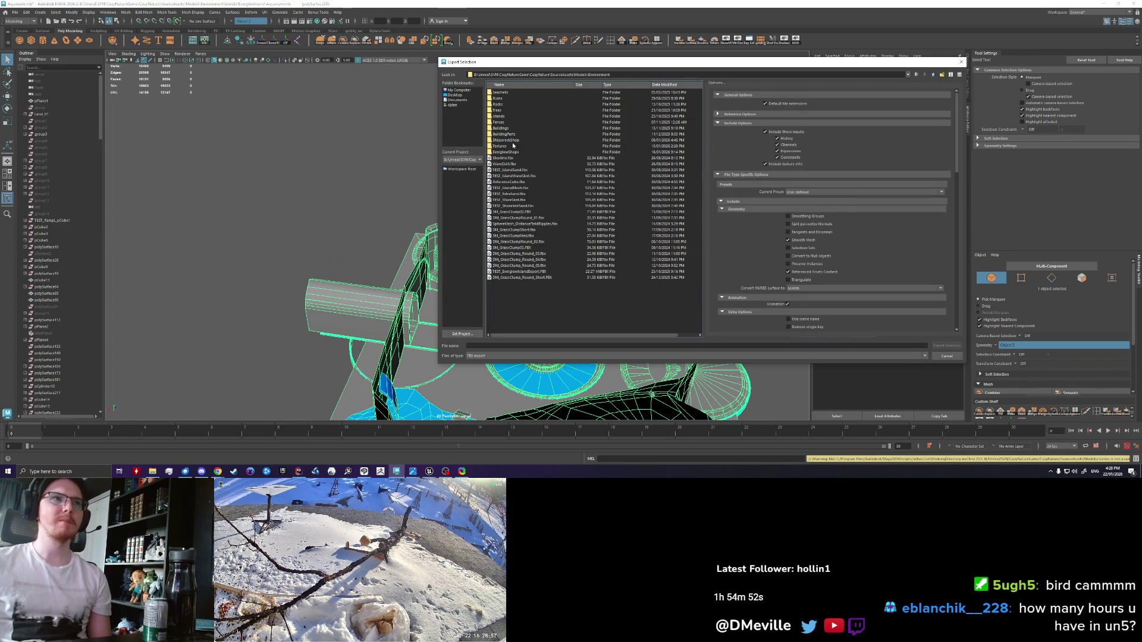
{"action": "double_click", "coordinate": [515, 153]}
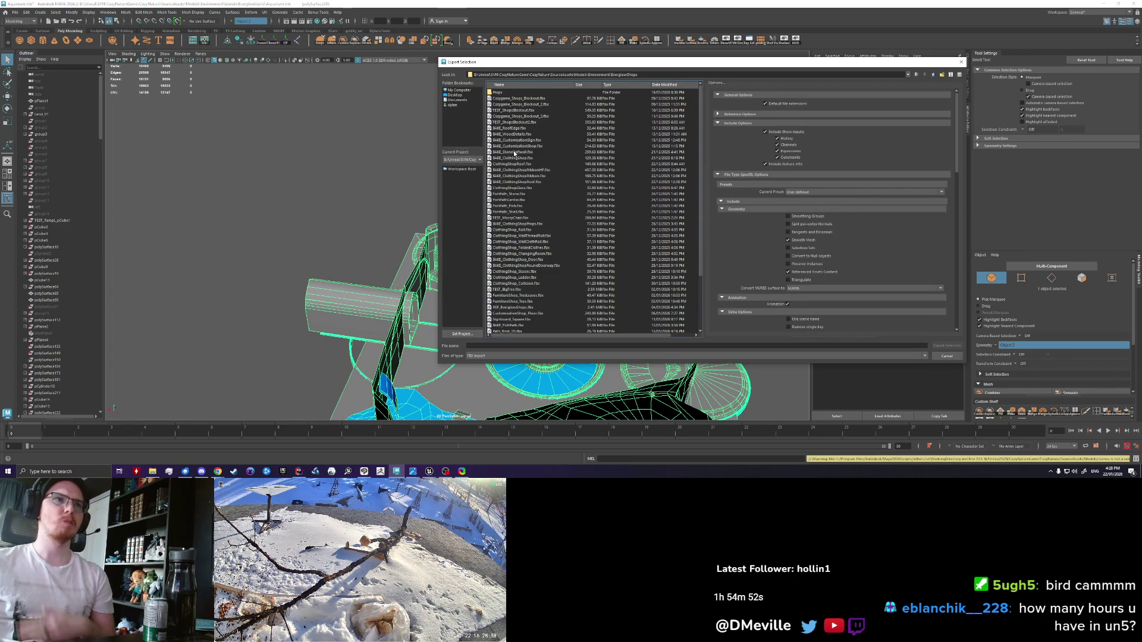
{"action": "left_click", "coordinate": [932, 75]}
{"action": "double_click", "coordinate": [500, 116]}
{"action": "double_click", "coordinate": [502, 116]}
{"action": "left_click", "coordinate": [514, 270]}
{"action": "left_click", "coordinate": [946, 346]}
{"action": "left_click", "coordinate": [684, 220]}
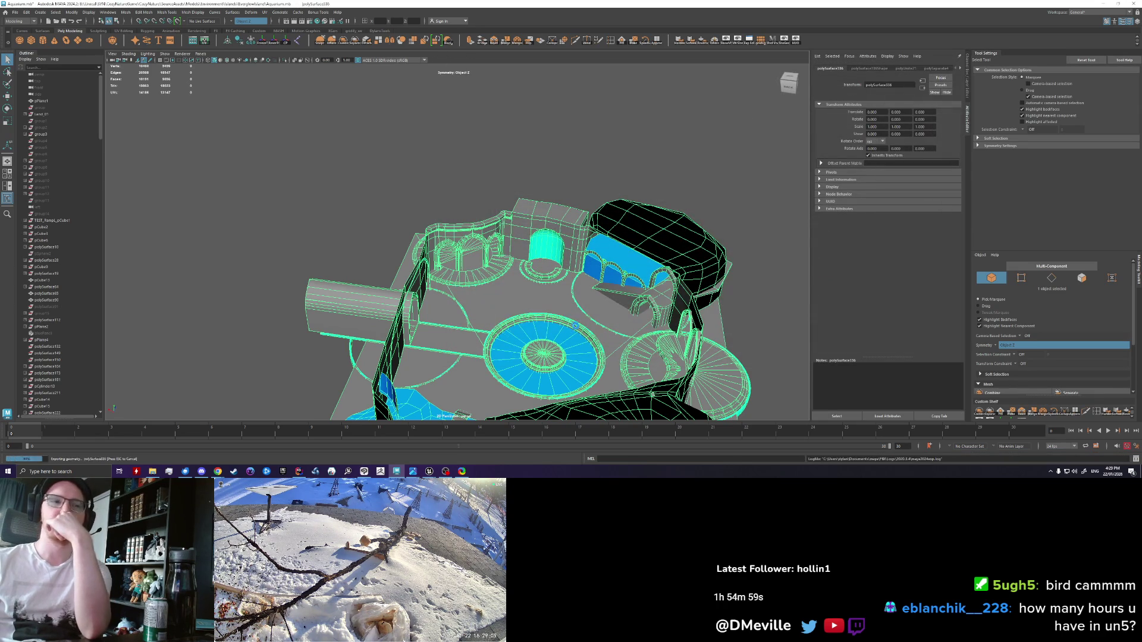
Step: Bring the Unreal Editor to the front
{"action": "left_click", "coordinate": [430, 470]}
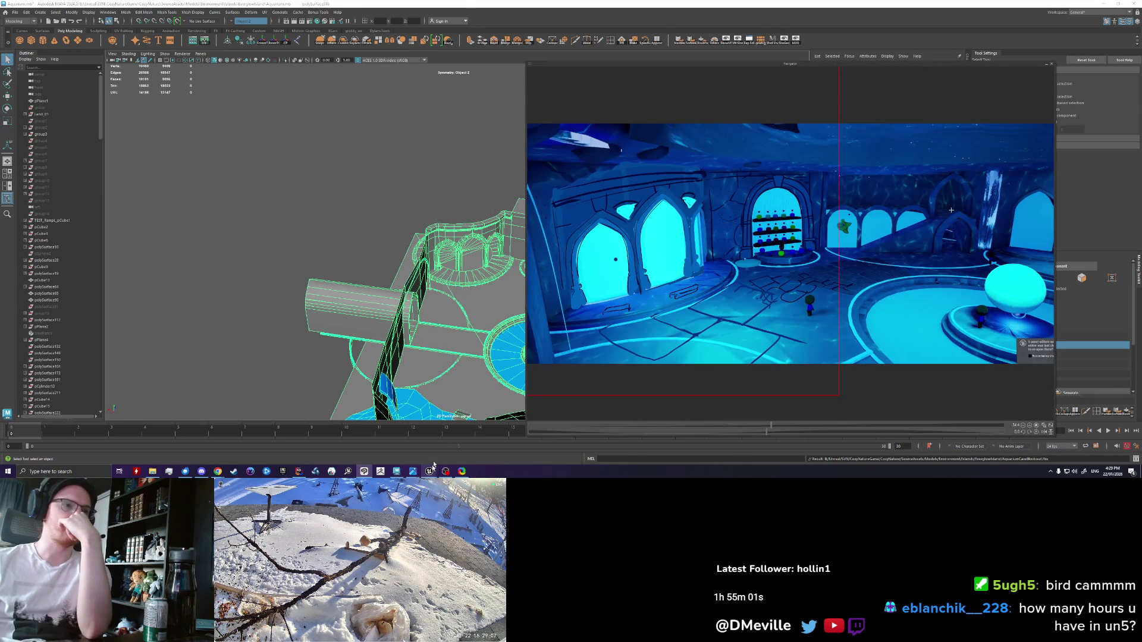
{"action": "mouse_move", "coordinate": [432, 472]}
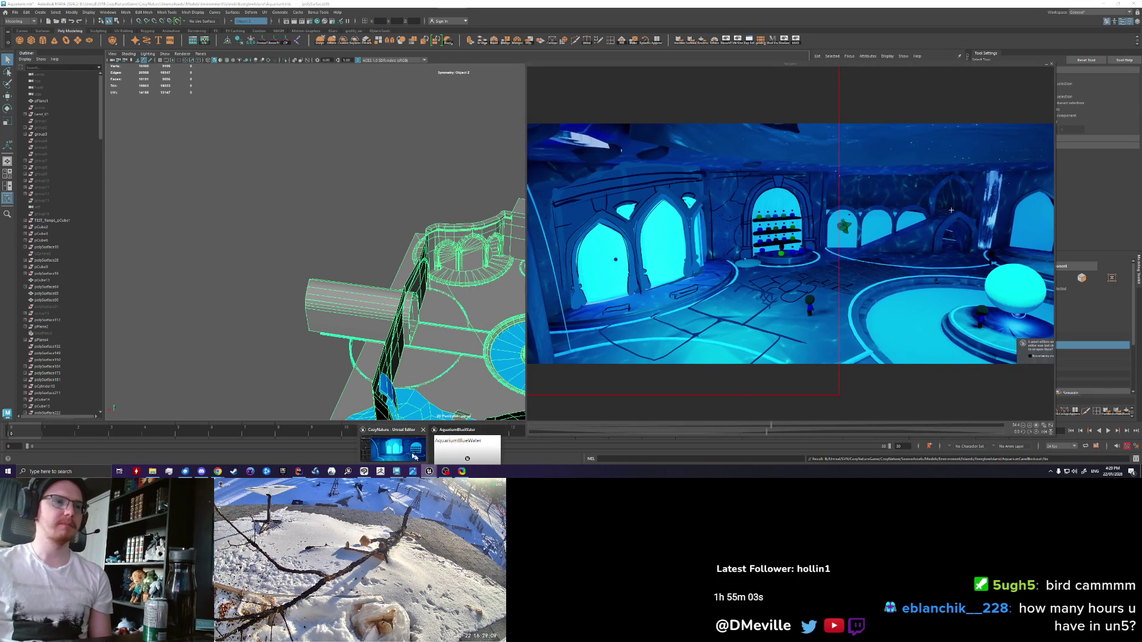
{"action": "left_click", "coordinate": [467, 451]}
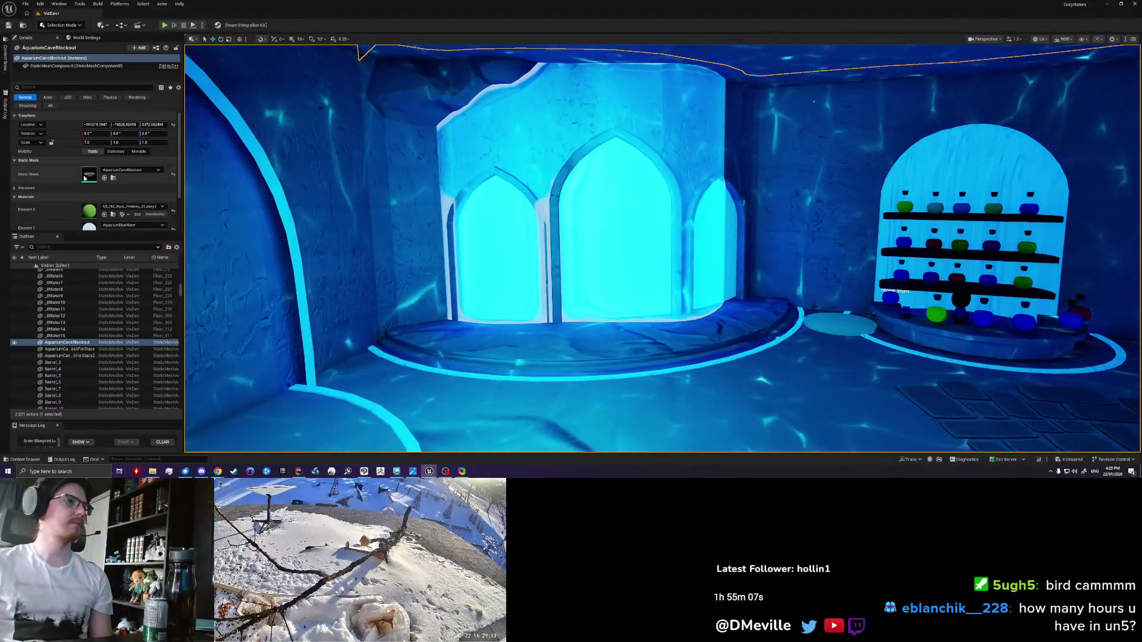
Step: Reimport the AquariumCaveBlockout mesh and hide BP_Aquarium_Pond1 in the Outliner
{"action": "double_click", "coordinate": [89, 174]}
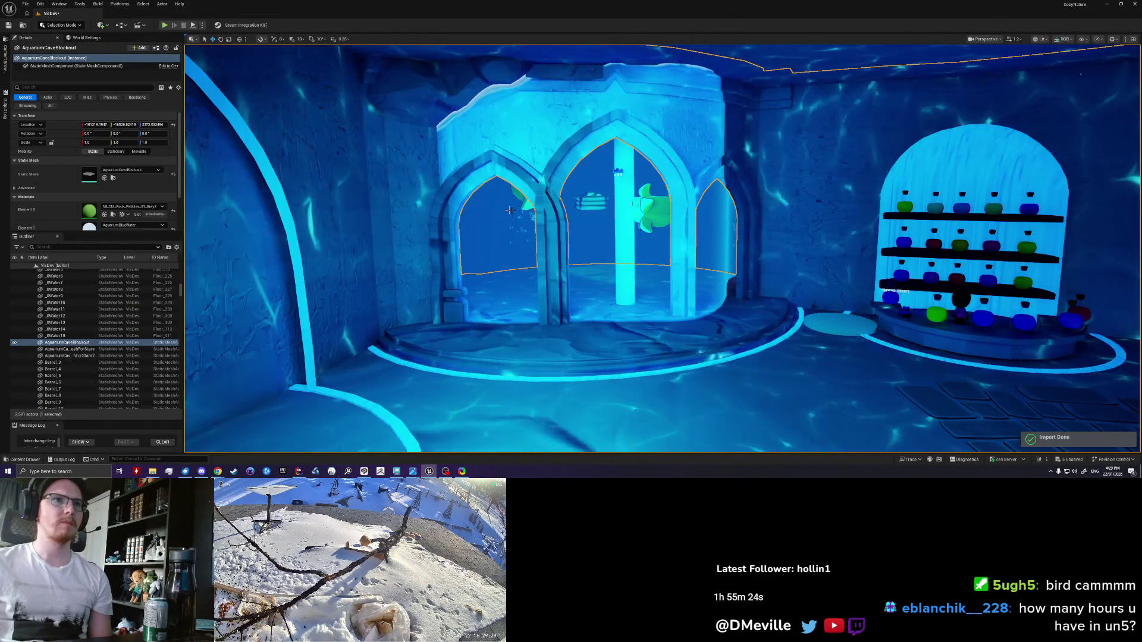
{"action": "scroll", "coordinate": [529, 212], "scroll_direction": "down", "scroll_amount": 5}
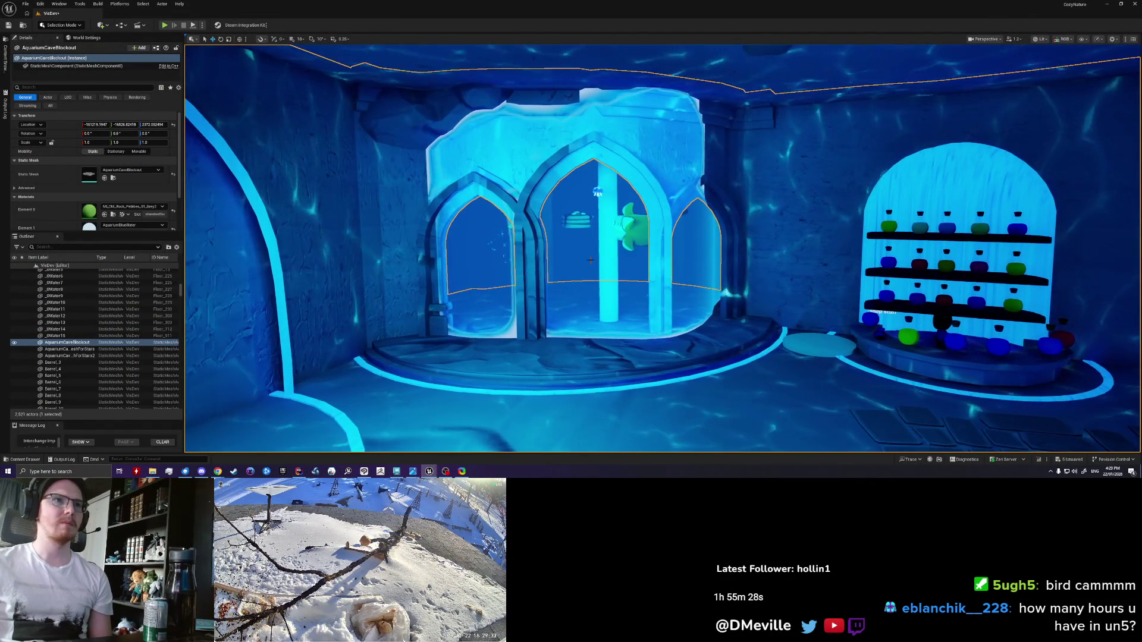
{"action": "left_click", "coordinate": [595, 268]}
{"action": "left_click", "coordinate": [14, 344]}
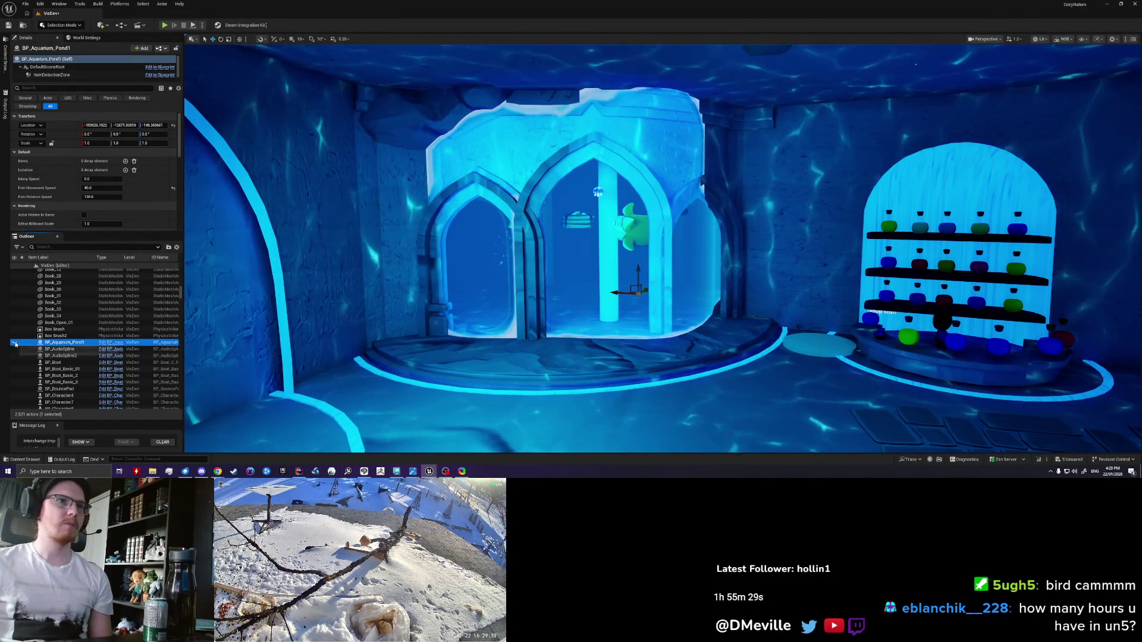
{"action": "left_click", "coordinate": [14, 343]}
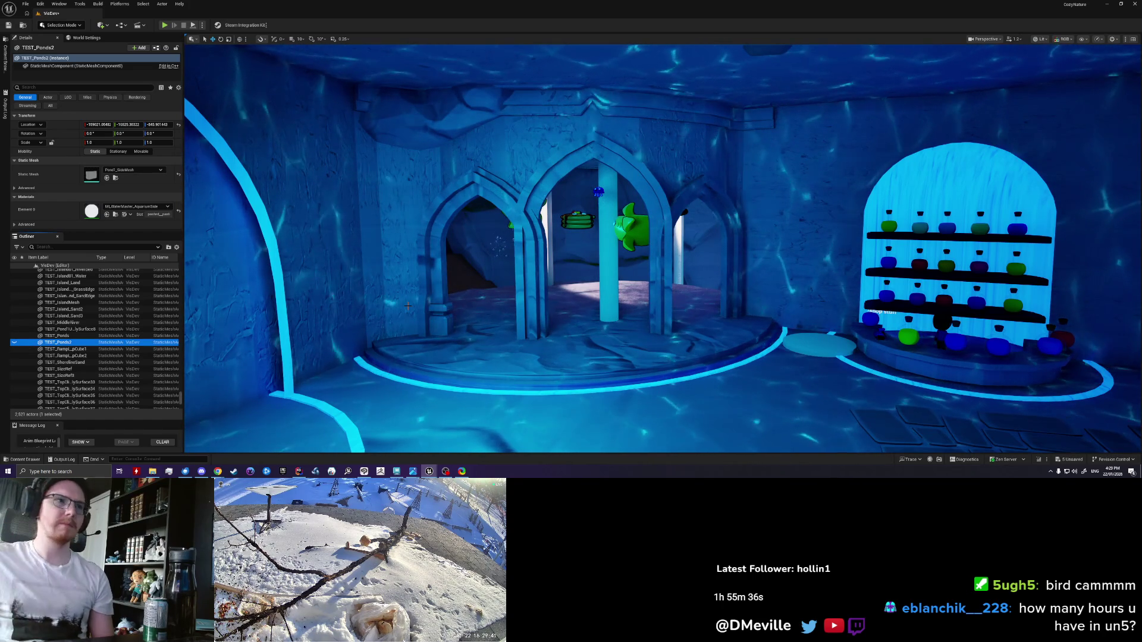
Step: Move the viewport through the arches to inspect the three-arch alcove and trimmed pillars
{"action": "scroll", "coordinate": [408, 306], "scroll_direction": "up", "scroll_amount": 5}
{"action": "scroll", "coordinate": [663, 248], "scroll_direction": "up", "scroll_amount": 10}
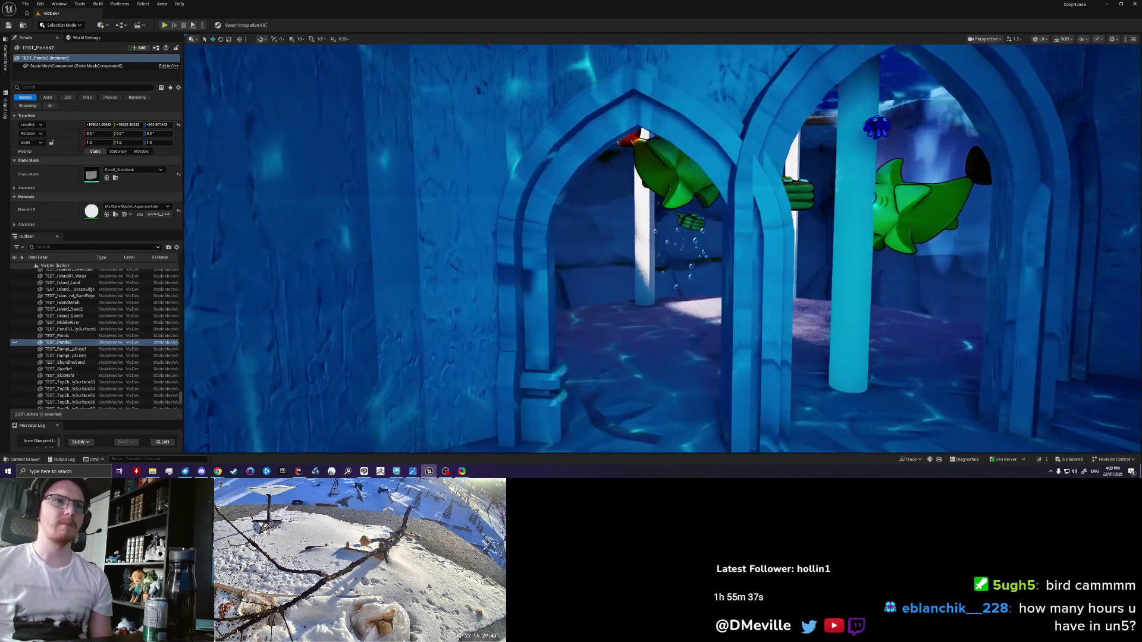
{"action": "scroll", "coordinate": [663, 249], "scroll_direction": "down", "scroll_amount": 10}
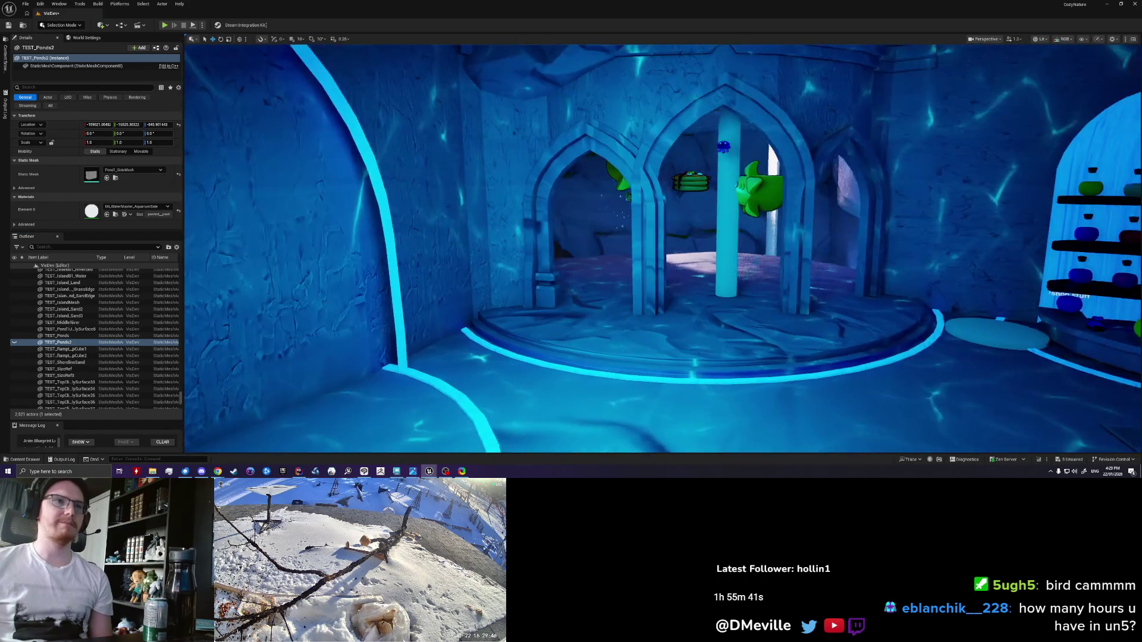
{"action": "left_click_drag", "start_coordinate": [663, 249], "coordinate": [670, 249]}
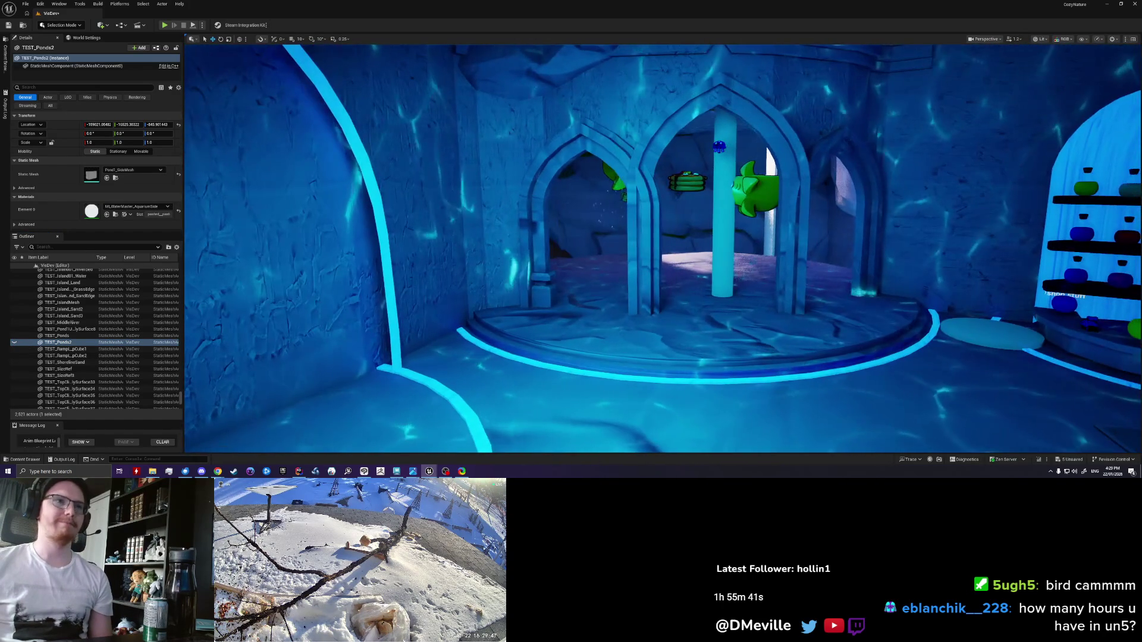